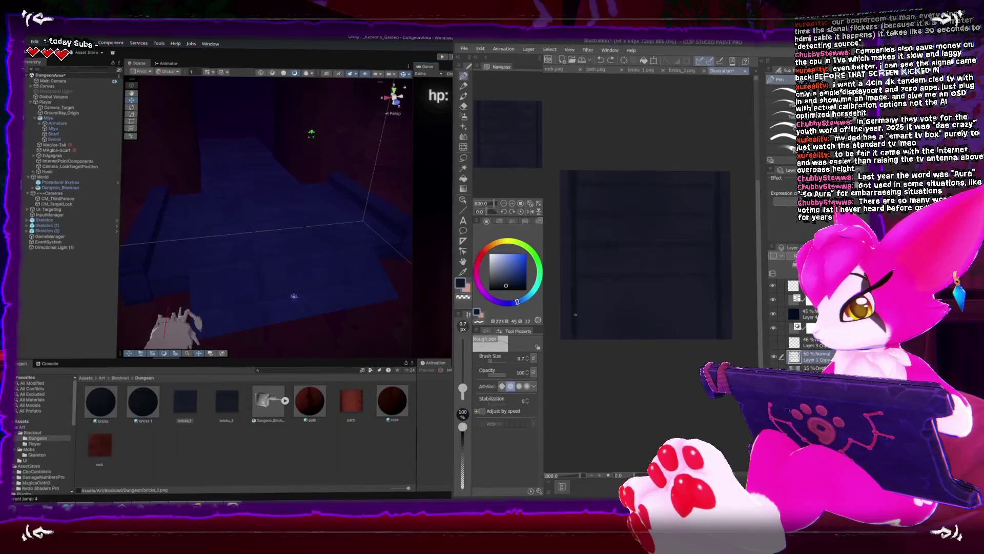
Step: Finish the stair texture's straight pen strokes and save it as stairs.png in the Dungeon folder
drag(722, 313, 720, 310)
drag(718, 275, 717, 277)
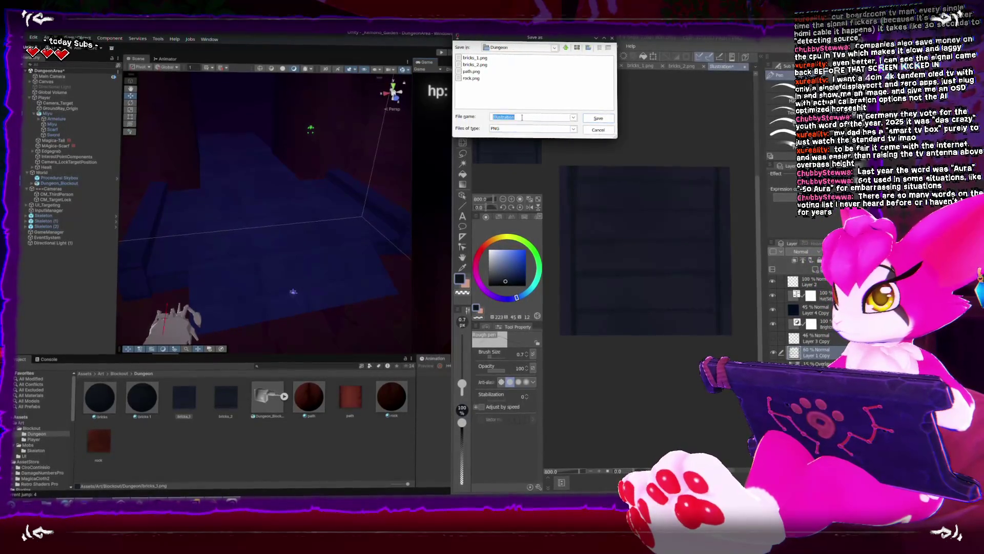
key(Return)
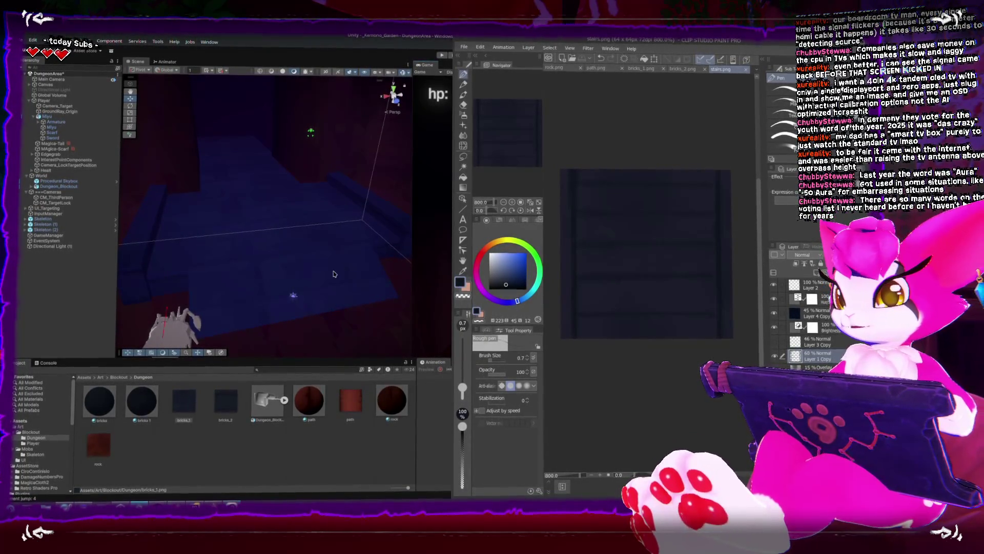
key(alt+Tab)
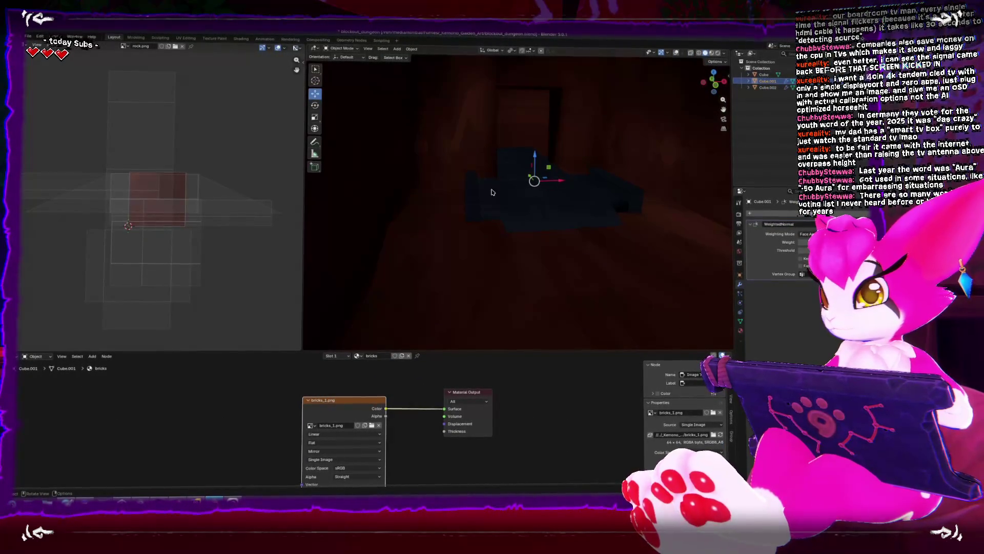
Step: Rename the blockout's second material, Material.001, to wall in Edit Mode
drag(547, 166, 534, 163)
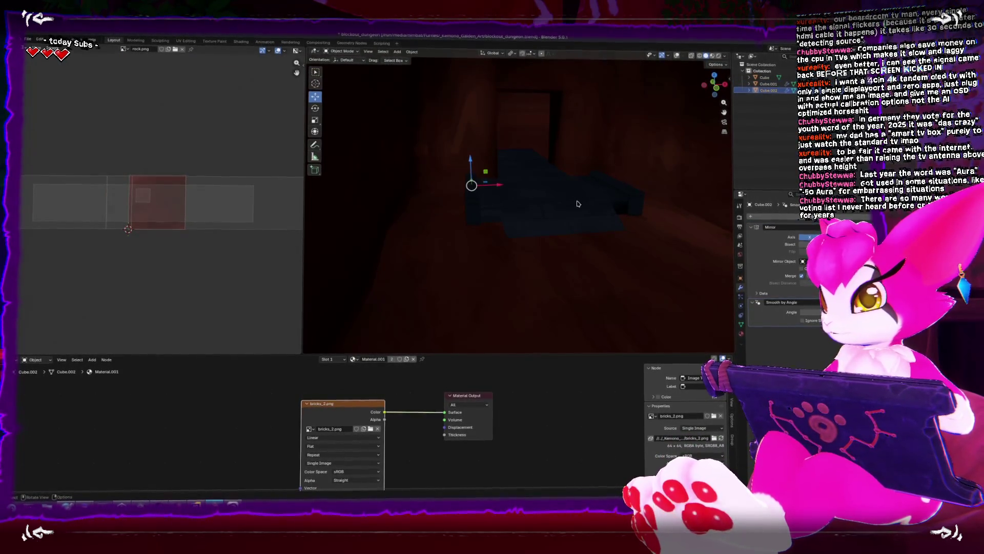
click(742, 330)
key(Tab)
click(774, 225)
double_click(819, 222)
text(wall)
key(Return)
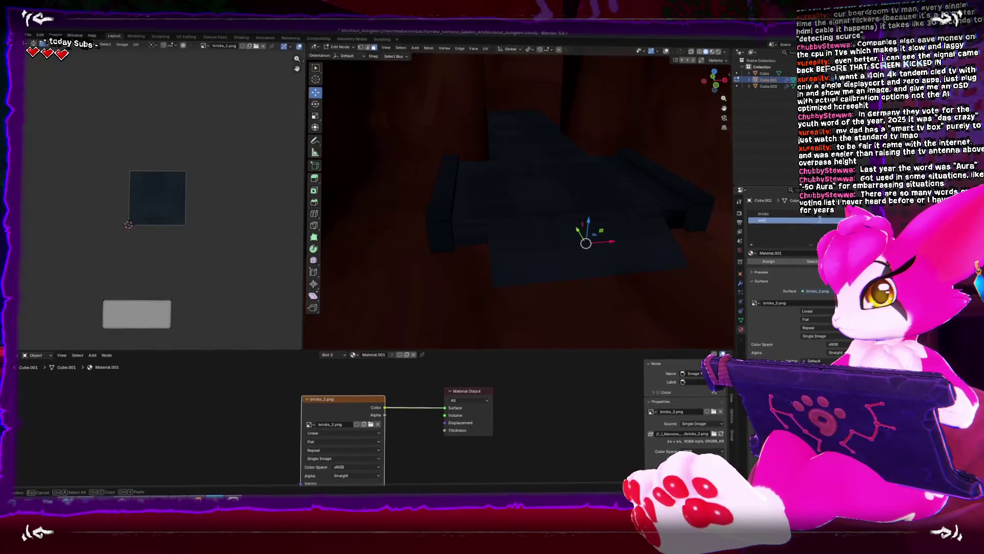
Step: Add a third slot with a new material named stairs and delete its Principled BSDF node
click(847, 214)
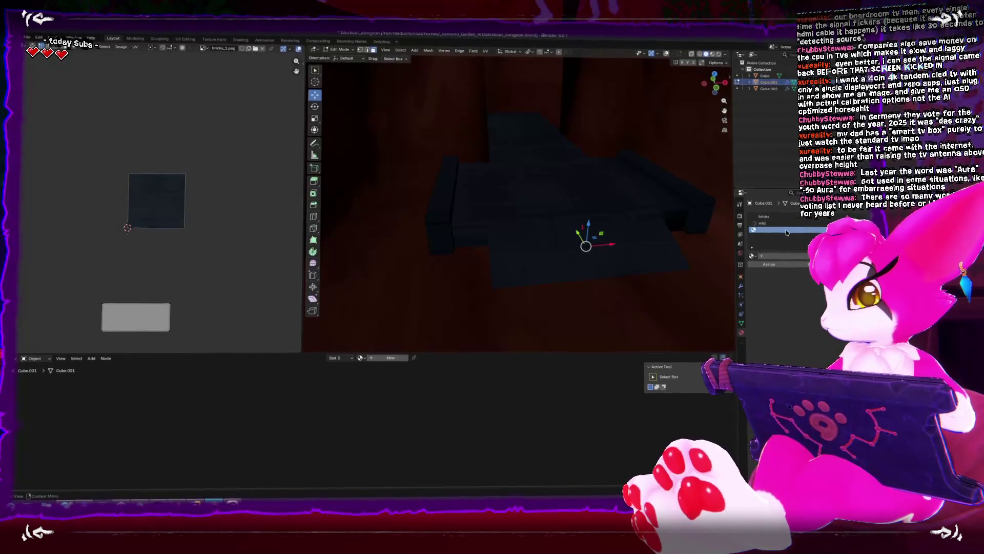
click(792, 255)
double_click(796, 255)
text(tairs)
key(Return)
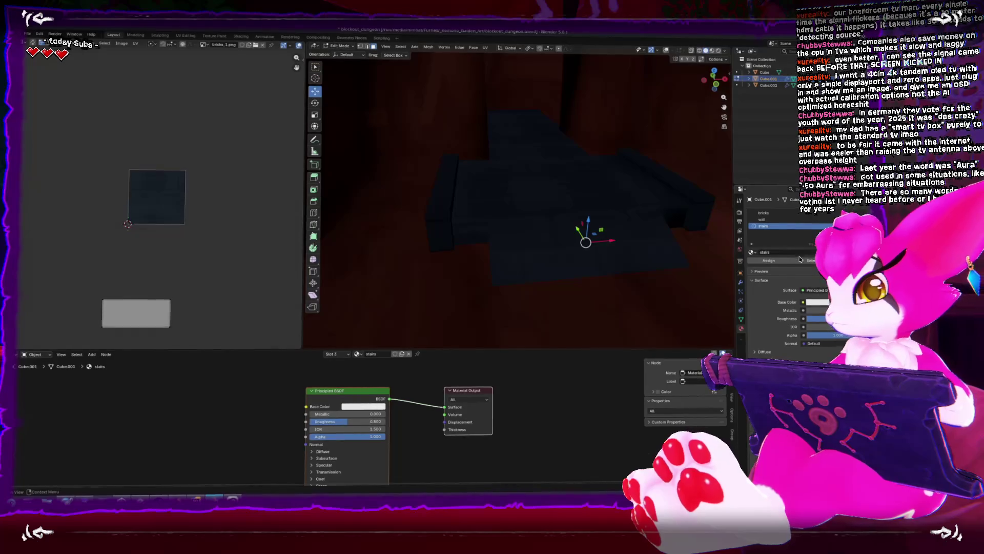
key(x)
key(shift+a)
Step: Add an Image Texture node and connect its Color to the Material Output Surface
text(text)
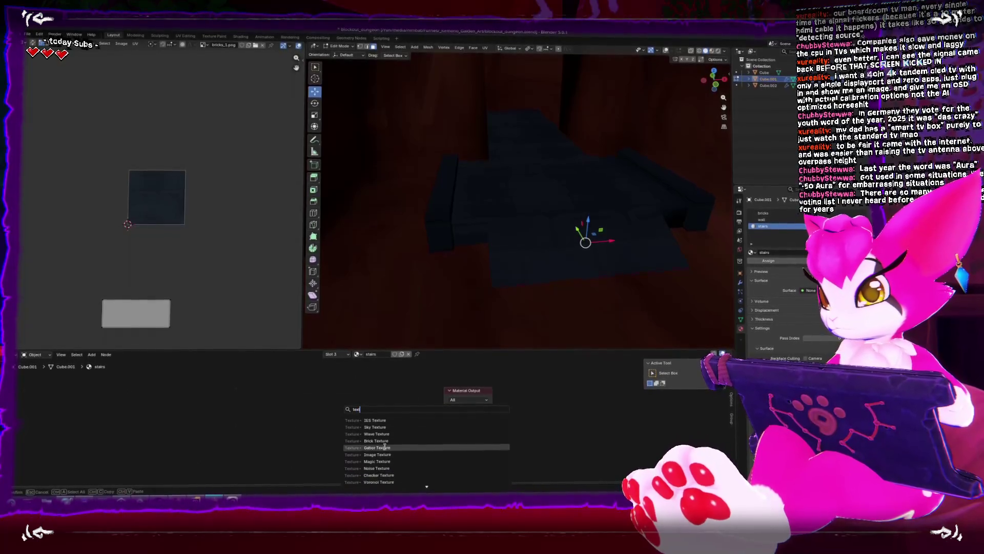
click(377, 456)
click(370, 419)
drag(370, 417, 444, 407)
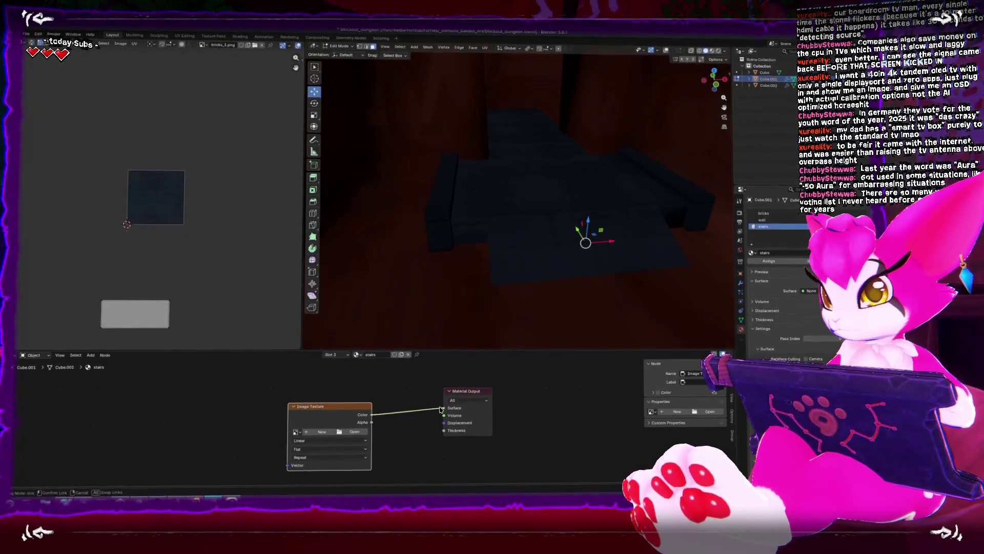
Step: Load stairs.png from the Dungeon folder into the Image Texture node
click(341, 435)
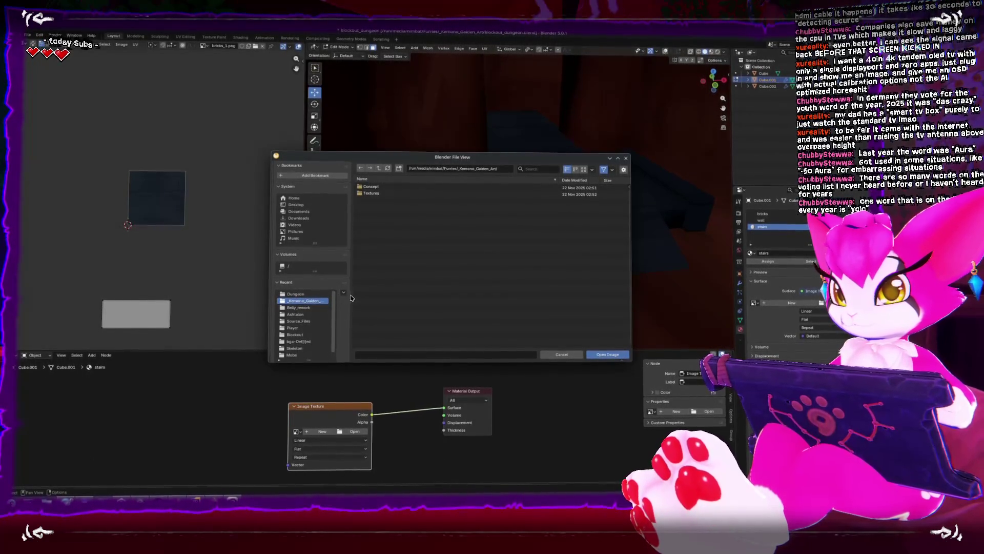
drag(352, 294, 362, 293)
click(297, 292)
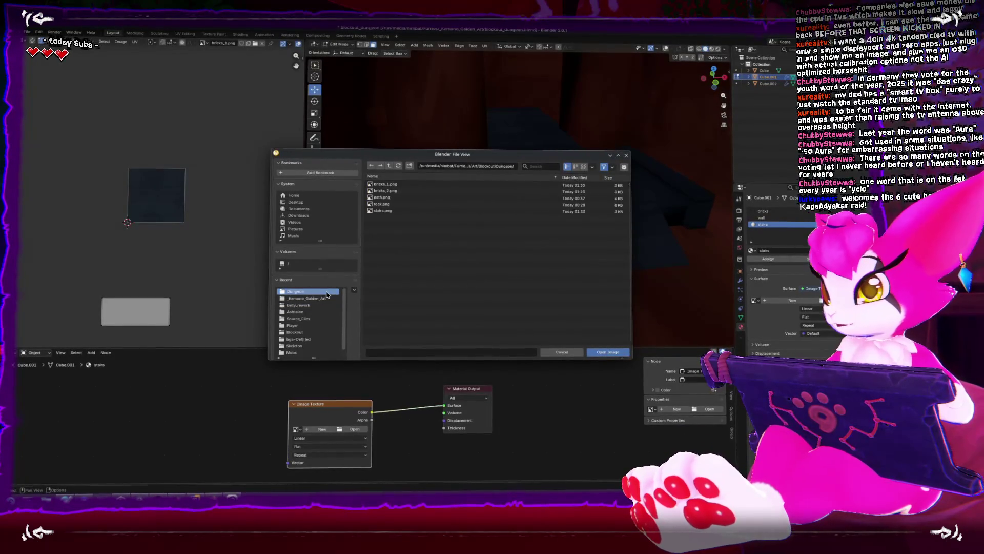
click(397, 211)
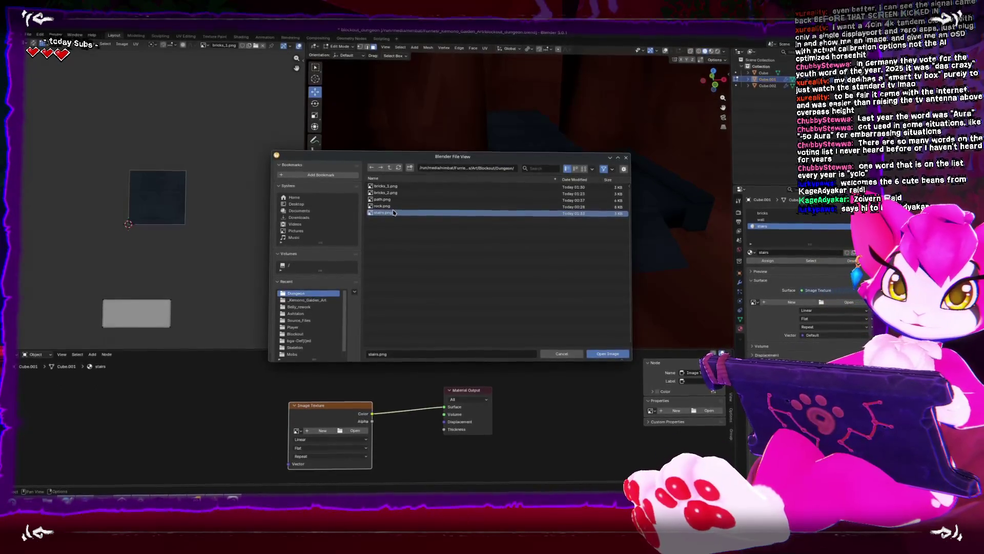
double_click(384, 210)
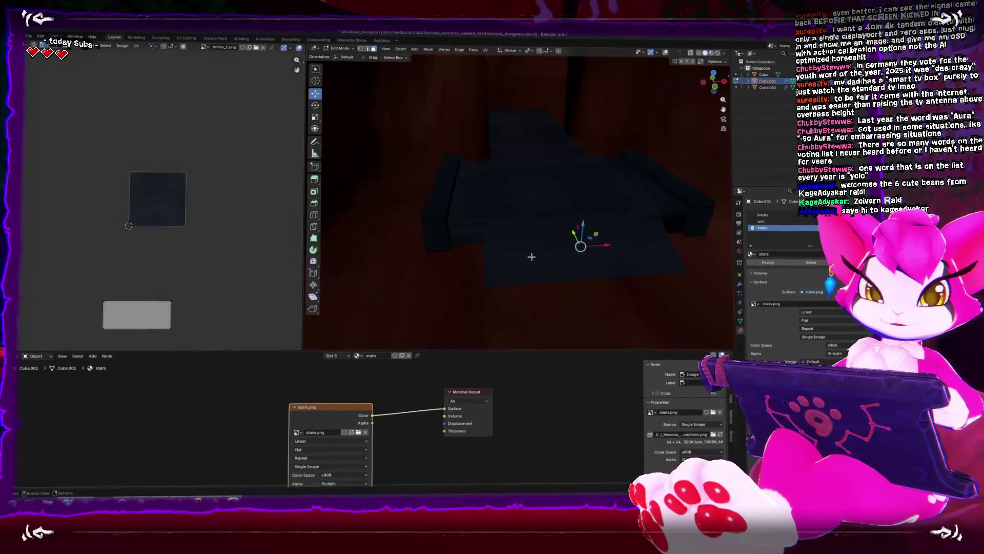
key(Tab)
key(shift+alt+z)
key(Tab)
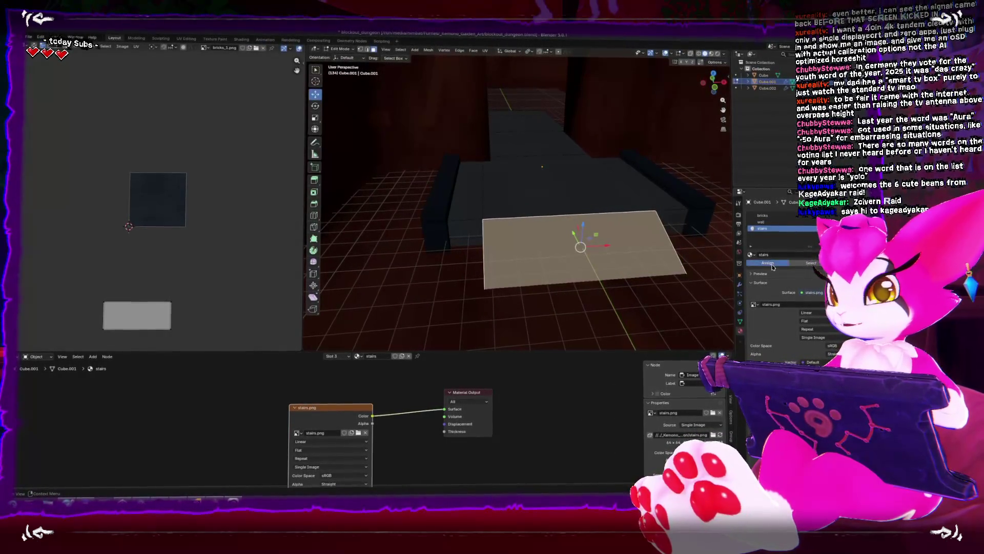
Step: Move the stairs face's UV rectangle onto the stair texture in the UV Editor
scroll(254, 258, up, 2)
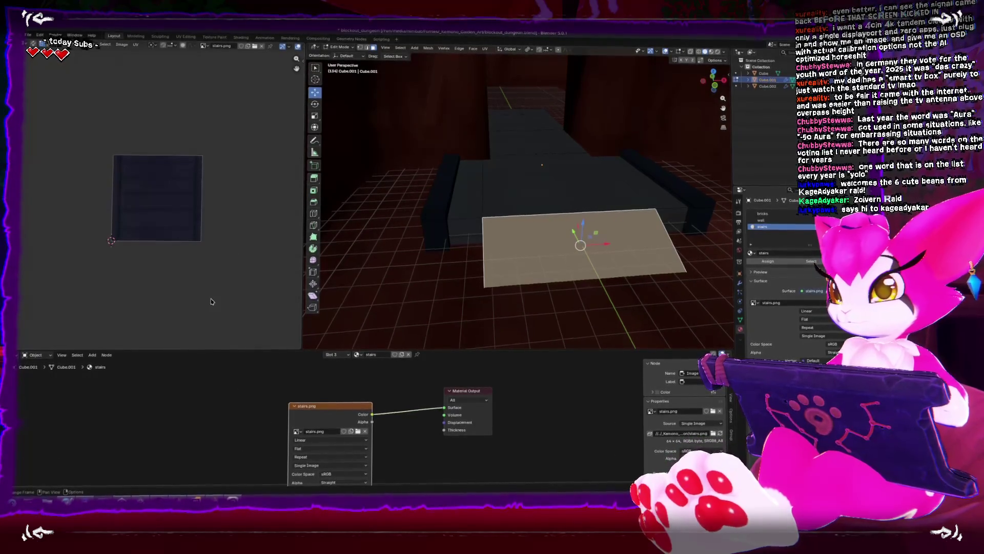
scroll(212, 301, down, 3)
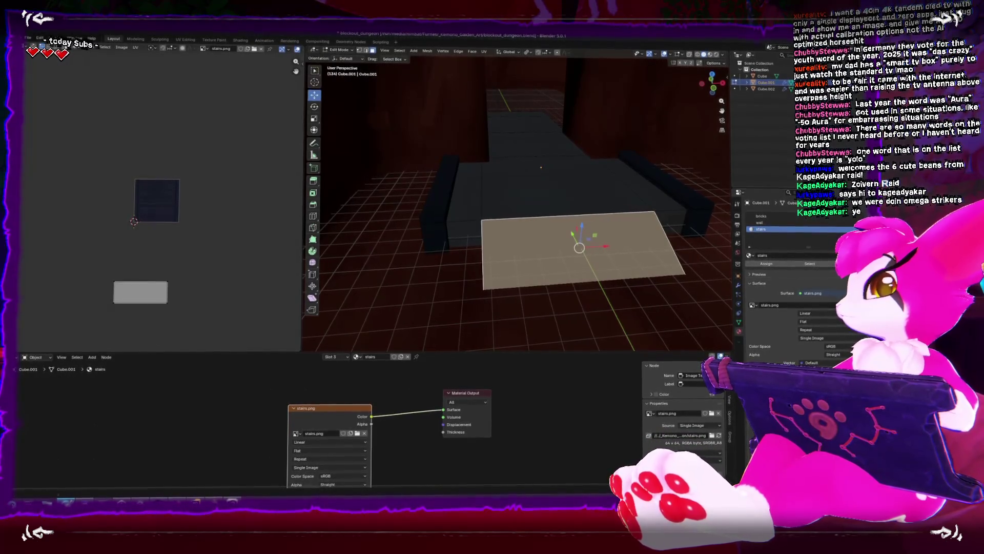
click(141, 295)
drag(141, 295, 162, 189)
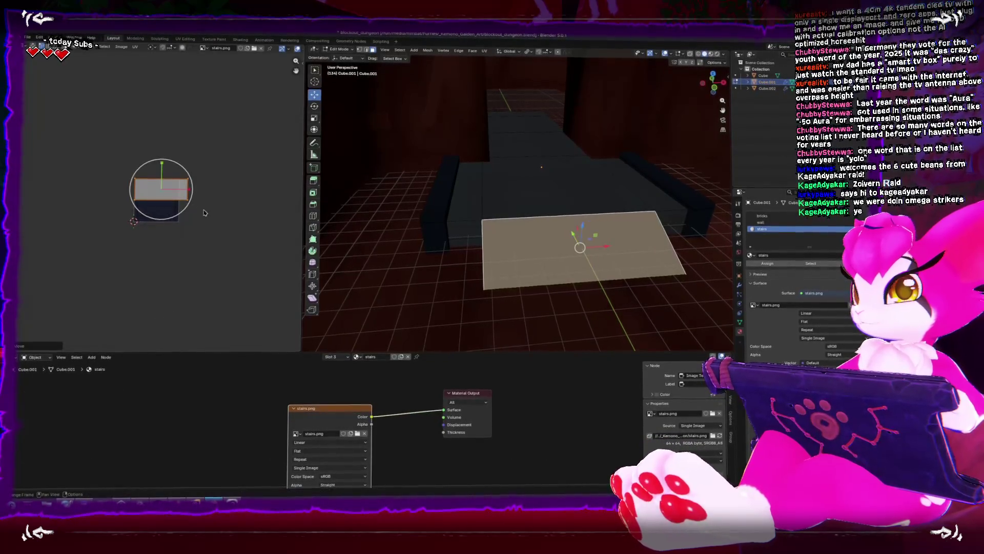
Step: Pull in the UV rectangle's right edge and raise its bottom edge to fit the image
click(666, 53)
scroll(200, 231, up, 4)
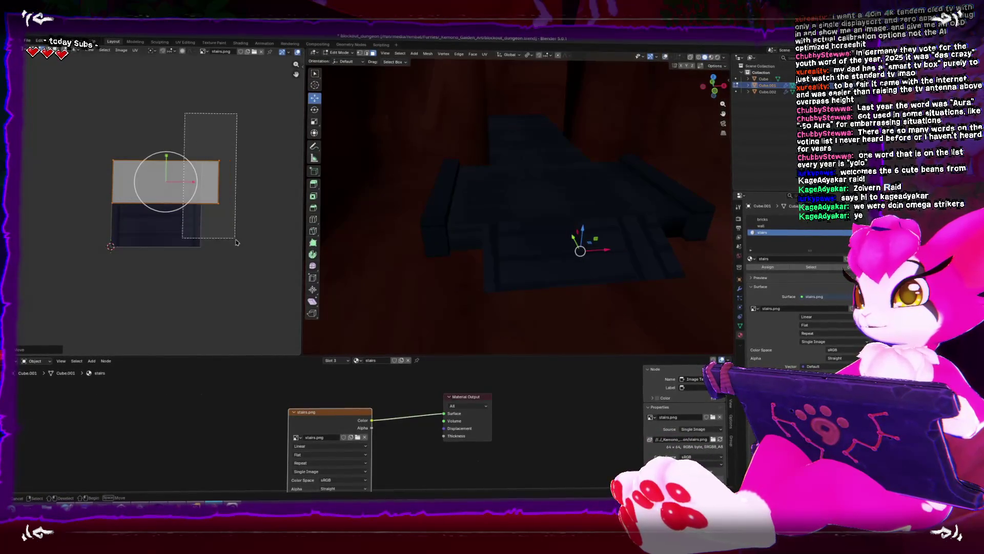
drag(246, 180, 228, 177)
click(230, 178)
click(153, 200)
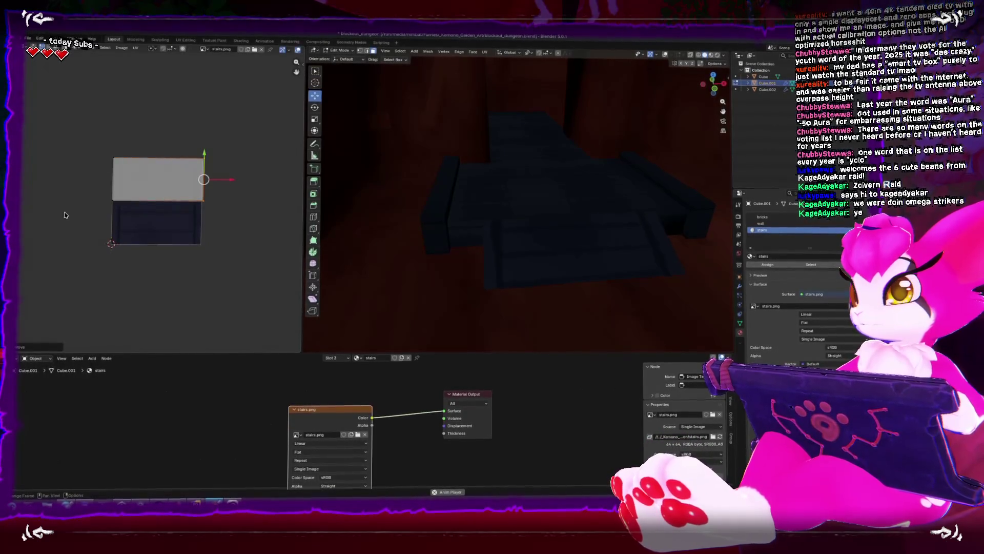
mouse_move(158, 184)
mouse_down()
mouse_move(158, 195)
mouse_move(158, 178)
mouse_up()
click(157, 195)
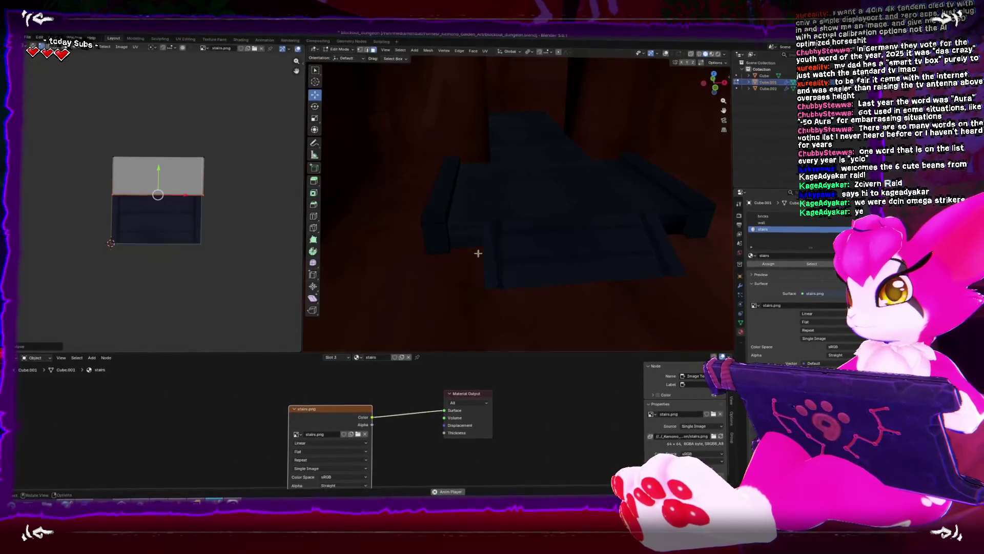
key(Tab)
click(467, 271)
mouse_move(467, 272)
mouse_down()
mouse_move(492, 272)
mouse_move(455, 259)
mouse_move(472, 305)
mouse_up()
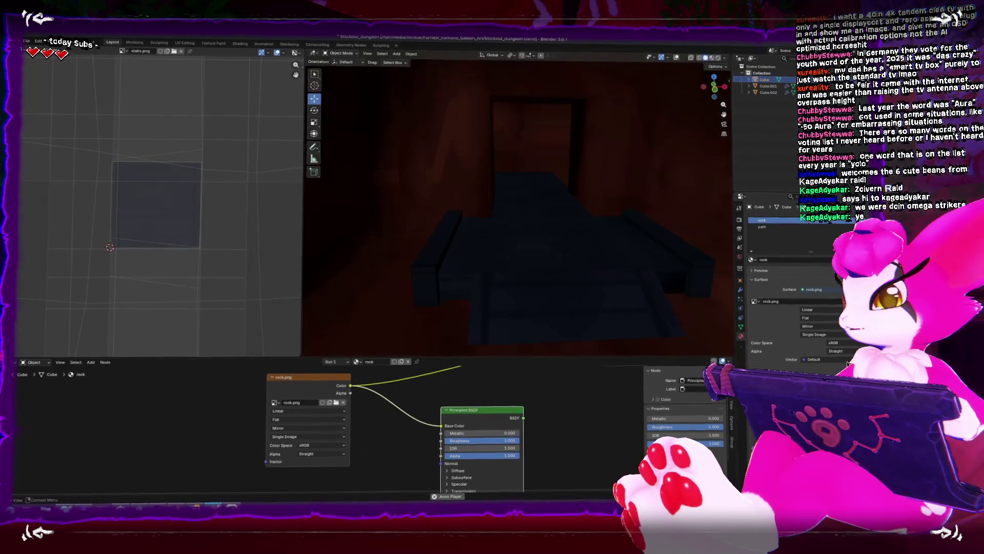
Step: Orbit and pan around the stairs, walls and doorway to inspect the textured blockout
click(551, 287)
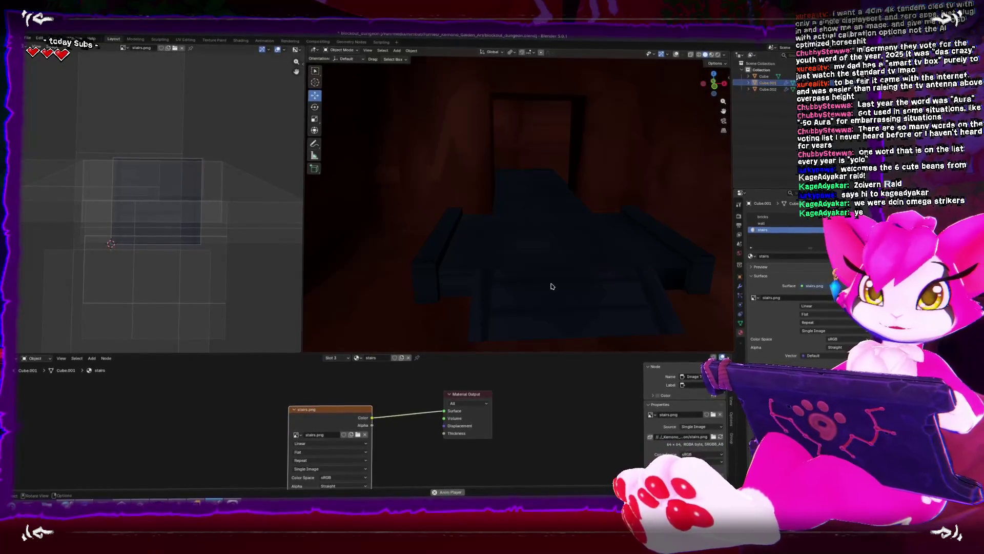
mouse_move(547, 309)
mouse_down()
mouse_move(521, 259)
mouse_move(510, 287)
mouse_move(476, 249)
mouse_up()
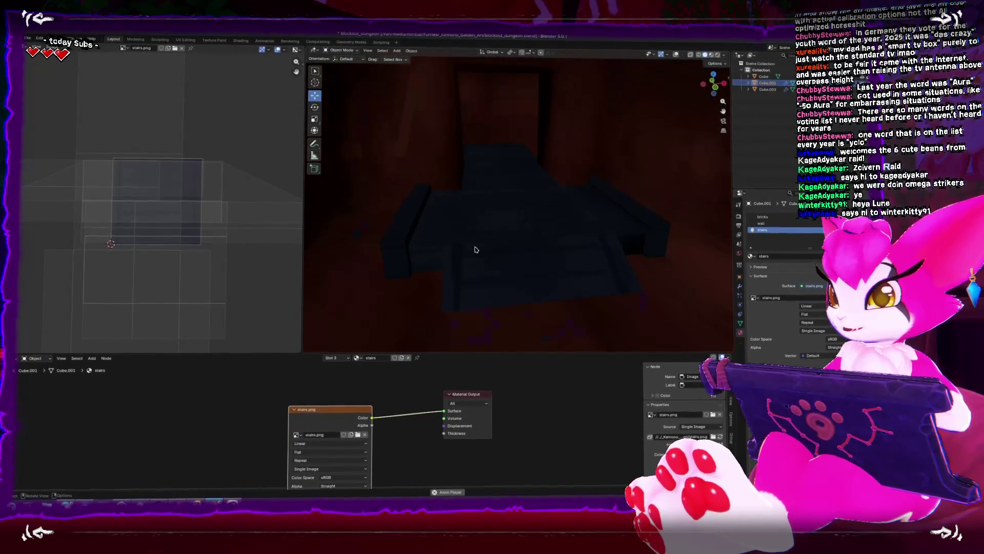
scroll(472, 261, down, 3)
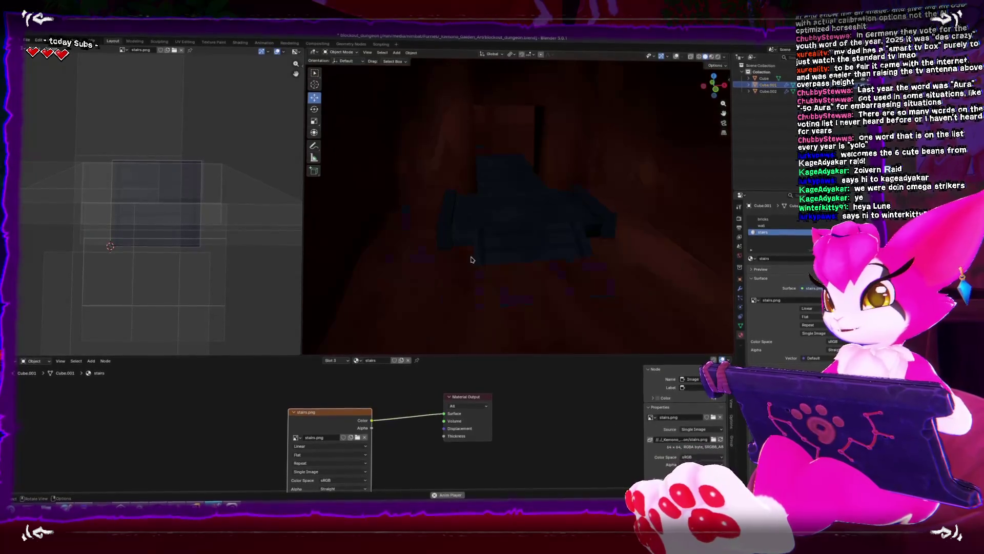
mouse_move(472, 259)
mouse_down()
mouse_move(476, 226)
mouse_move(458, 261)
mouse_up()
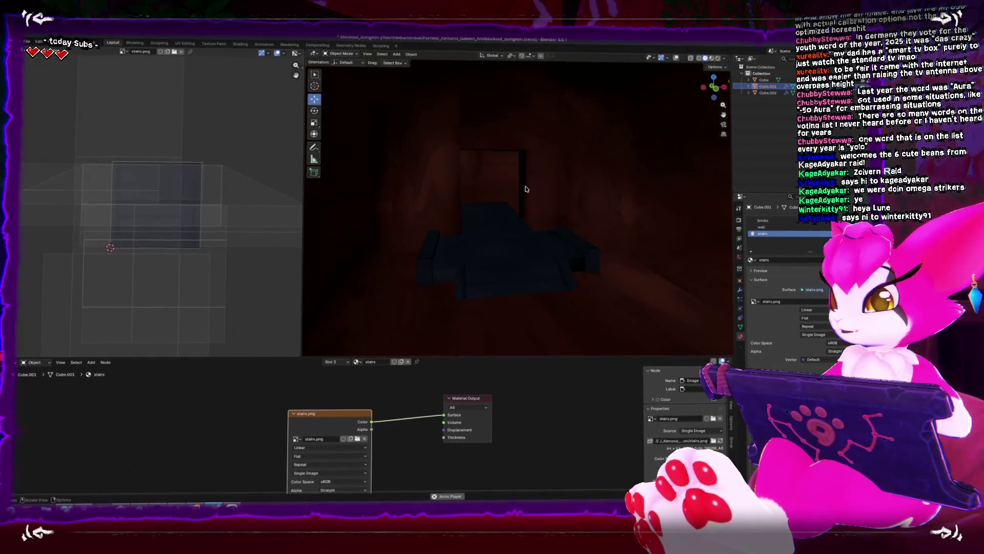
click(525, 189)
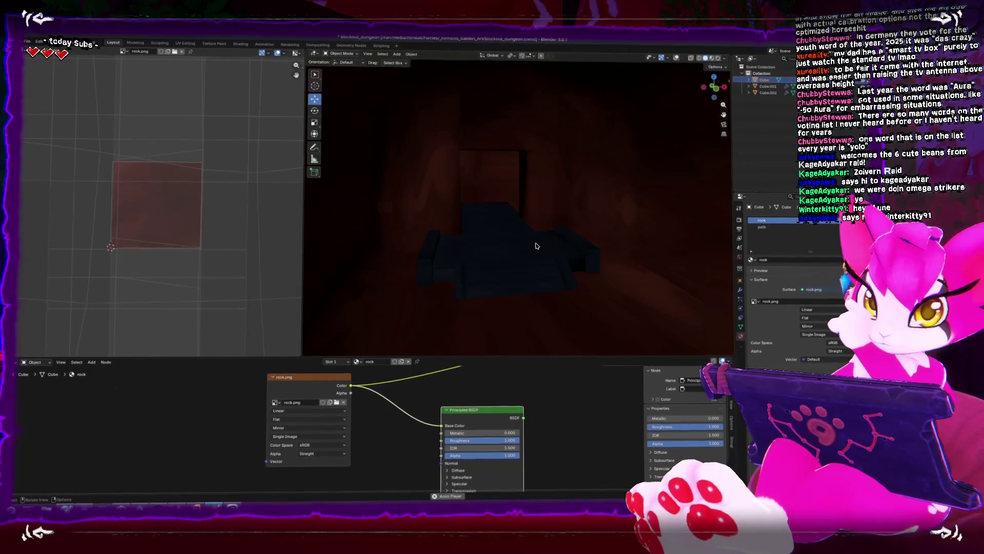
mouse_move(564, 256)
mouse_down()
mouse_move(585, 268)
mouse_move(500, 174)
mouse_move(523, 165)
mouse_move(528, 204)
mouse_move(566, 278)
mouse_move(518, 237)
mouse_up()
Step: Save blockout_dungeon.blend and export it as FBX over Dungeon_Blockout.fbx
key(ctrl+s)
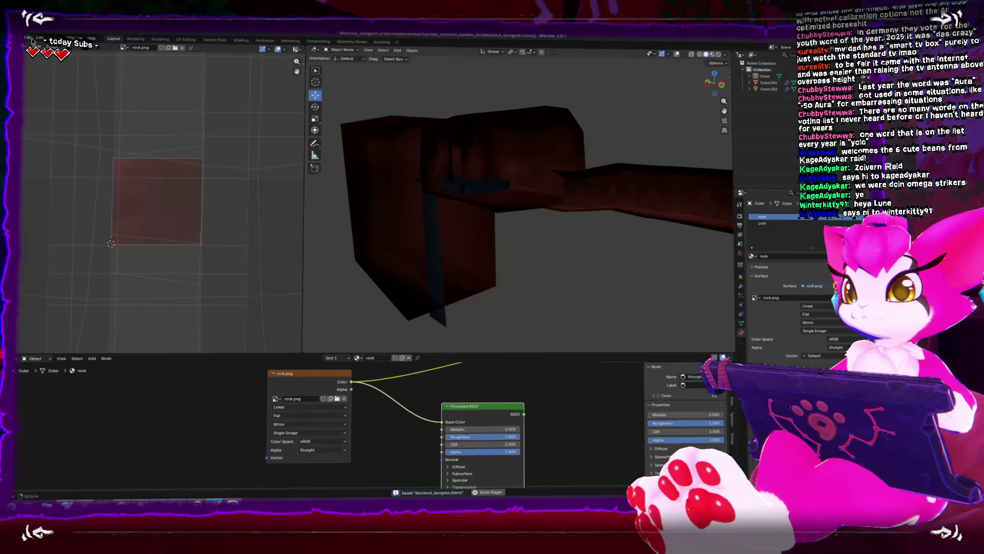
click(29, 39)
mouse_move(52, 138)
click(118, 196)
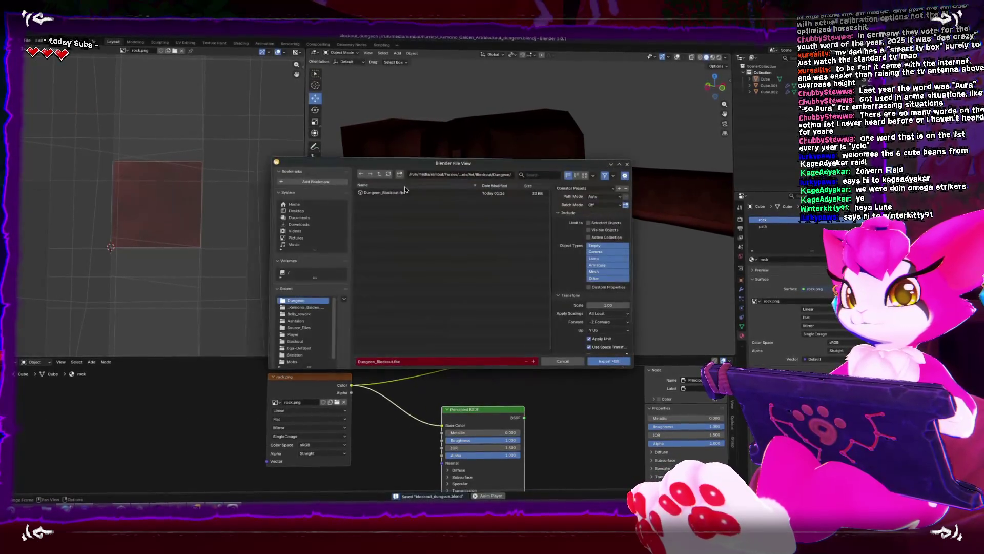
double_click(404, 192)
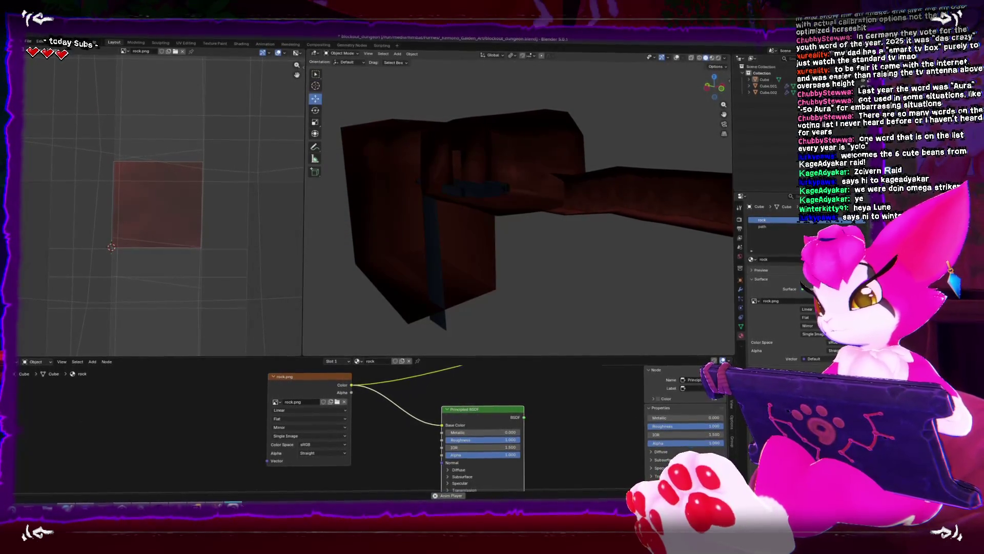
key(alt+Tab)
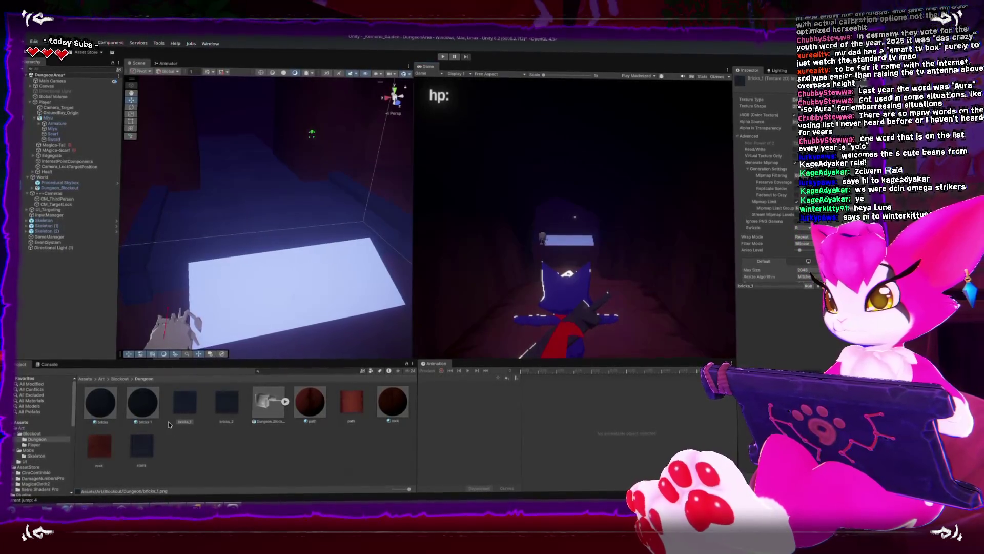
Step: Duplicate the bricks_1 material and name the copy stairs
click(138, 406)
key(ctrl+d)
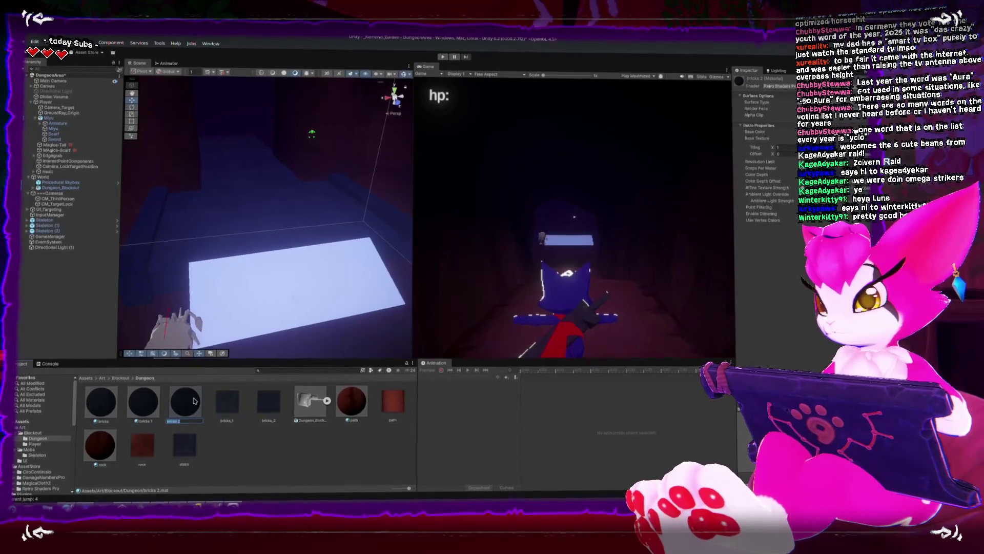
key(BackSpace)
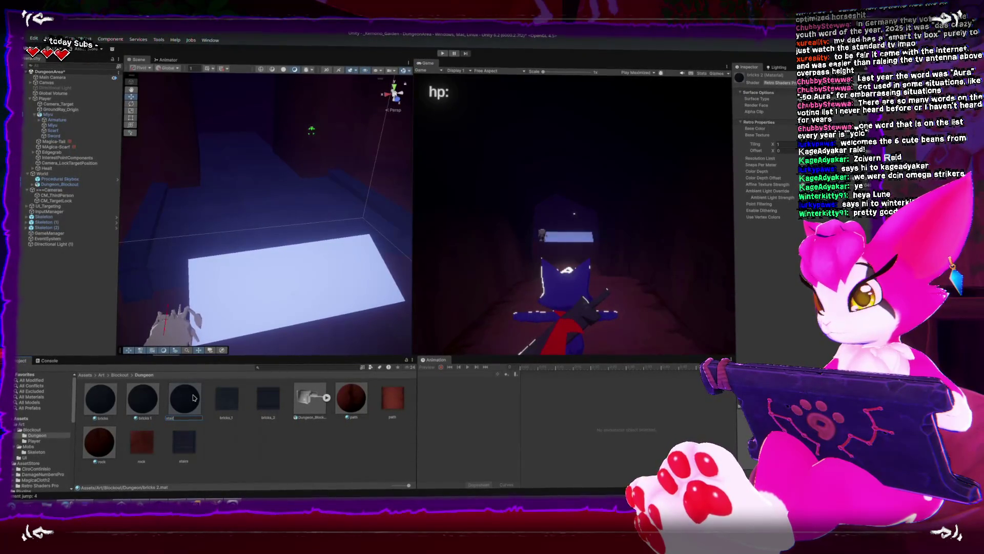
text(s)
key(Return)
Step: Apply the stairs material to the floor plane and orbit to inspect it
drag(194, 401, 288, 298)
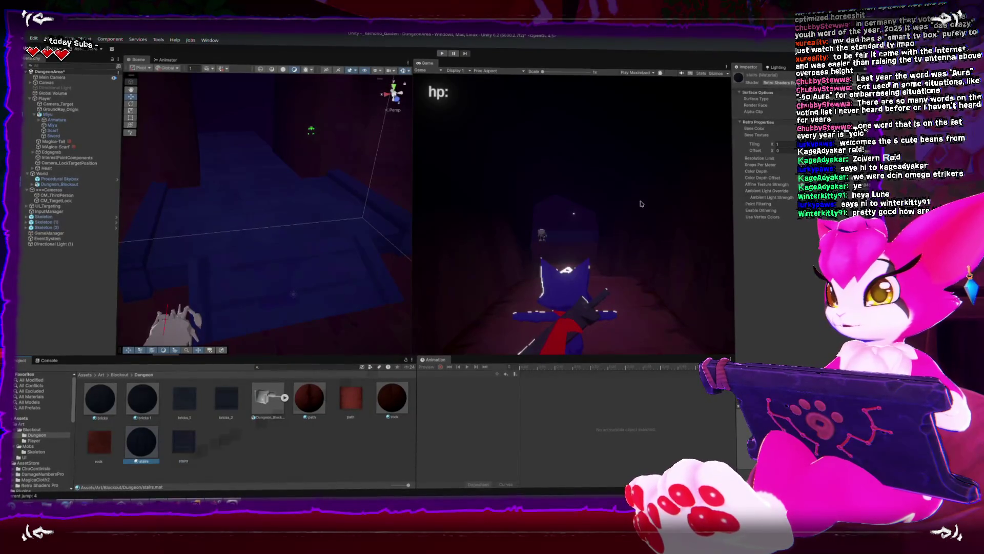
drag(352, 260, 306, 308)
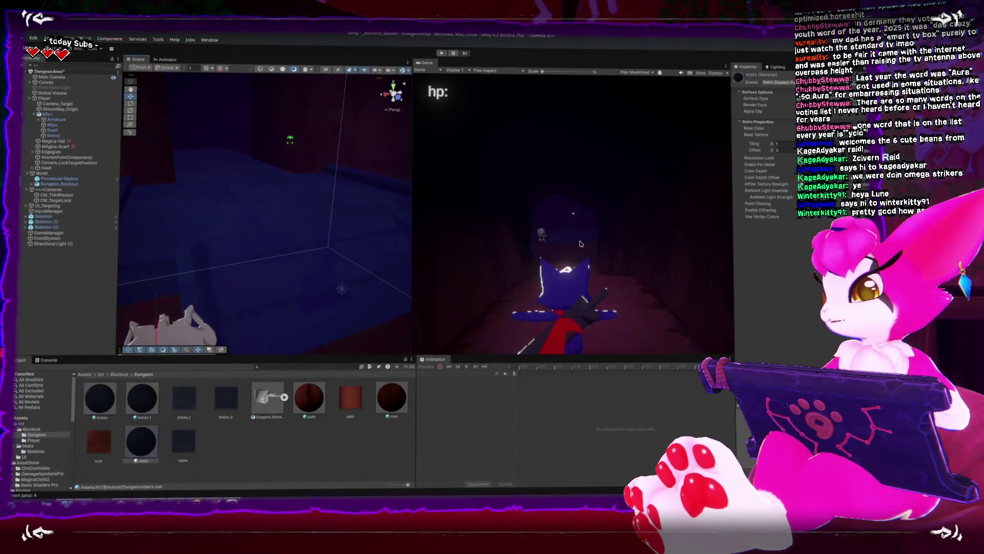
drag(326, 285, 359, 183)
key(alt+Tab)
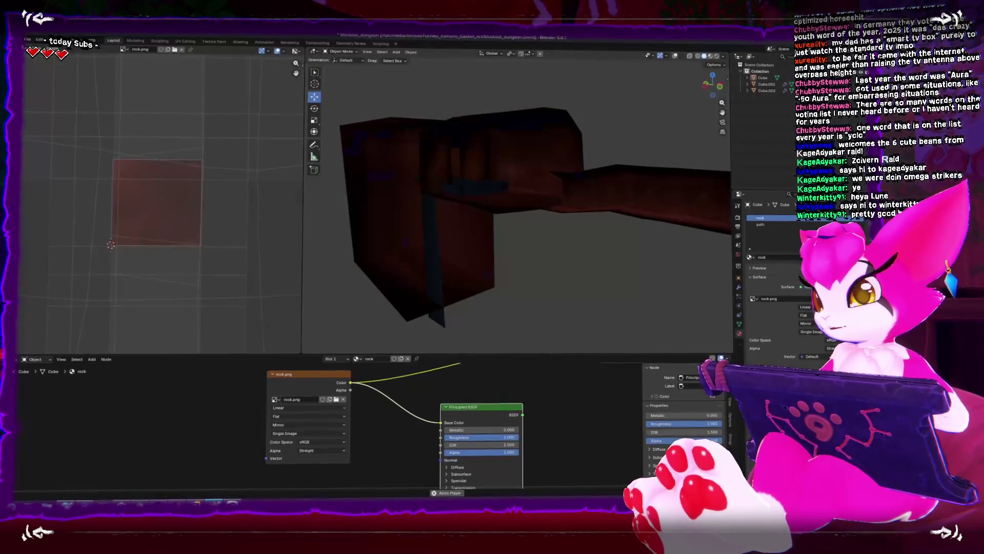
Step: Make the stairs object Cube.001 active and try selecting its faces in Edit Mode
drag(443, 245, 459, 259)
click(480, 189)
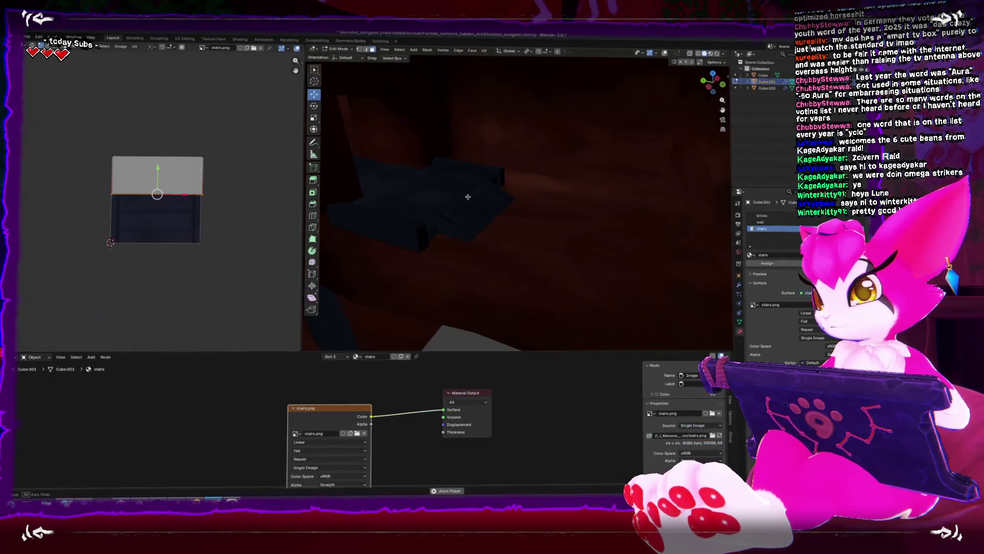
click(498, 222)
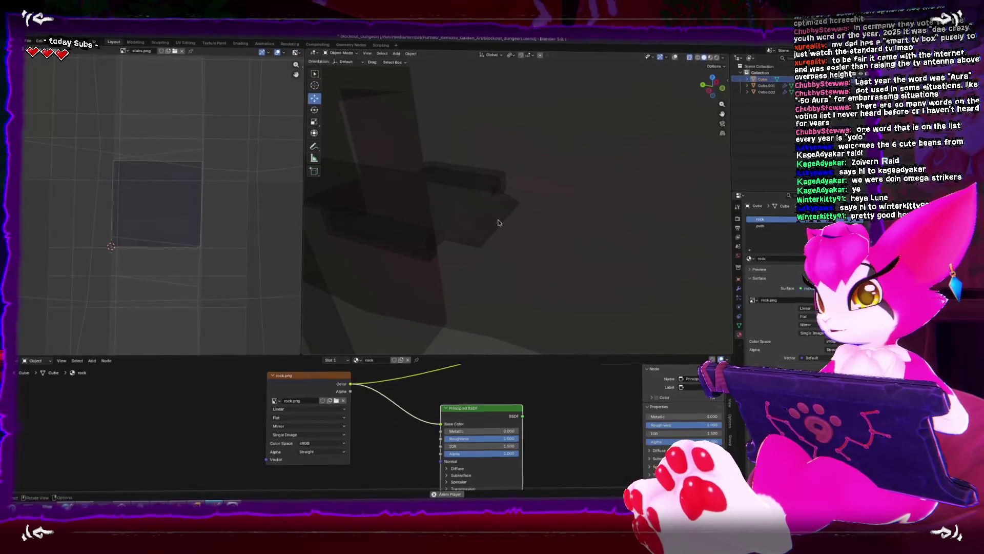
click(491, 218)
key(Tab)
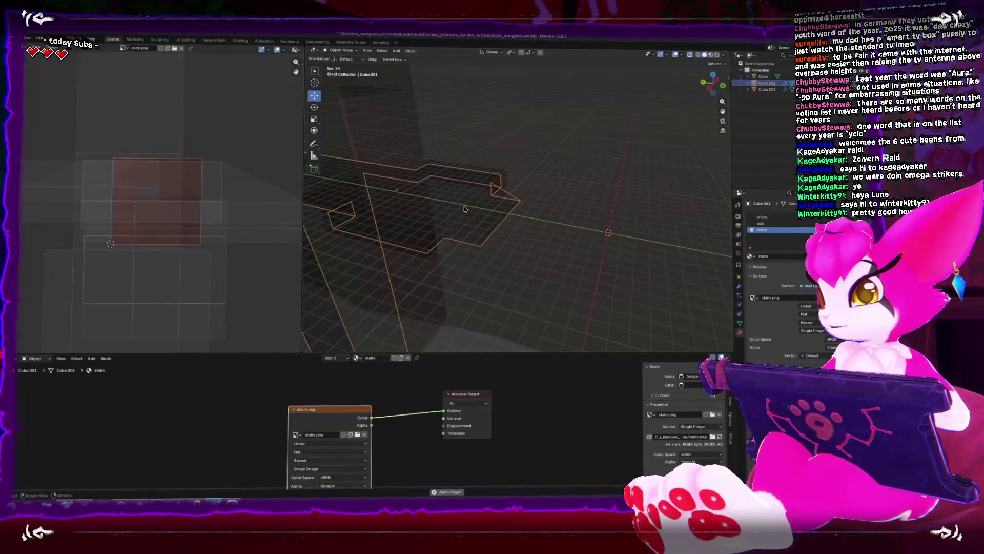
click(491, 219)
click(477, 229)
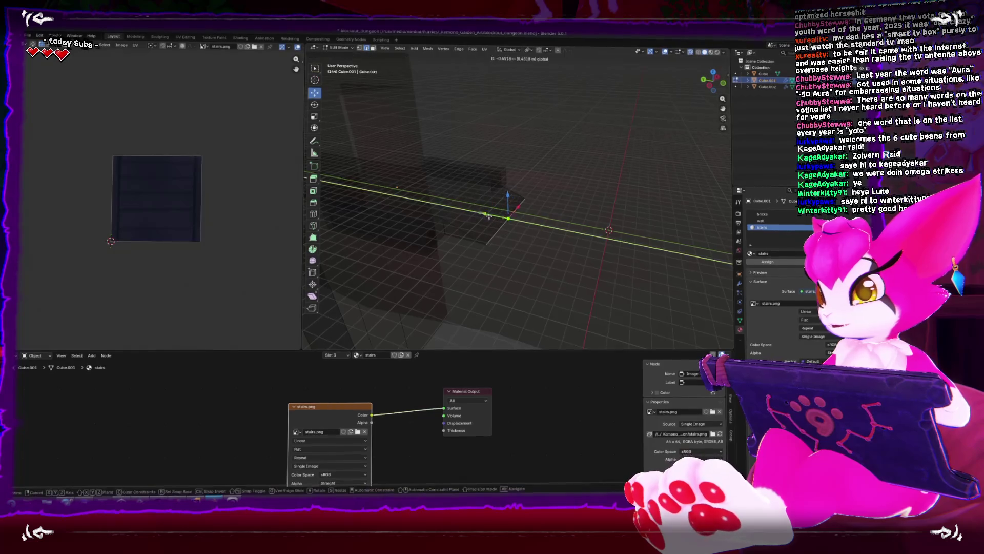
scroll(513, 228, up, 5)
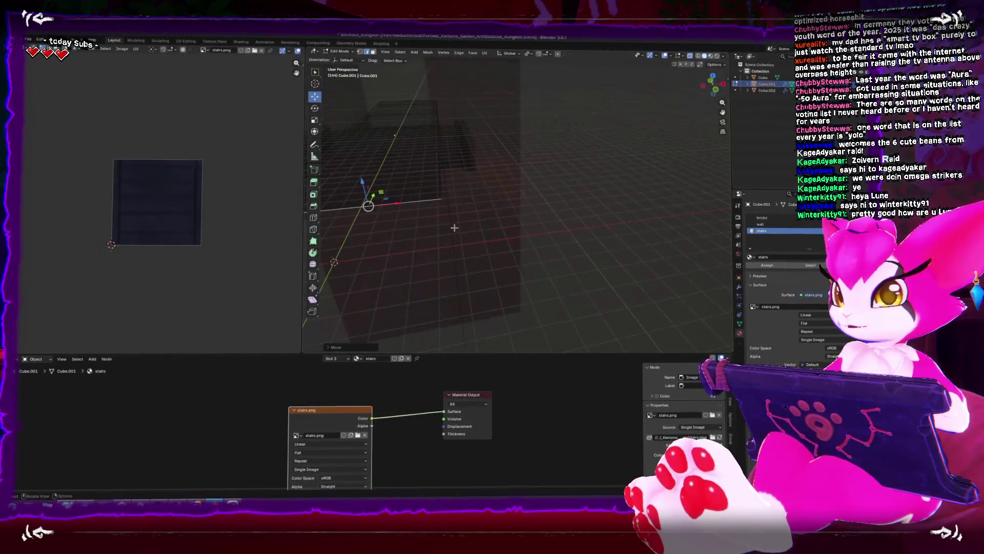
scroll(532, 232, down, 3)
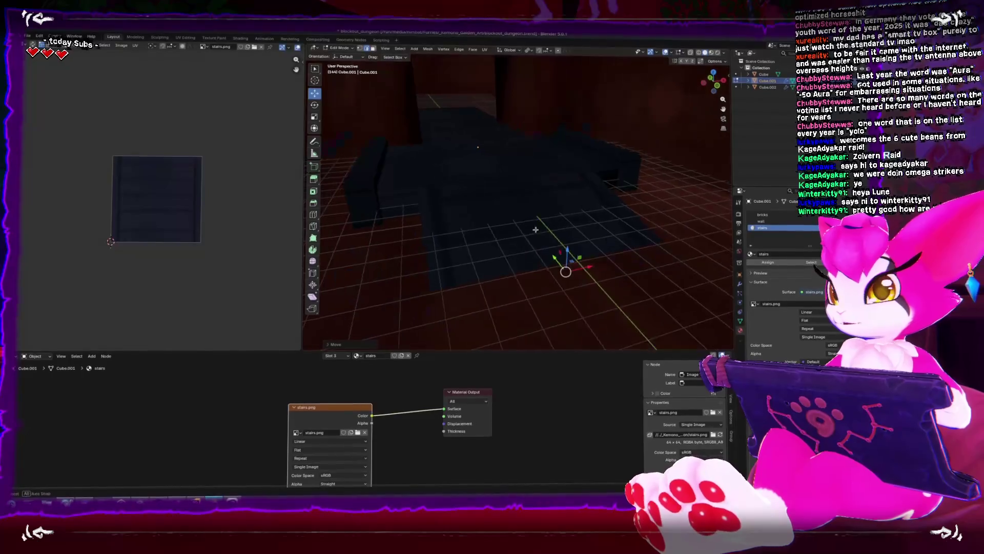
key(Tab)
key(Tab)
Step: Move the slanted stair face's UVs down the stairs texture so plank steps show
click(544, 205)
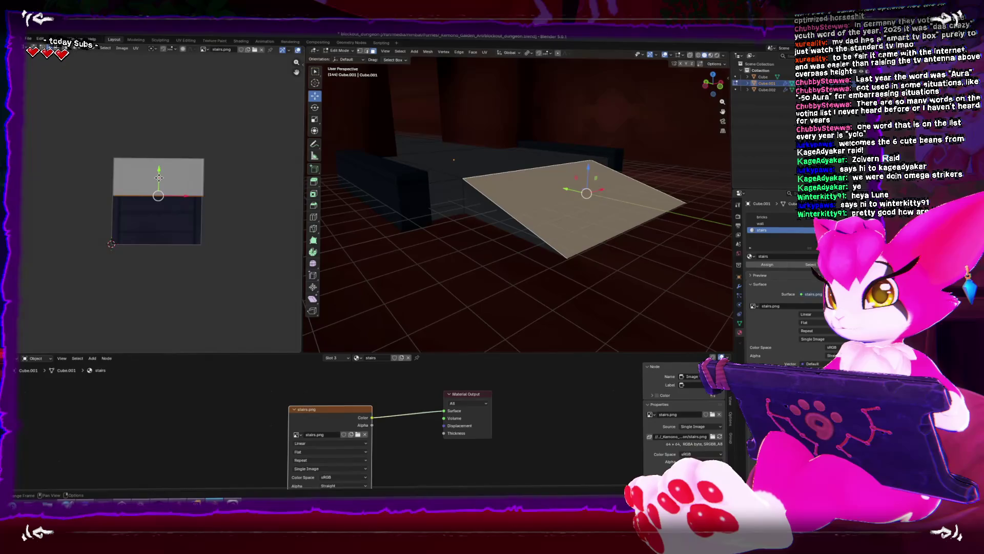
drag(159, 177, 159, 220)
drag(634, 79, 335, 232)
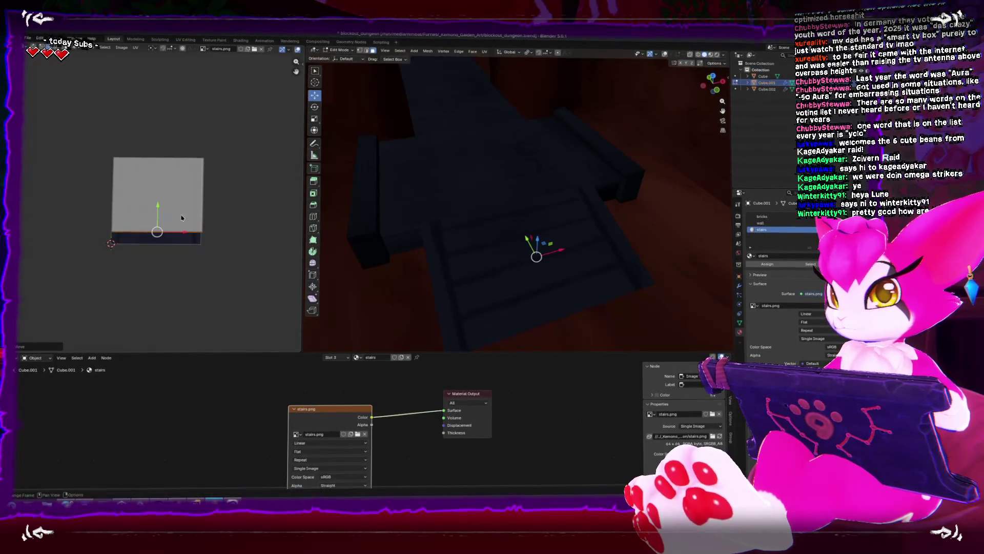
key(Tab)
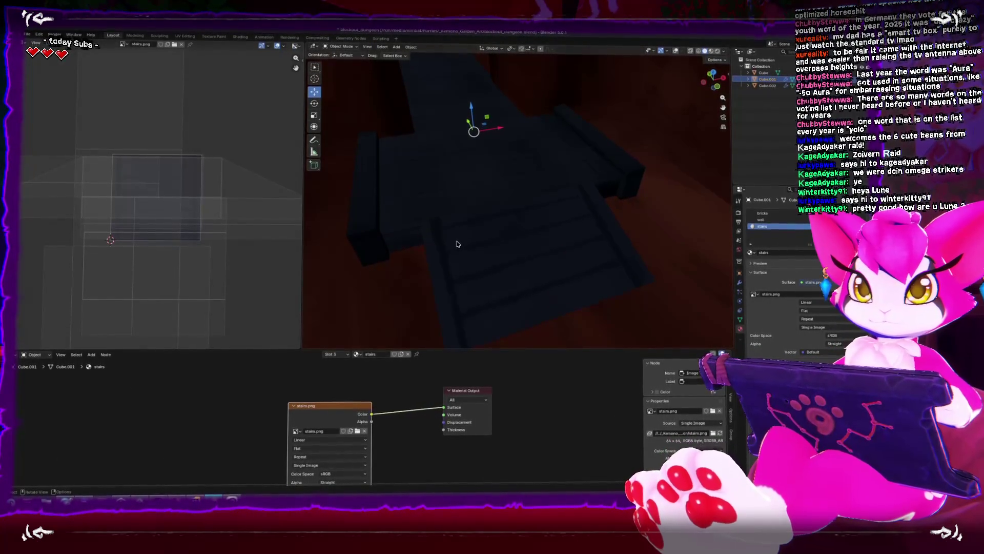
scroll(458, 244, down, 2)
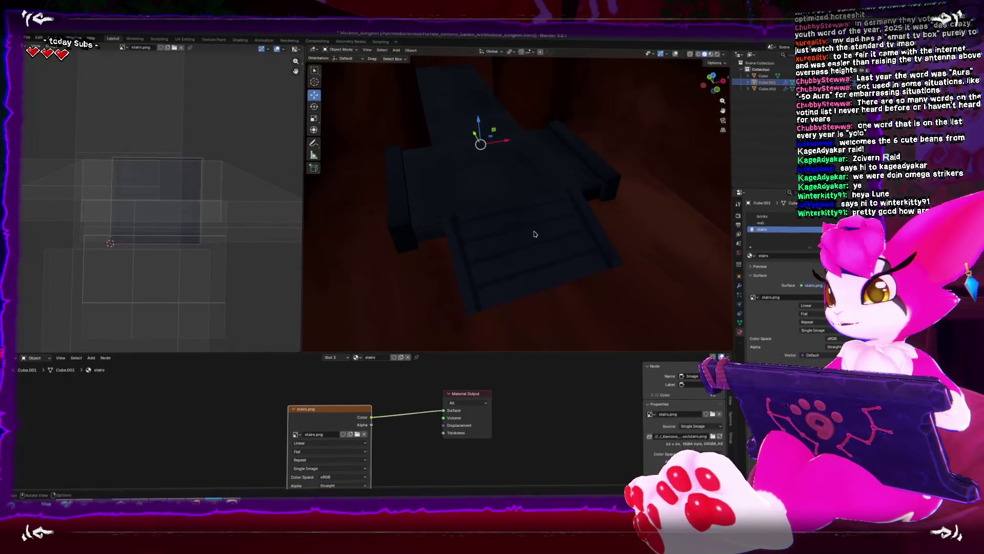
key(Tab)
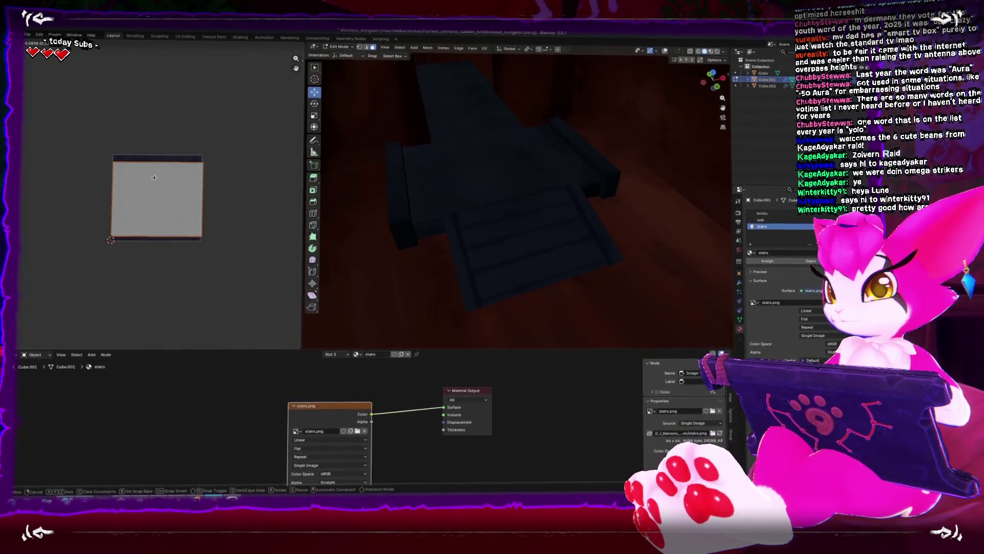
key(Tab)
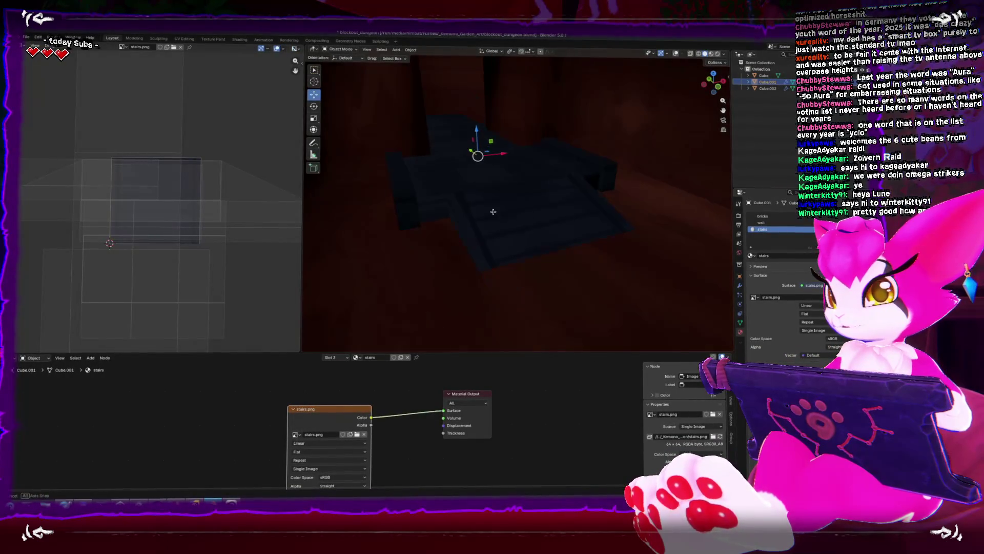
drag(523, 207, 445, 231)
Step: Make the rock Cube active and edit its mesh with X-ray see-through view
click(433, 160)
mouse_move(433, 160)
mouse_down()
mouse_move(422, 184)
mouse_move(507, 216)
mouse_move(510, 200)
mouse_up()
key(Tab)
key(alt+z)
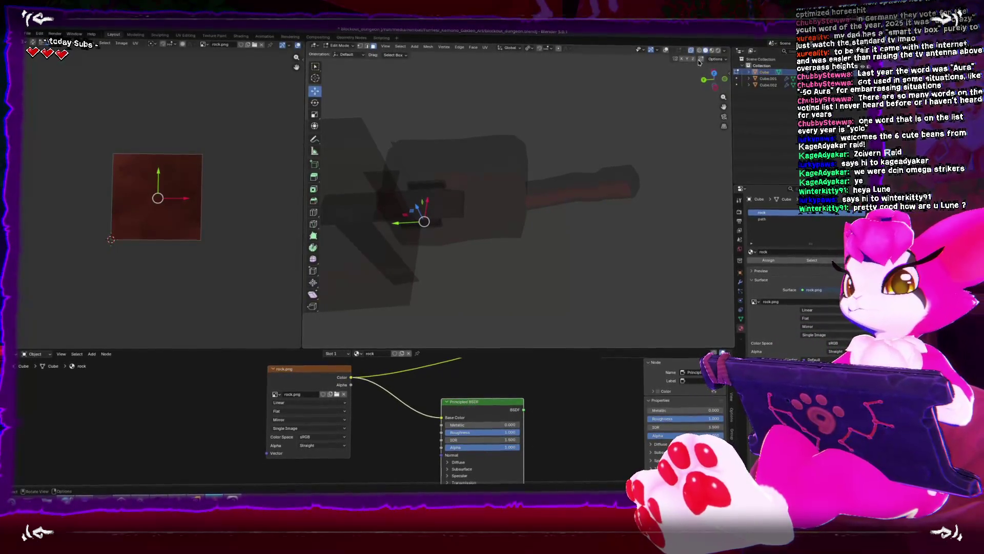
Step: Restore the viewport overlays and frame the Cube's selected floor face in Edit Mode
scroll(603, 197, up, 8)
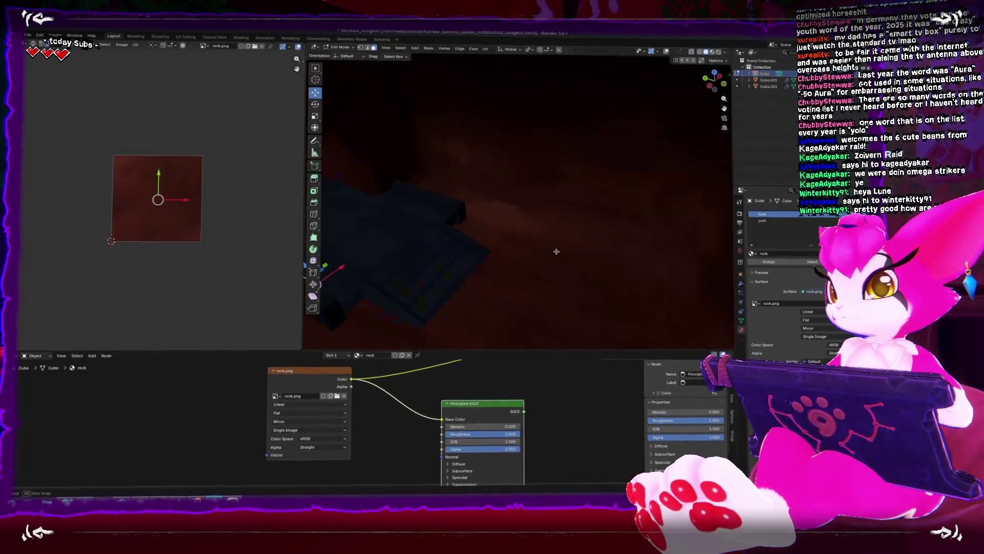
mouse_move(451, 112)
mouse_down()
mouse_move(576, 215)
mouse_move(573, 233)
mouse_move(540, 215)
mouse_up()
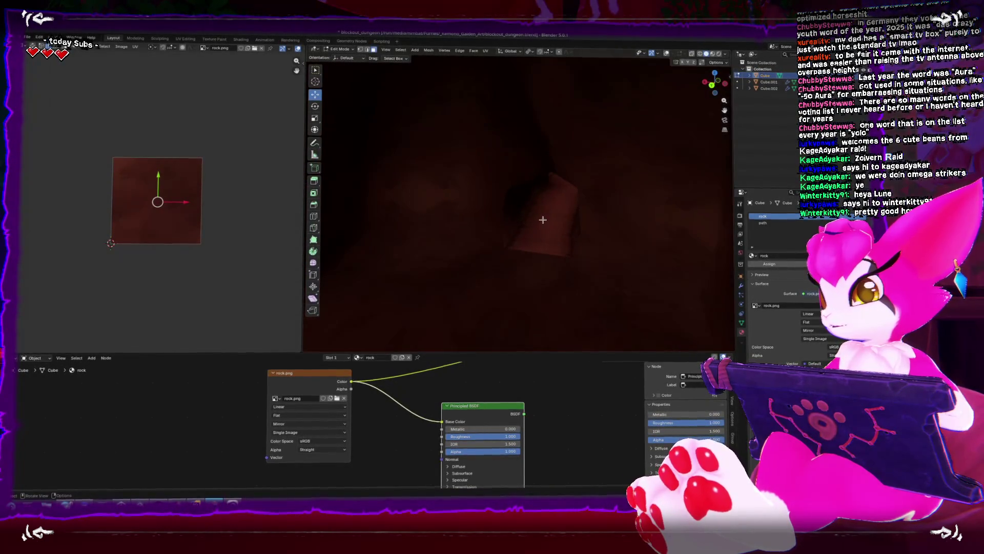
key(Tab)
click(677, 52)
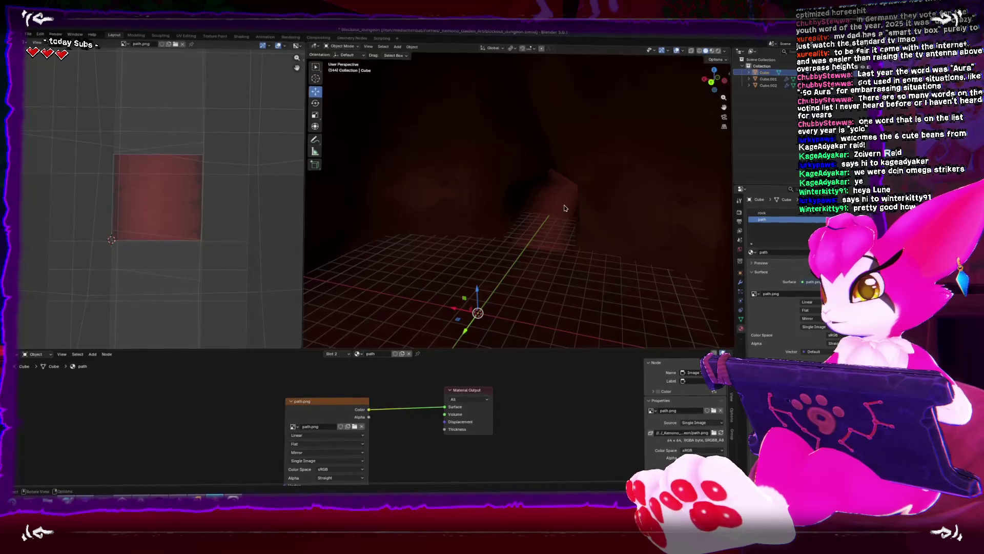
key(Tab)
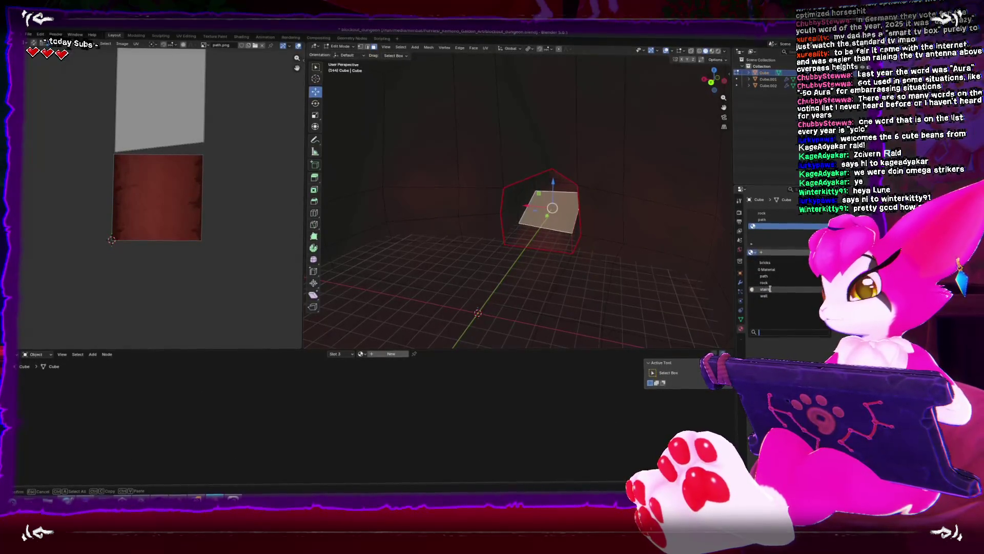
key(KP_Decimal)
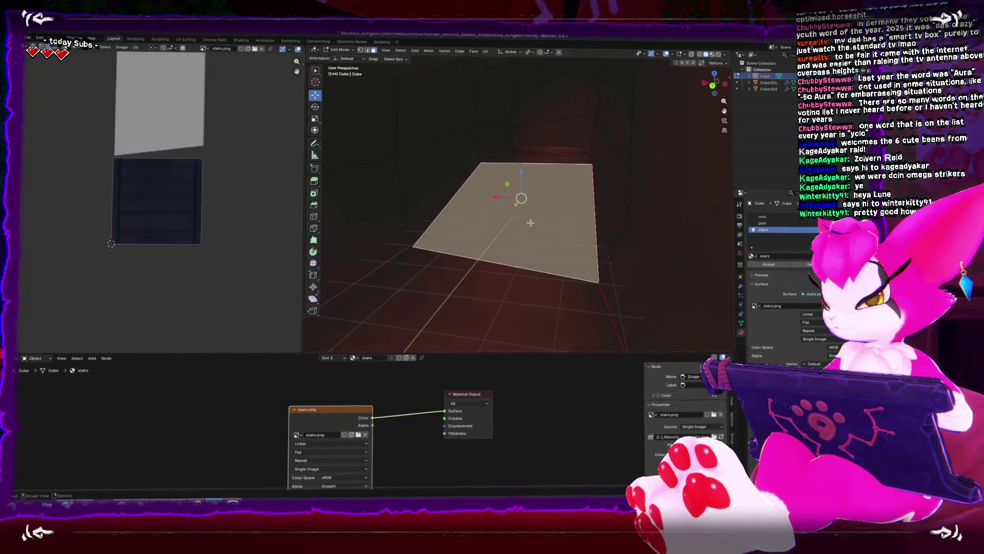
Step: Review the applied stairs texture in Object Mode, zooming around the model
key(Tab)
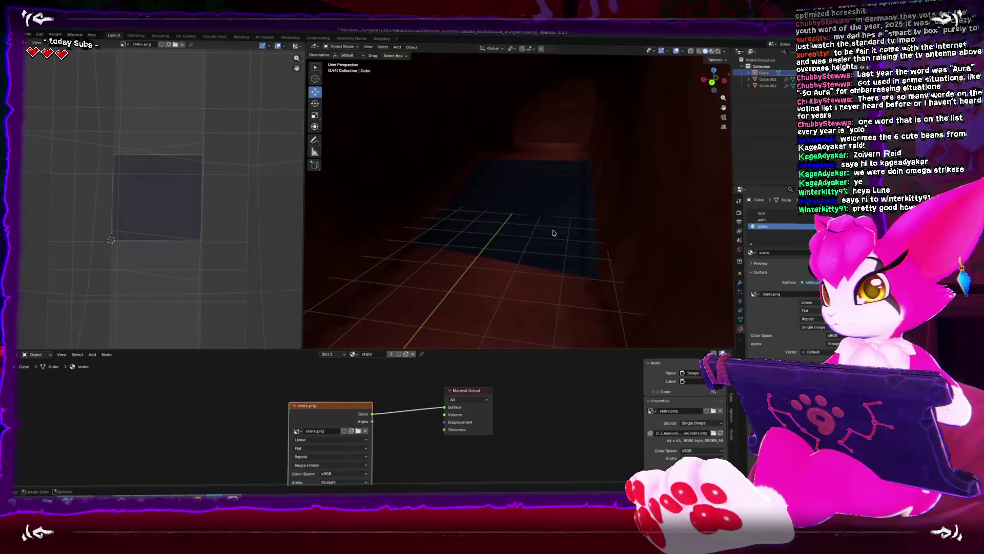
scroll(552, 233, up, 5)
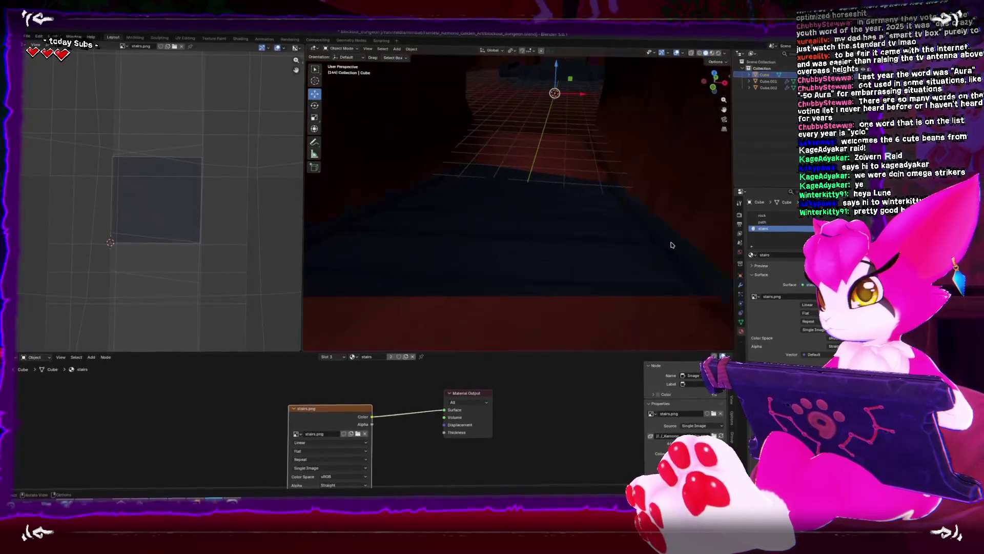
scroll(593, 270, down, 5)
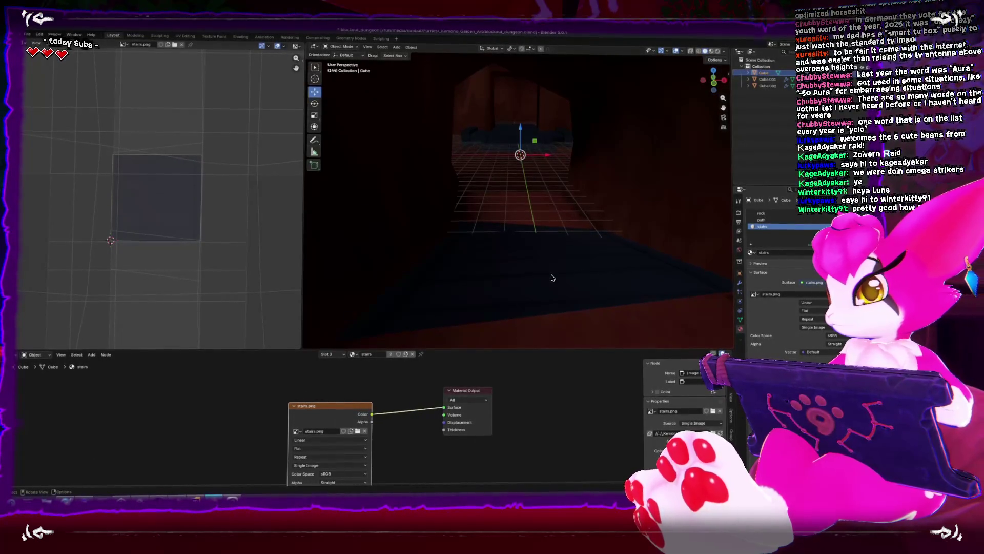
scroll(559, 279, down, 3)
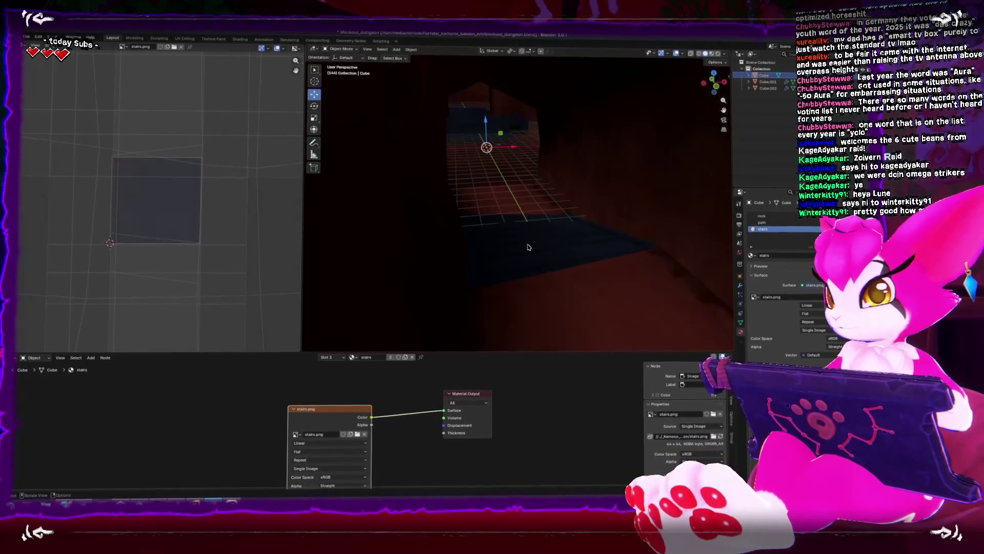
scroll(529, 247, down, 3)
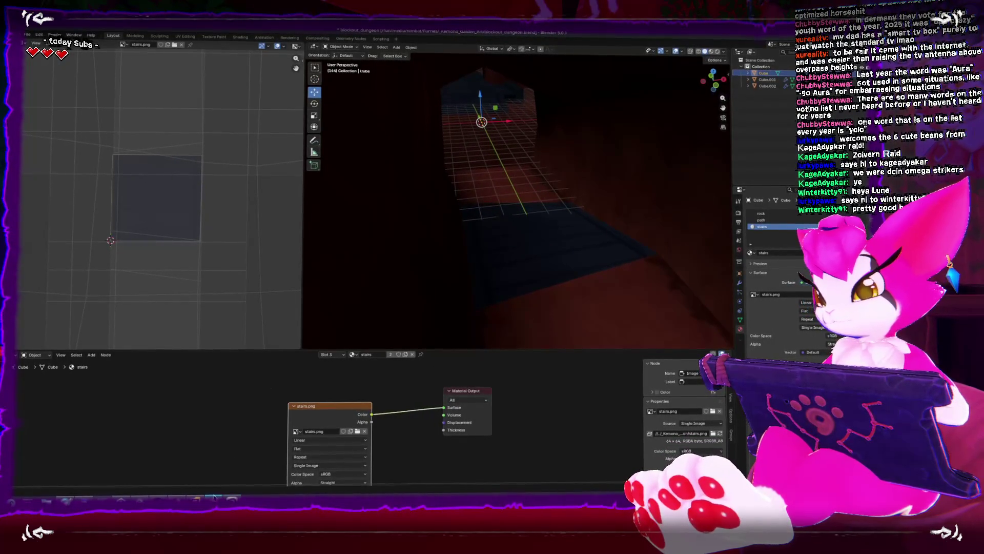
key(alt+Tab)
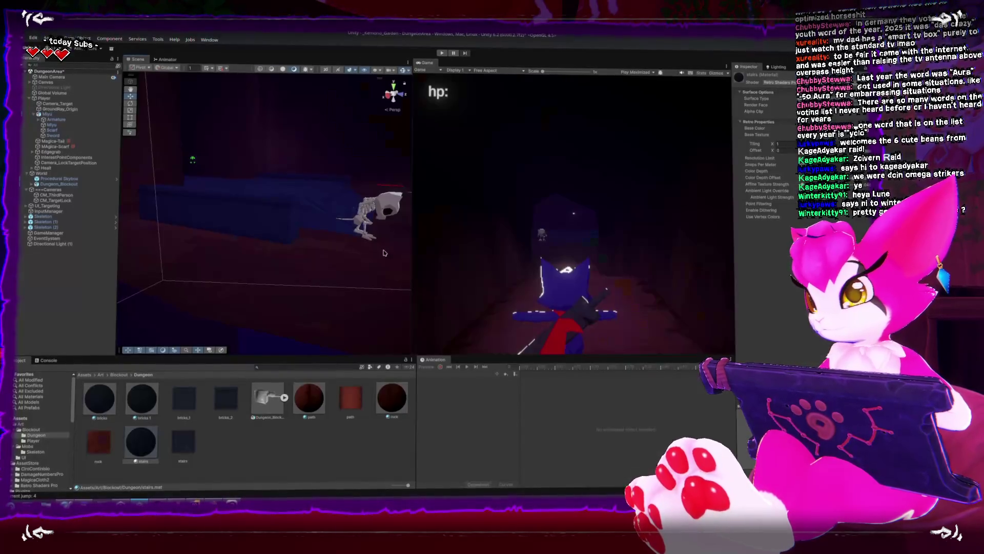
key(alt+Tab)
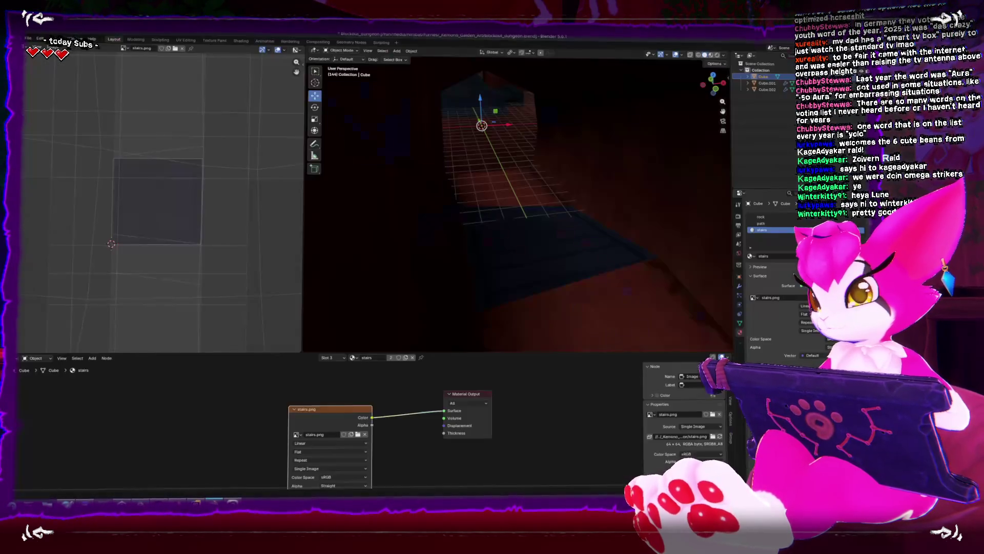
mouse_move(411, 245)
mouse_down()
mouse_move(513, 193)
mouse_move(546, 193)
mouse_up()
click(28, 38)
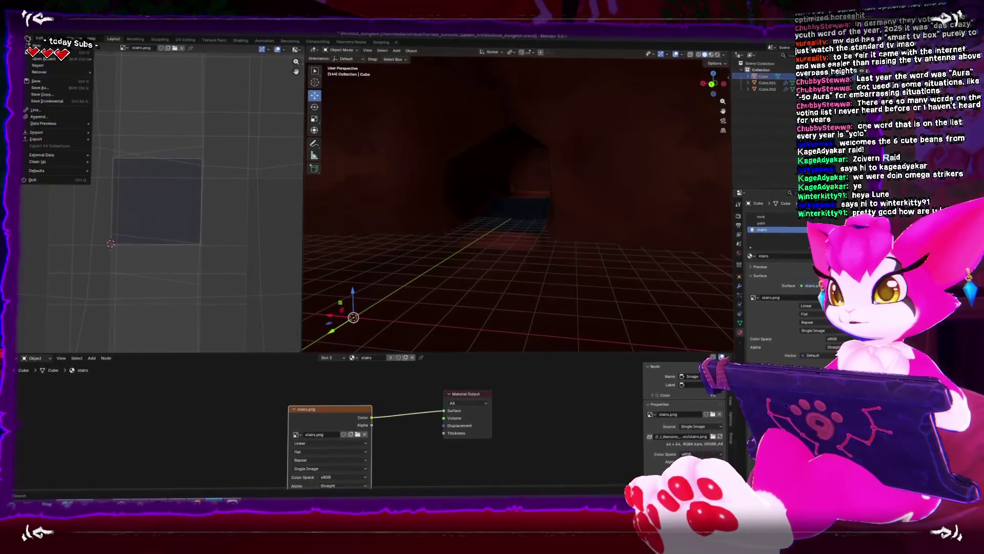
mouse_move(85, 140)
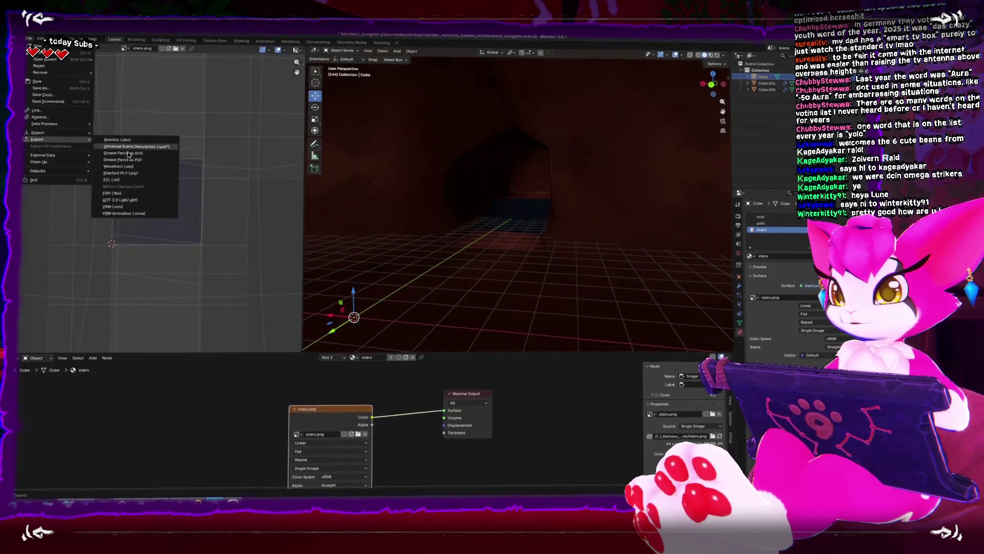
click(112, 193)
key(Escape)
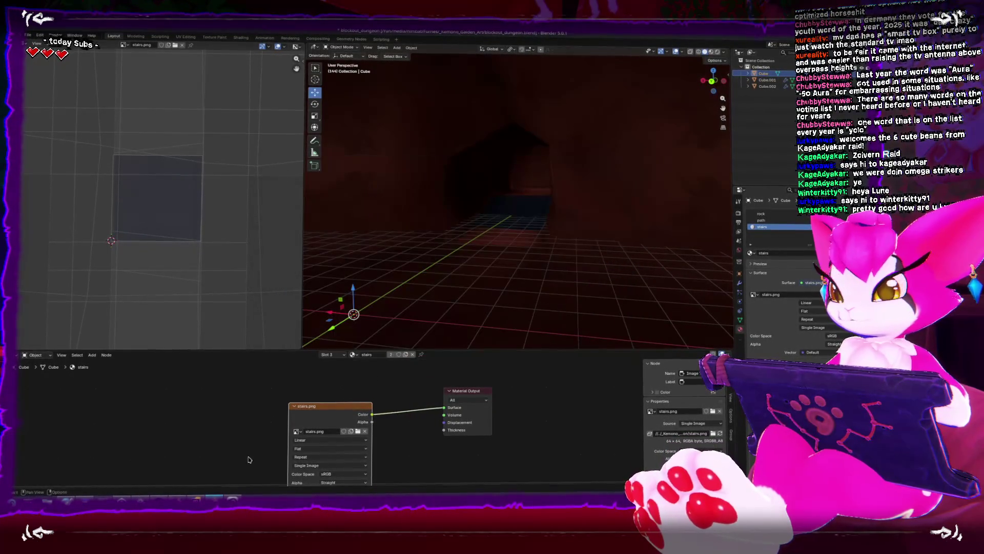
key(alt+Tab)
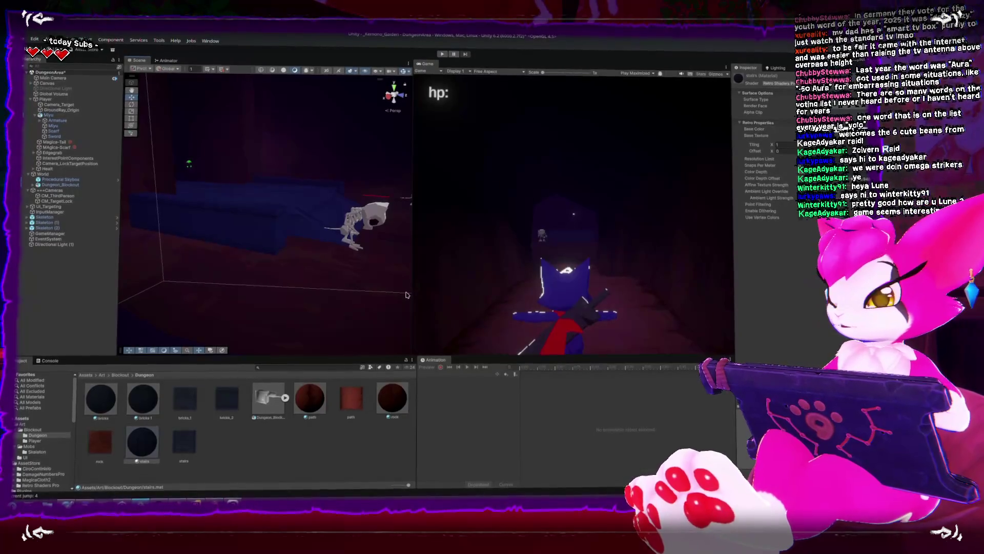
mouse_move(405, 295)
mouse_down()
mouse_move(272, 298)
mouse_move(209, 313)
mouse_up()
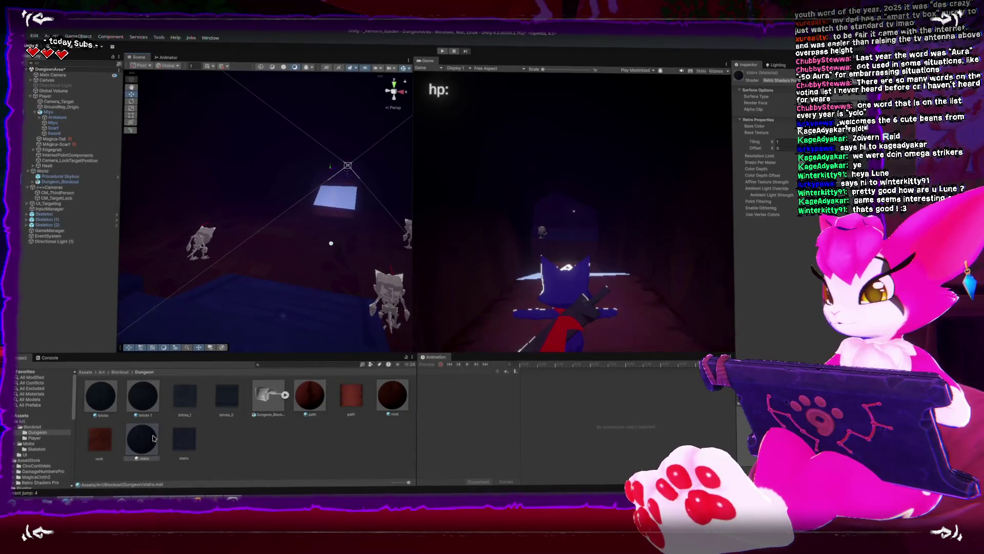
Step: Enter Play mode with Ctrl+P and walk the character over the blue platform toward the skeletons
key(ctrl+p)
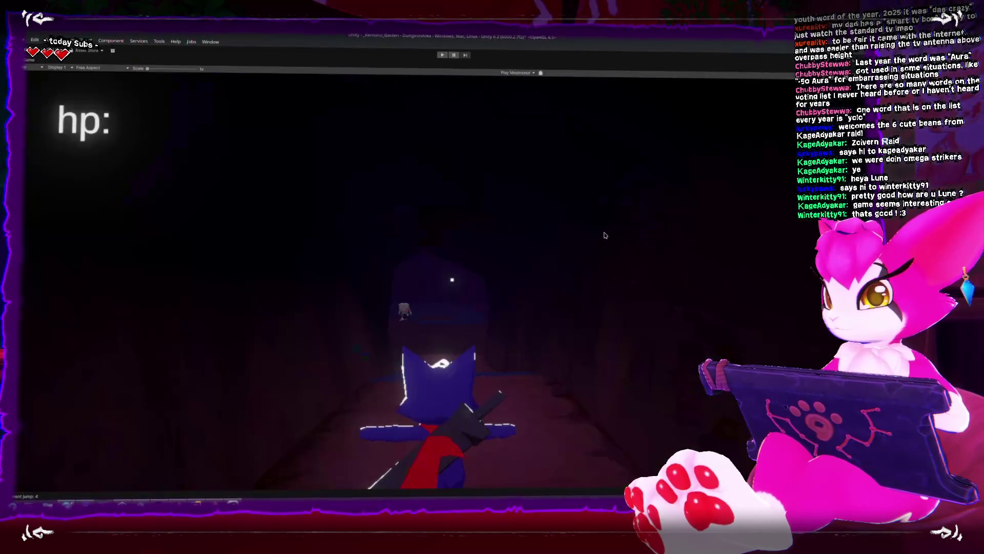
click(475, 128)
key(w)
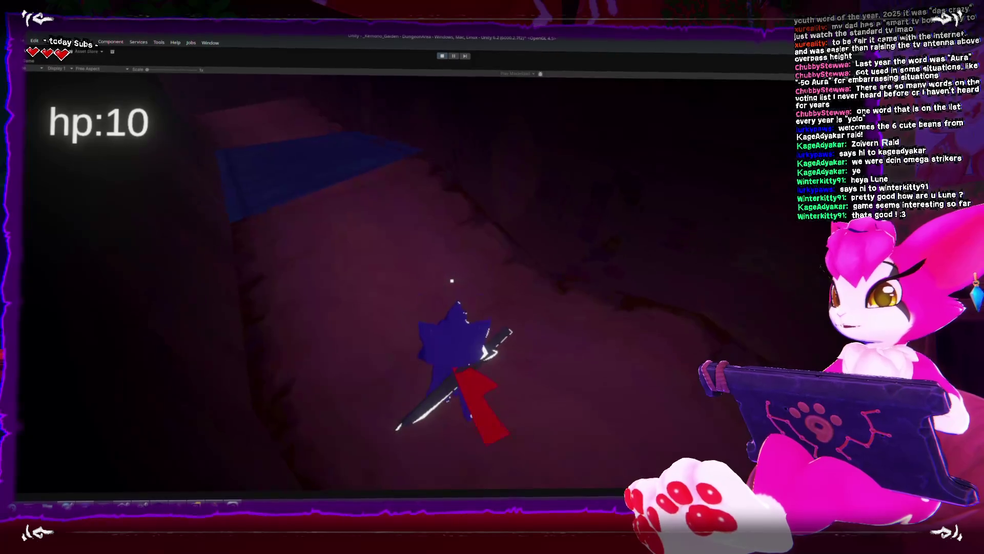
key(w)
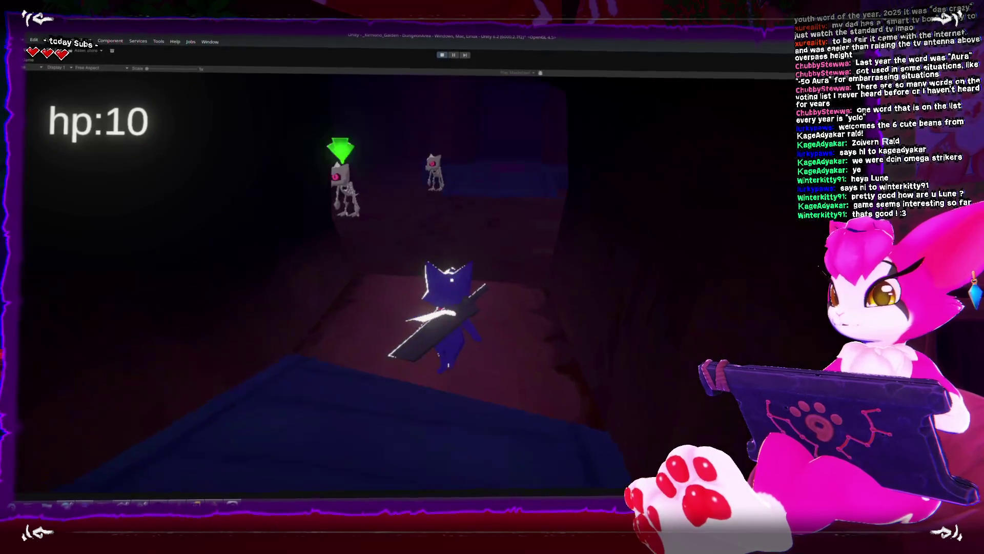
key(w)
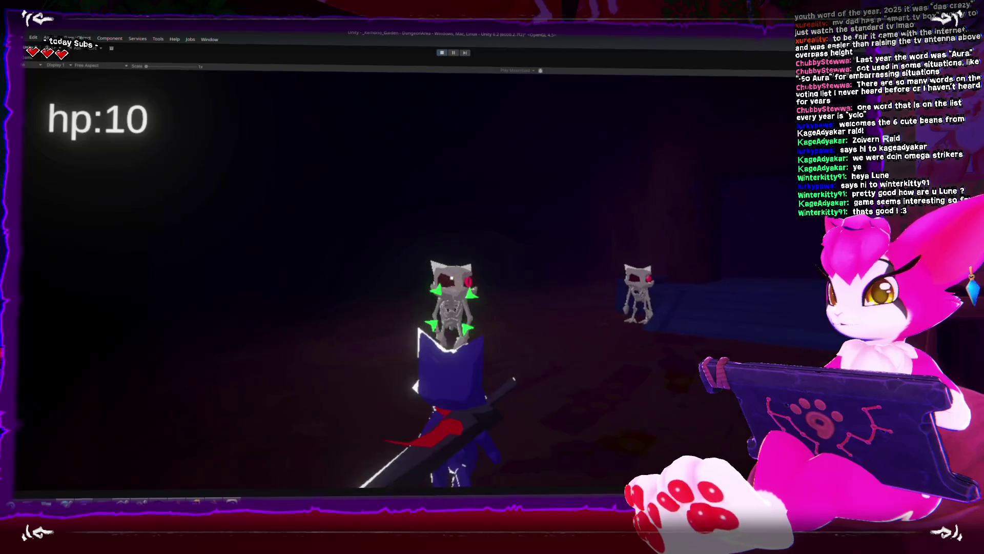
Step: Repeatedly slash and spin-attack the skeleton with the sword
click(405, 282)
click(405, 282)
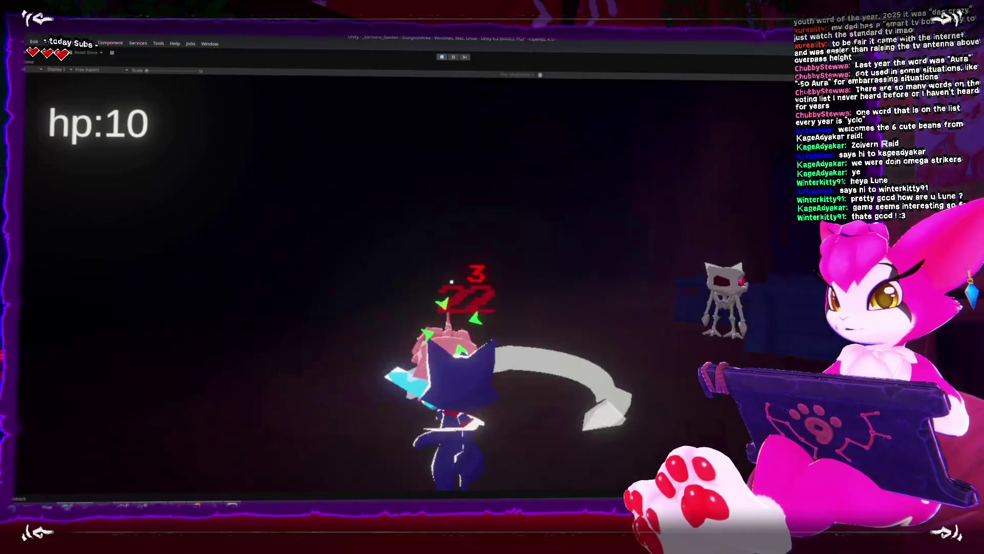
click(405, 282)
click(451, 281)
key(w)
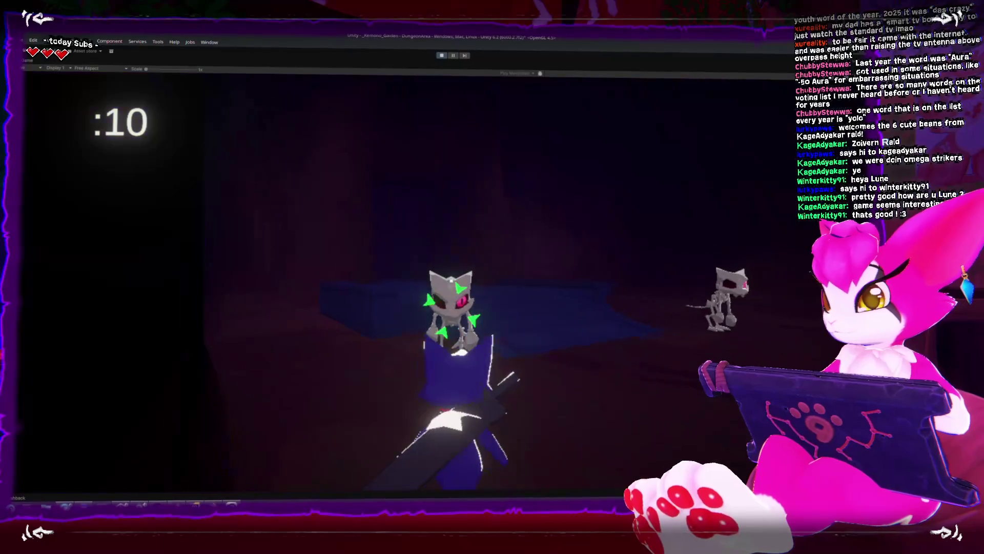
click(451, 281)
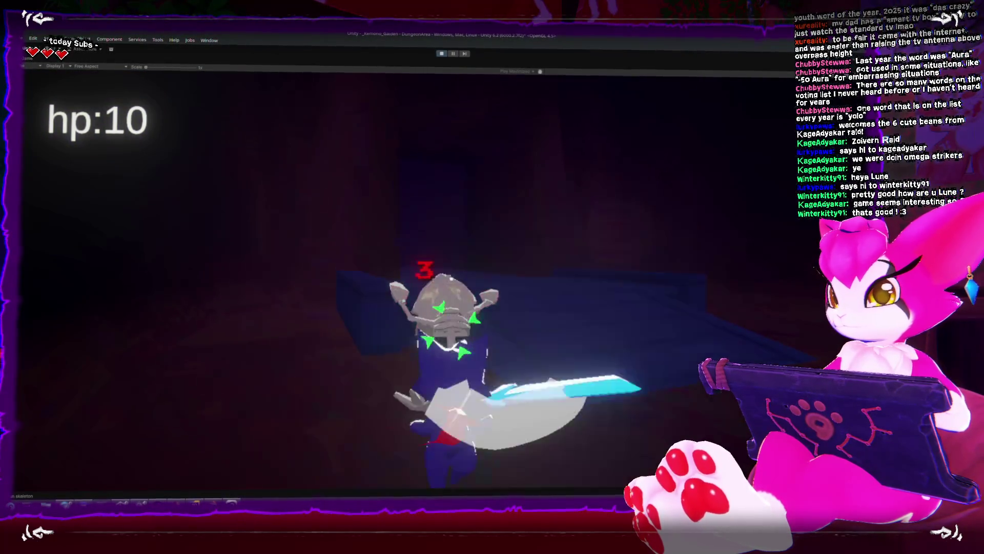
click(451, 281)
click(451, 282)
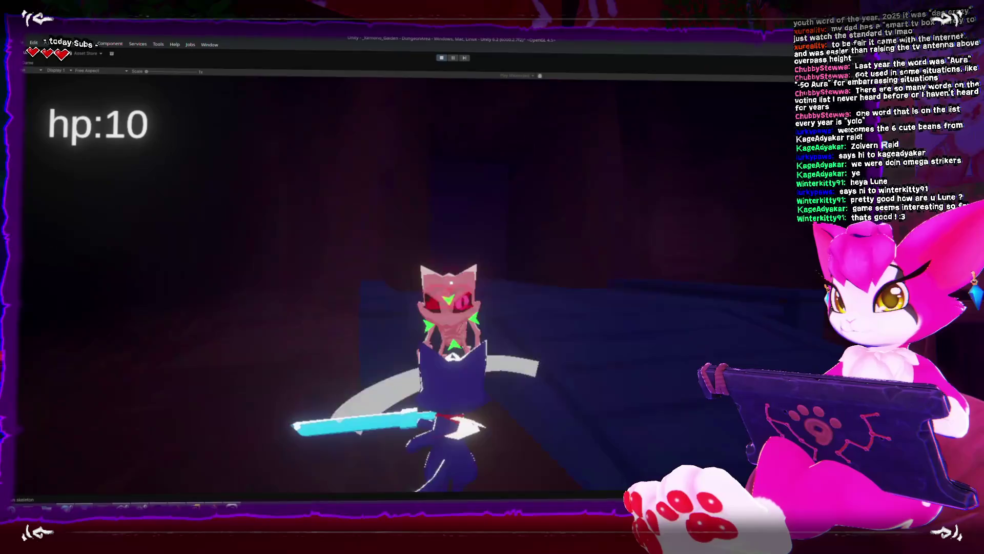
click(451, 282)
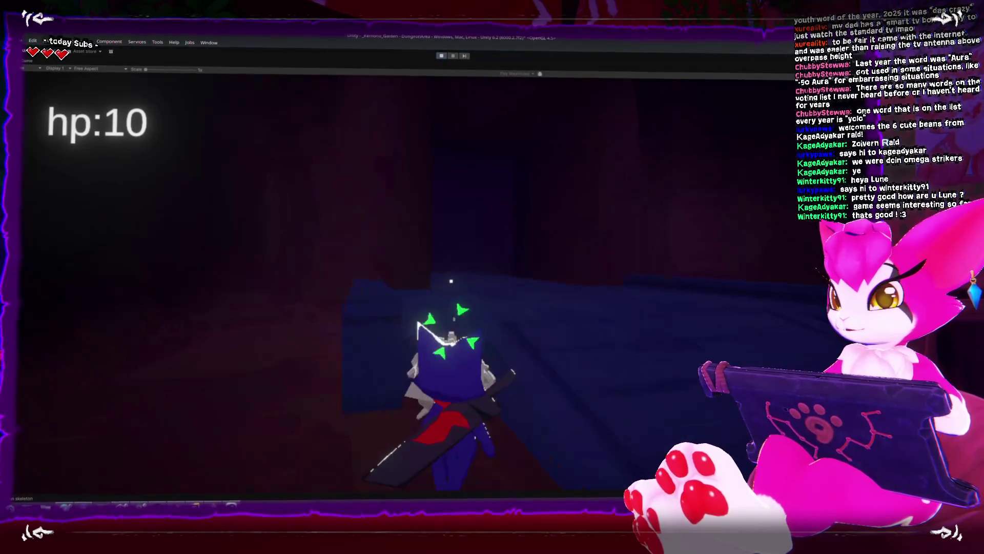
click(451, 280)
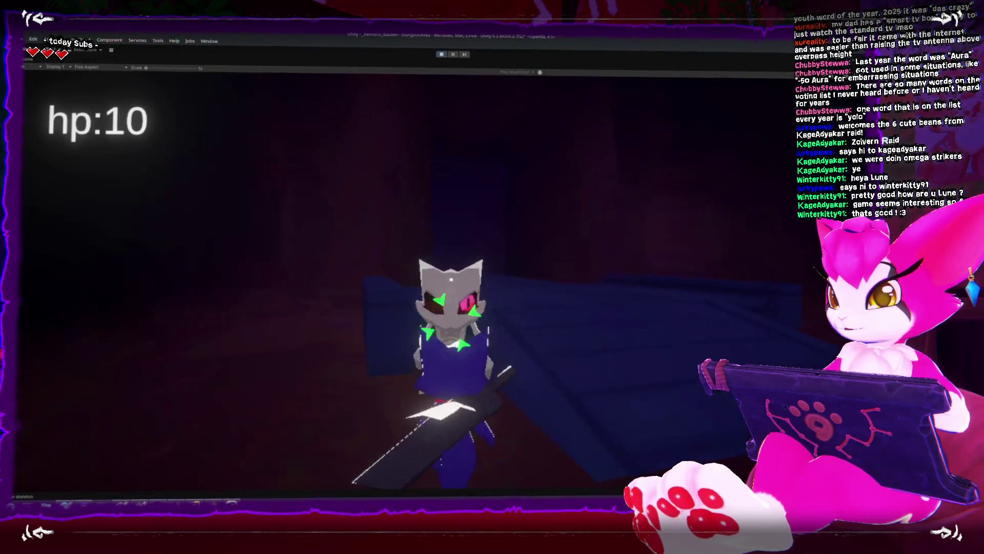
click(451, 281)
click(451, 282)
click(451, 282)
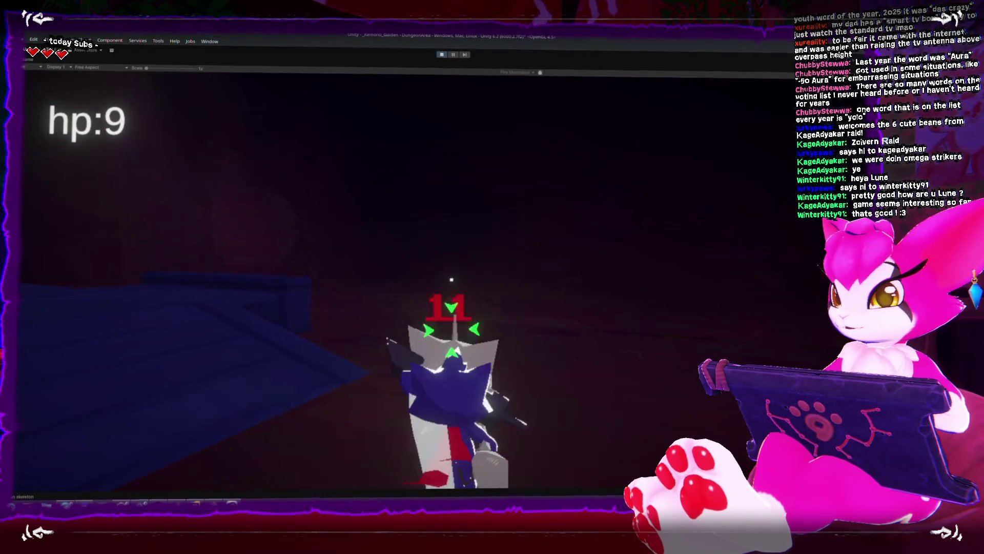
click(451, 281)
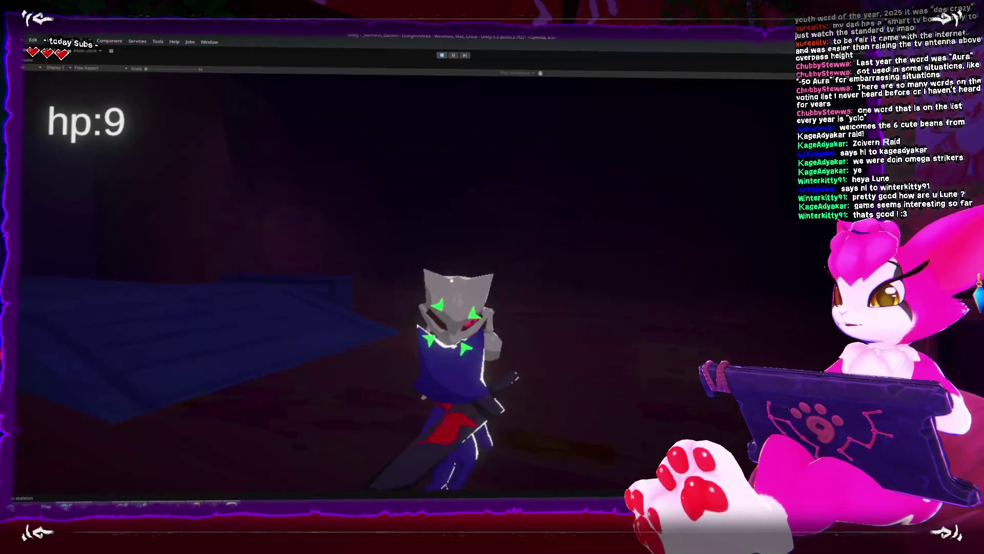
click(451, 279)
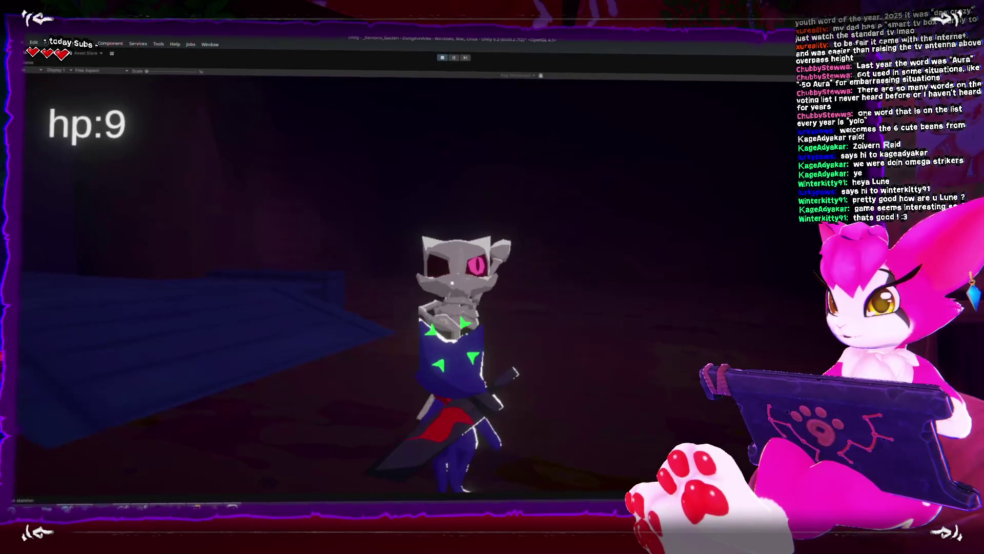
click(452, 282)
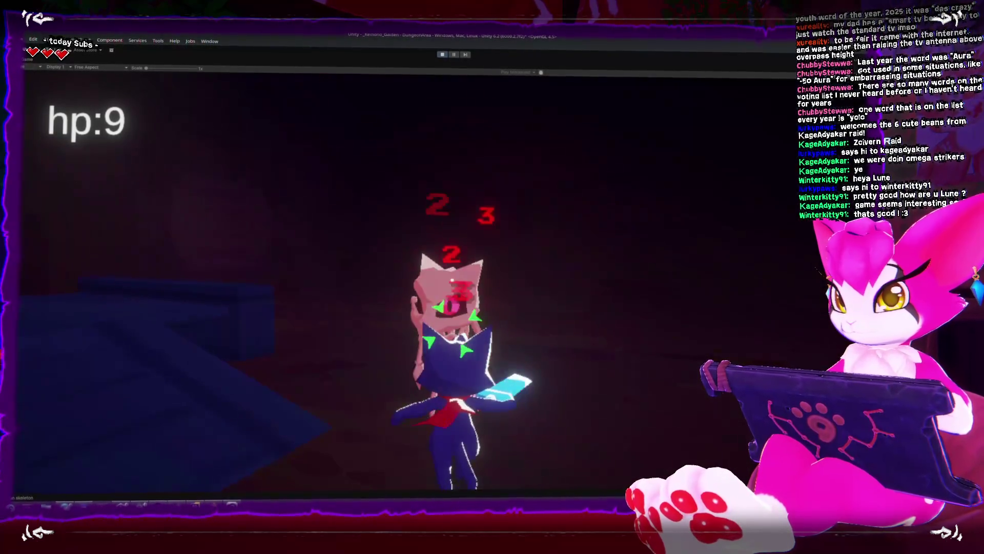
click(452, 279)
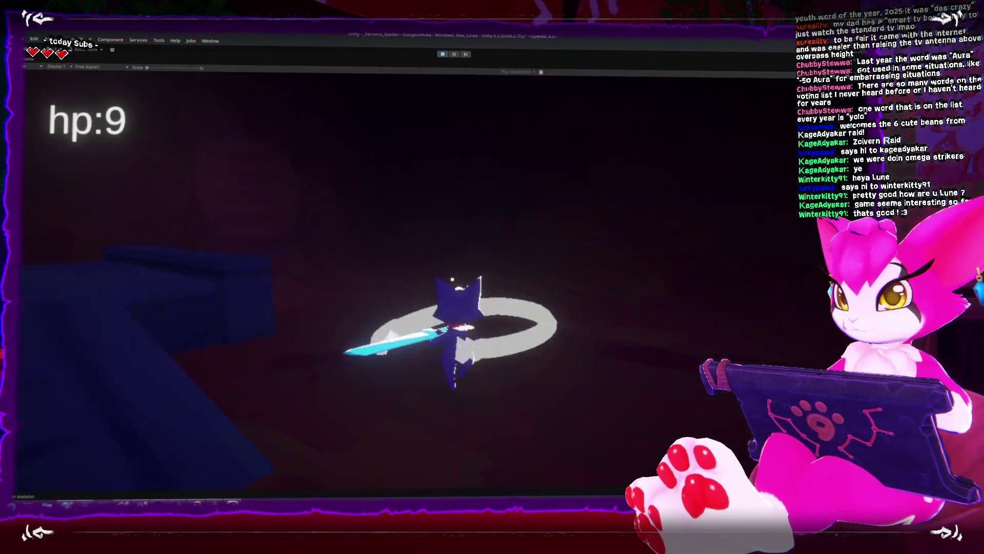
Step: Jump toward the stairs and run down the dark corridor, swinging the sword along the way
key(space)
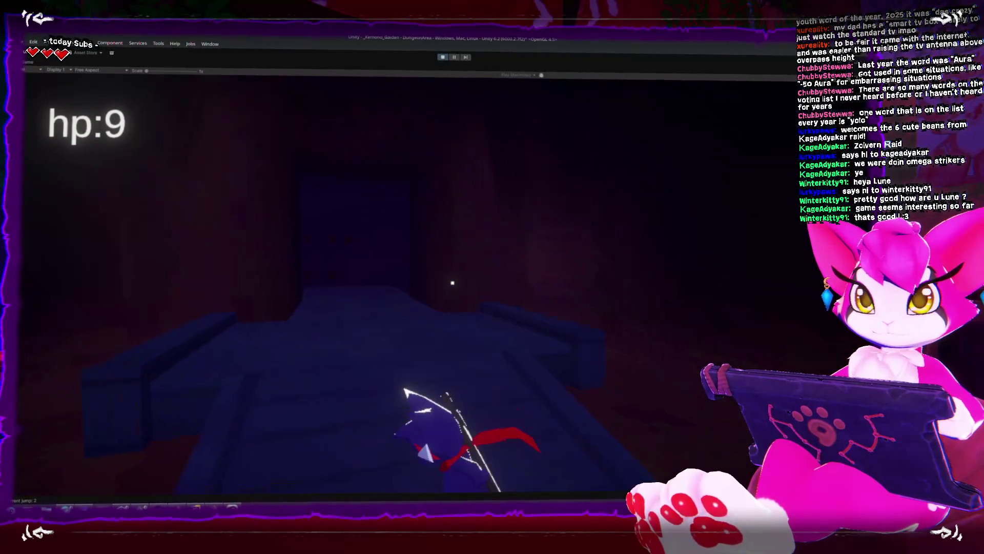
key(w)
key(w)
key(space)
key(space)
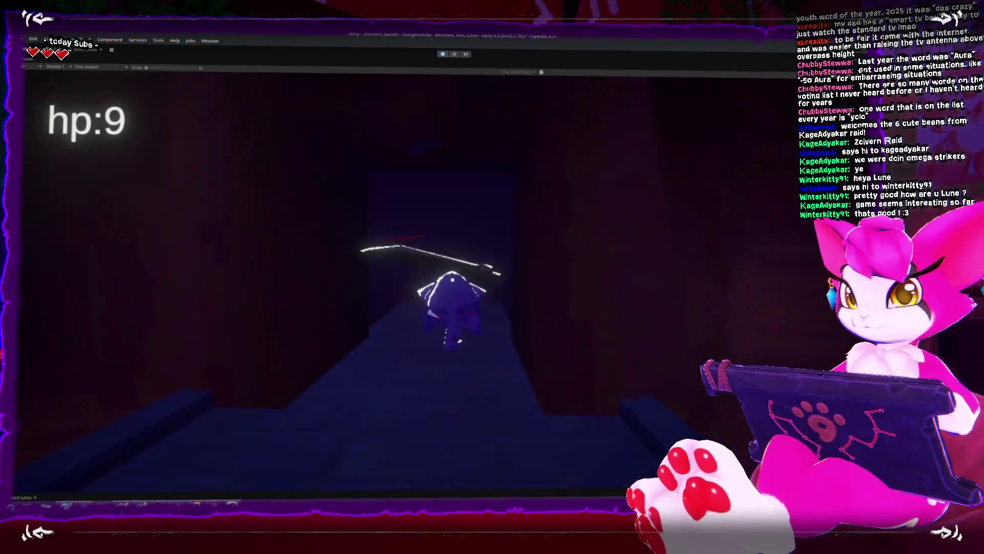
click(452, 279)
key(w)
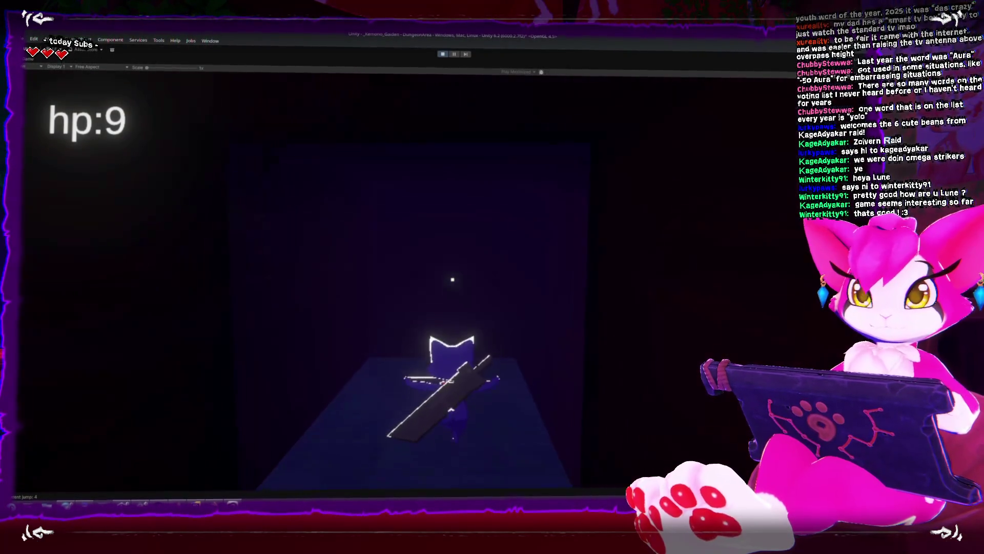
key(w)
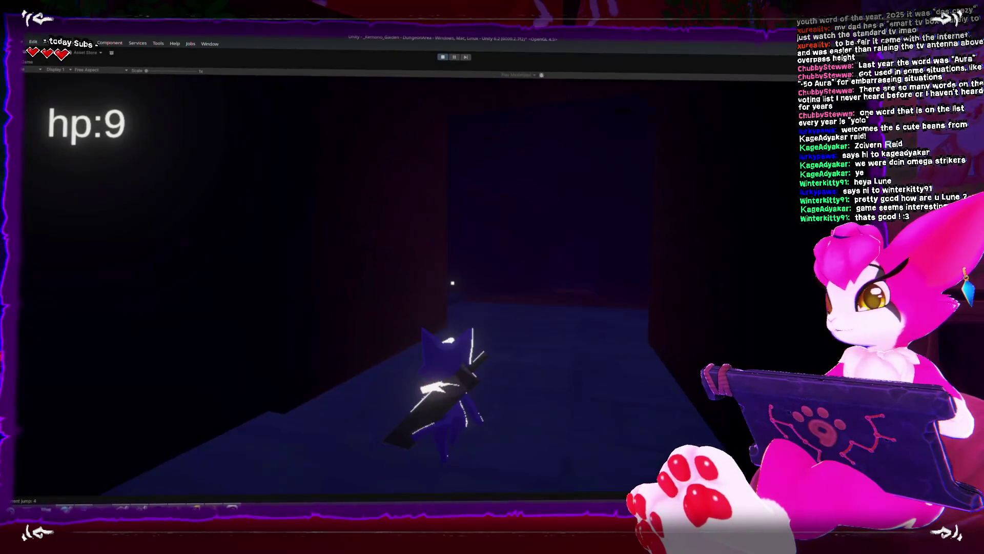
click(452, 282)
key(w)
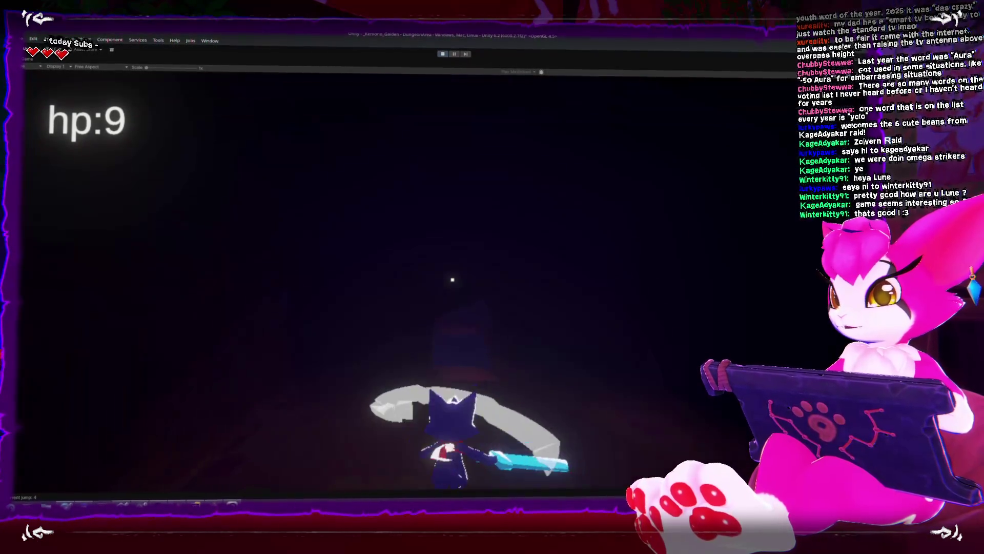
key(w)
click(452, 279)
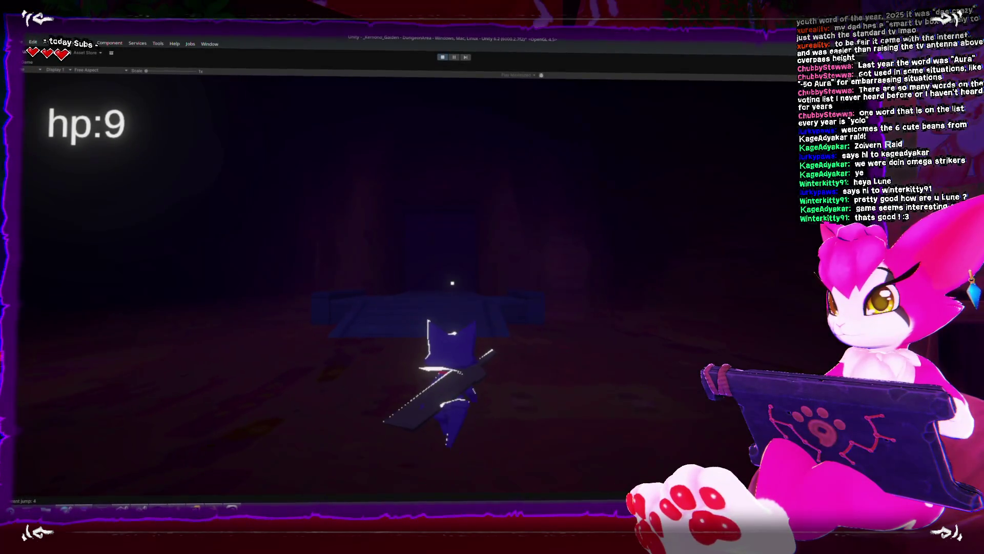
Step: Run up onto the blue platform swinging the sword, then back off it
key(w)
key(w)
click(452, 281)
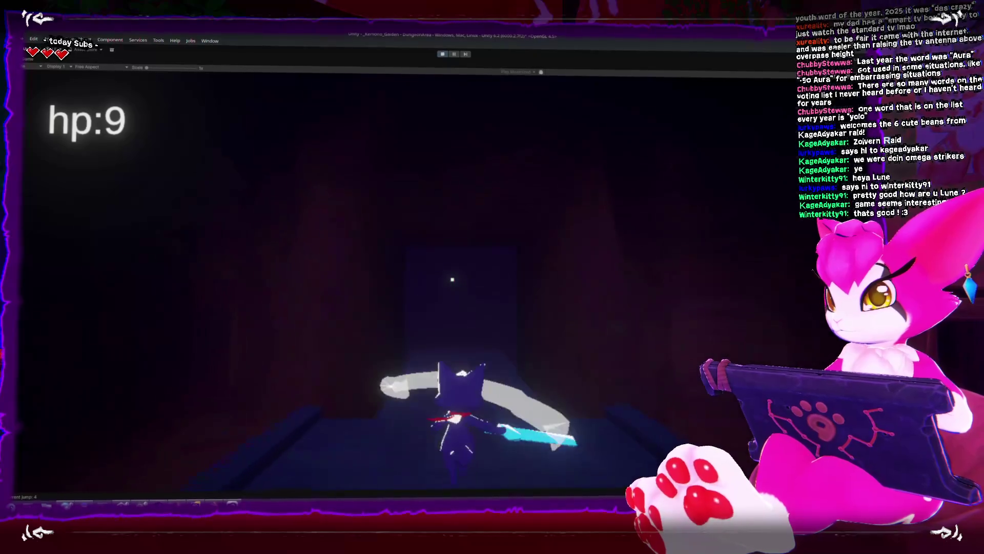
key(s)
click(452, 278)
key(s)
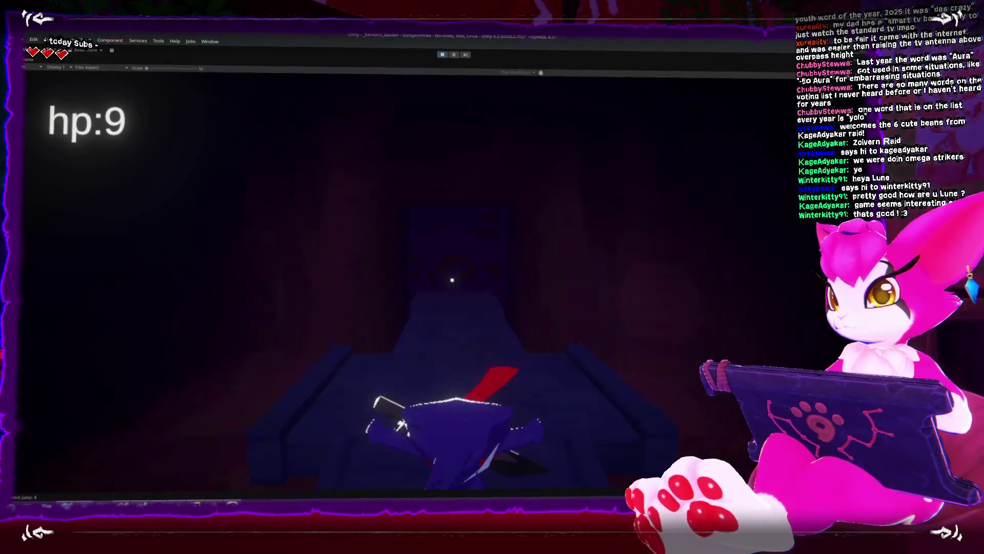
Step: Walk the character back and forth along the blue corridor past the platform
key(w)
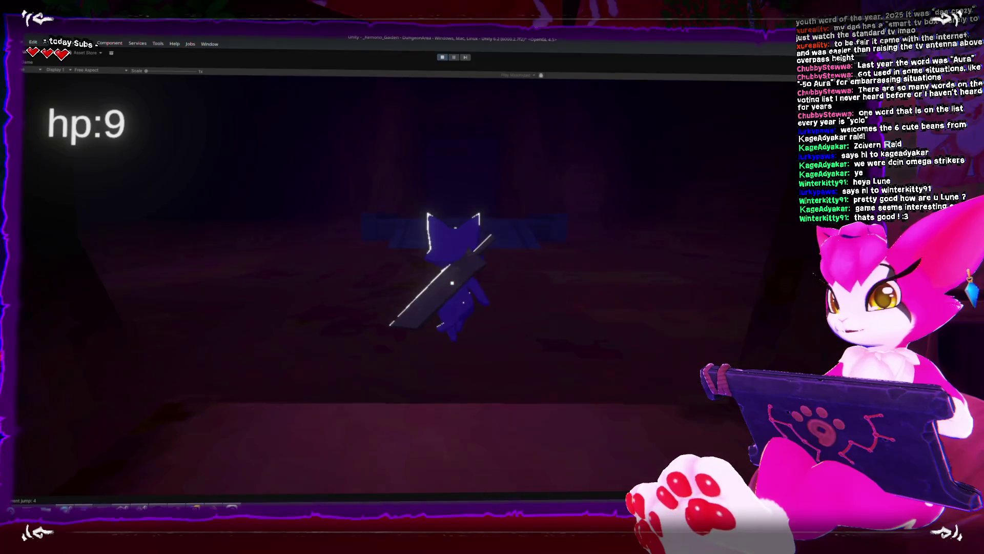
key(w)
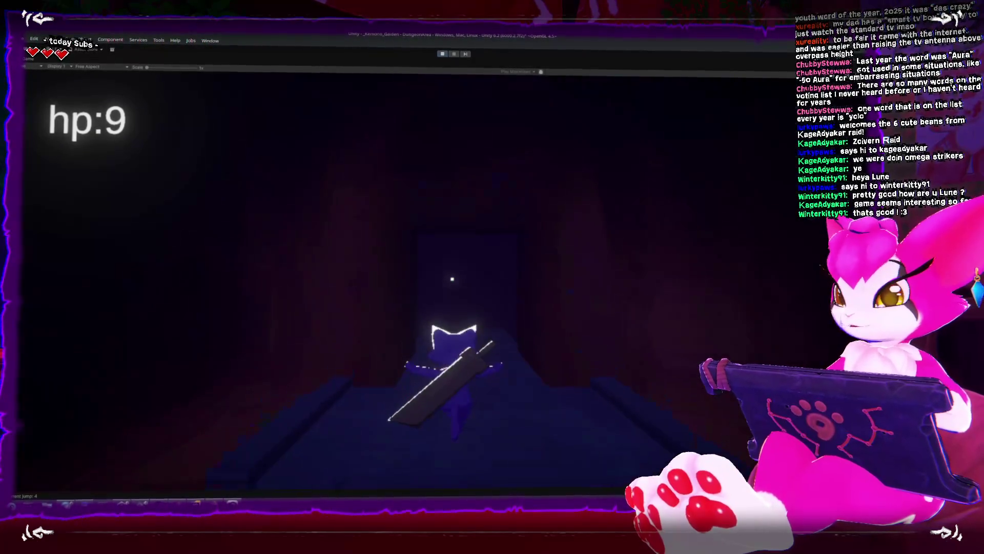
key(w)
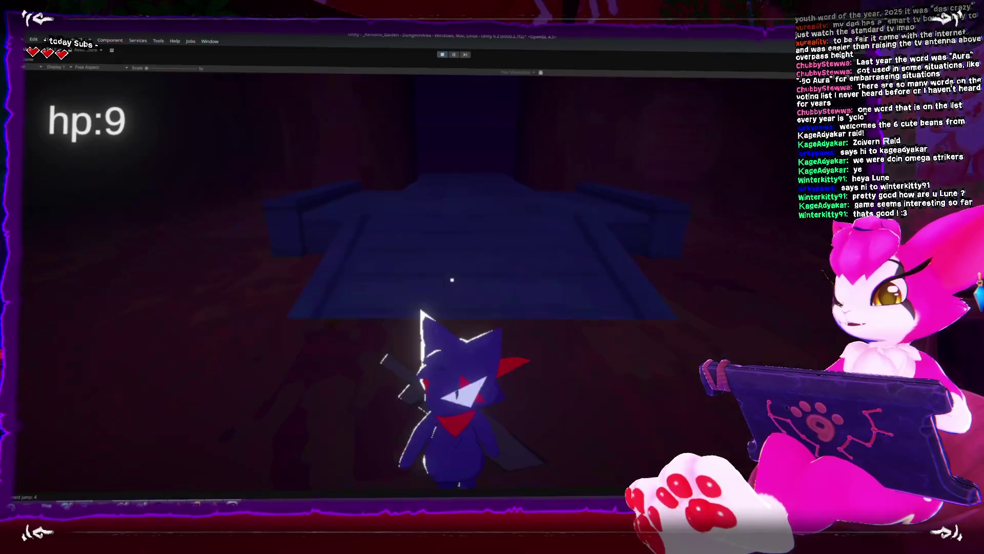
key(s)
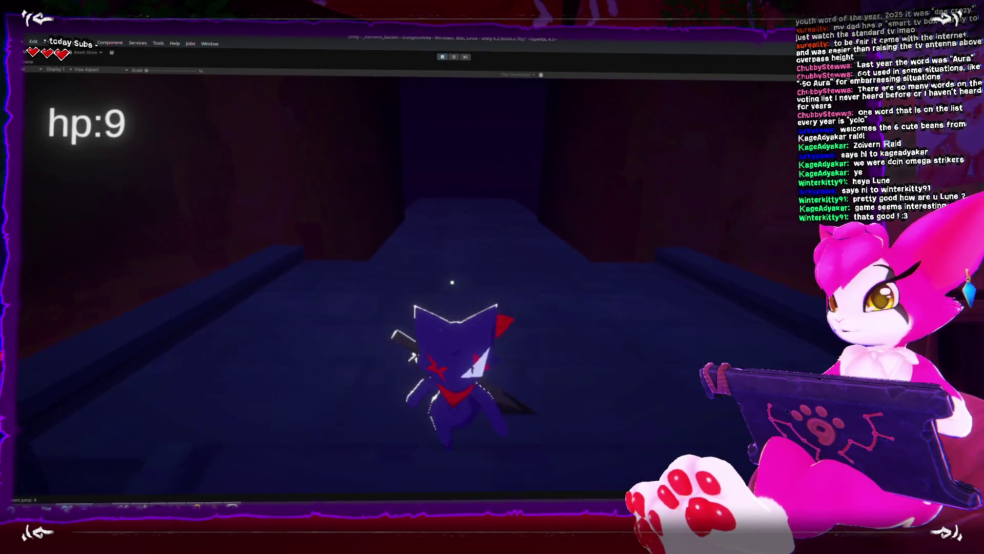
key(w)
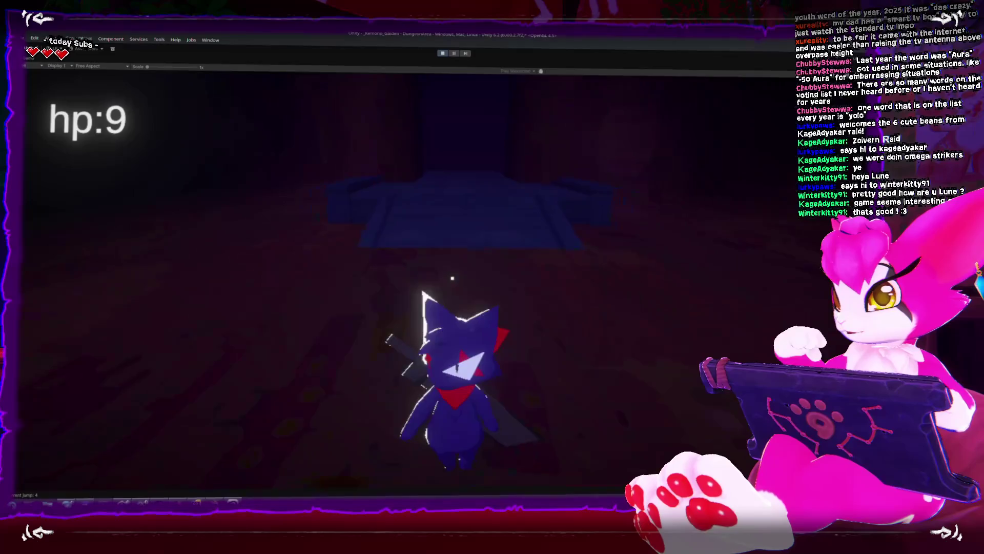
key(s)
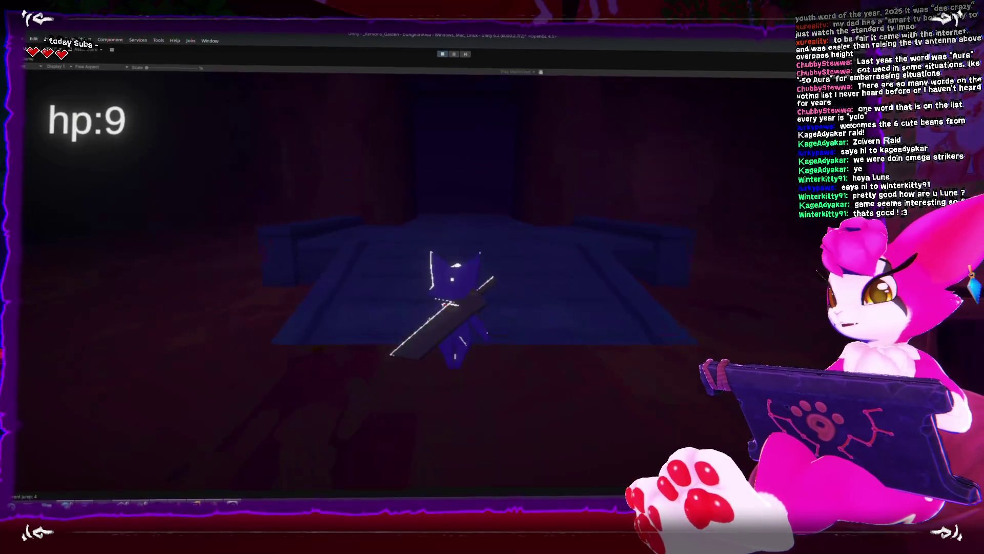
key(w)
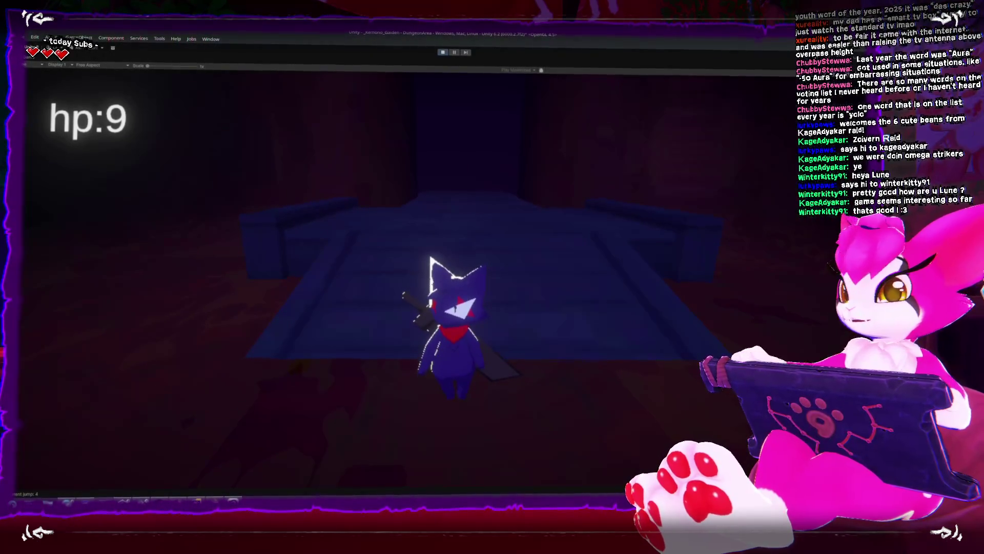
key(s)
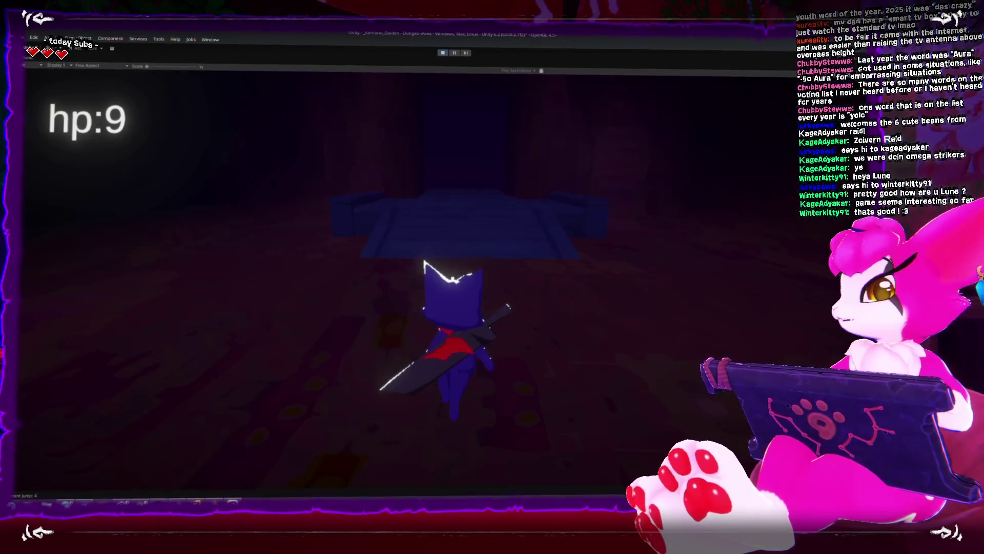
Step: Swing the game camera around, then move through the dark corridor into the red-lit room
key(d)
key(d)
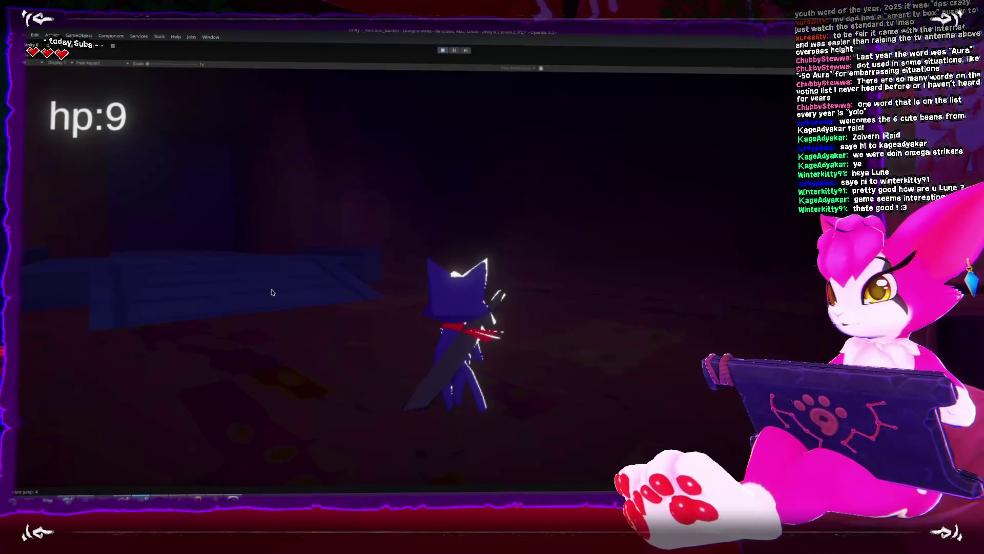
key(a)
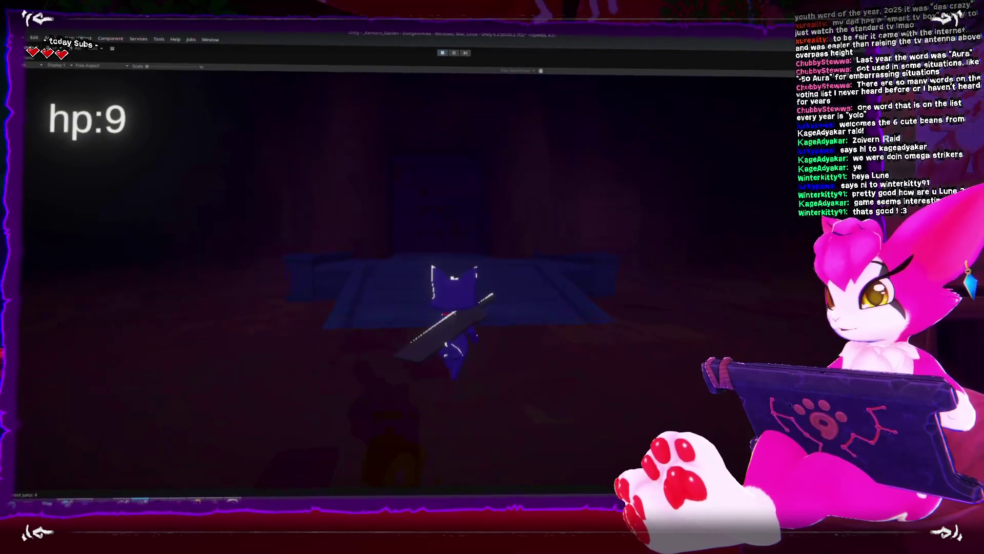
key(w)
key(s)
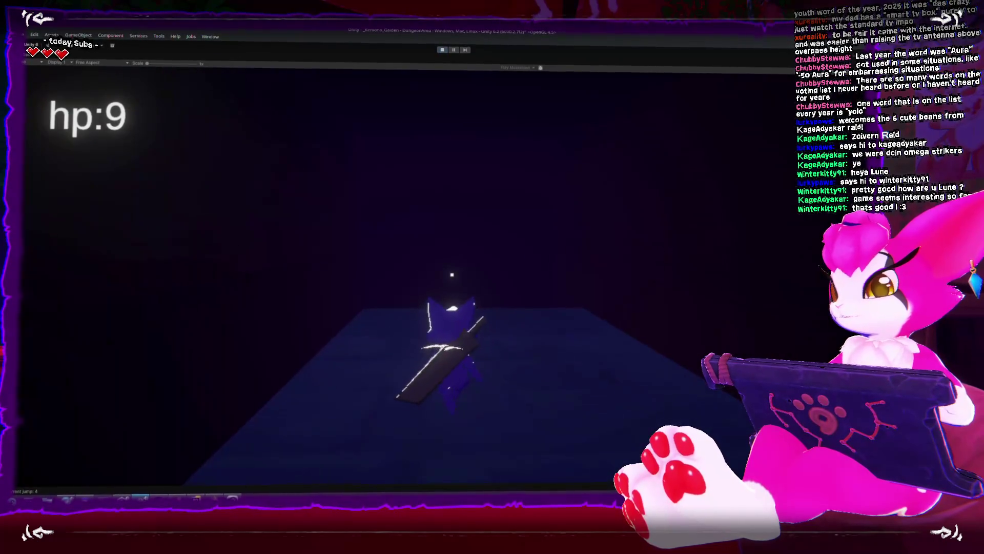
key(w)
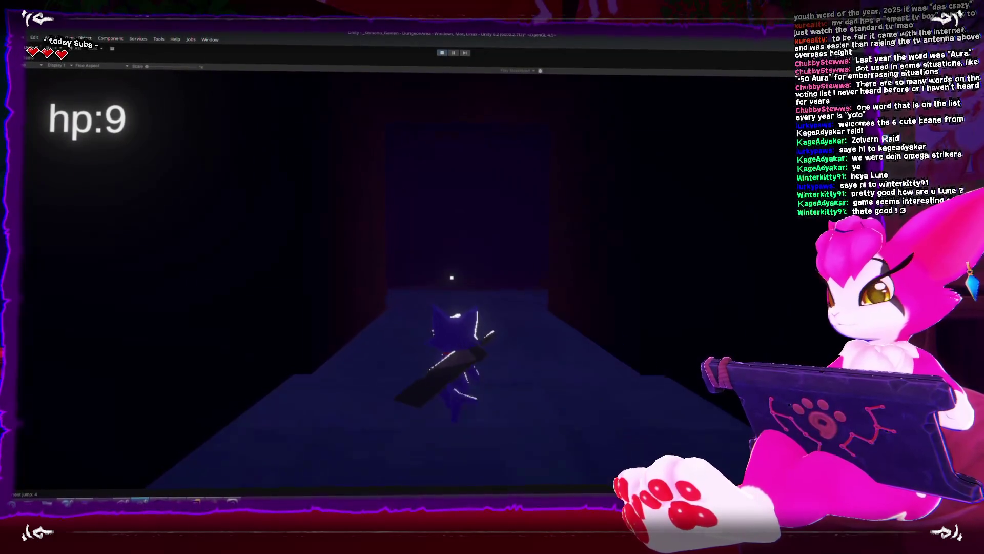
key(w)
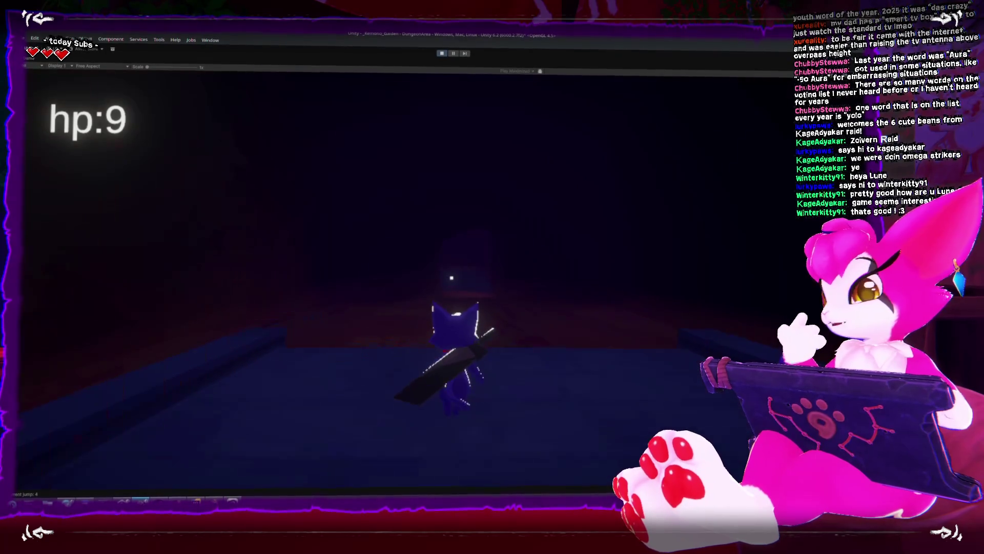
key(w)
key(s)
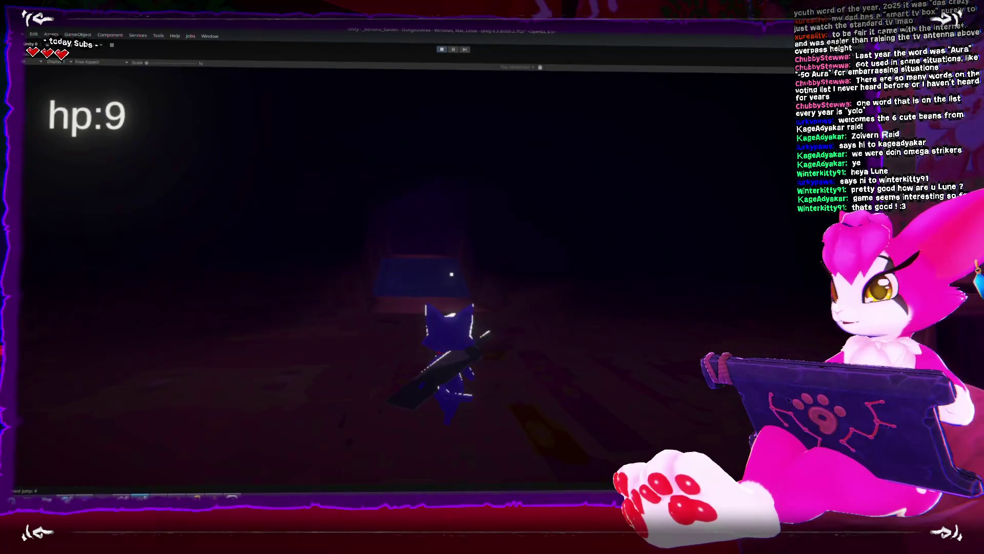
key(w)
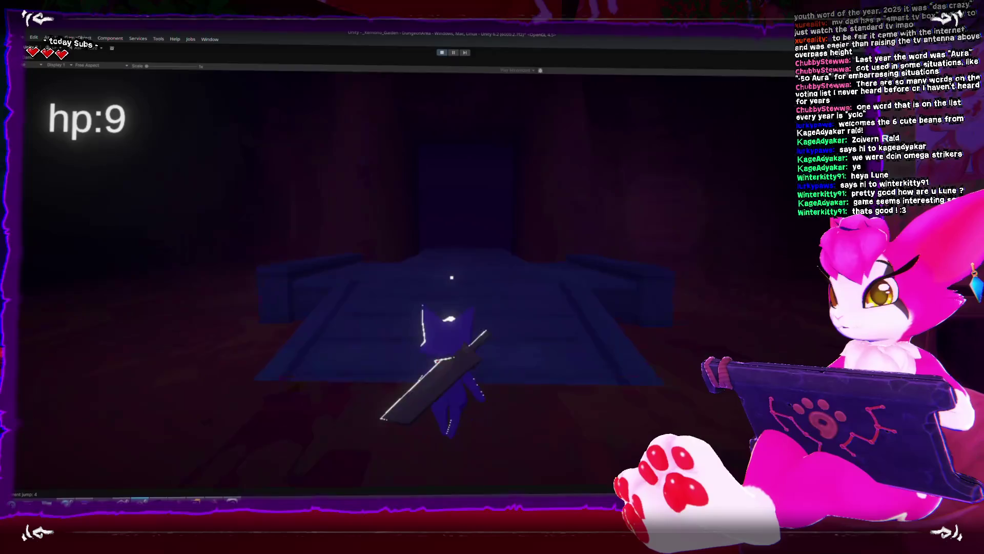
Step: Step the character on and off the raised platform and in and out of the long corridor
key(w)
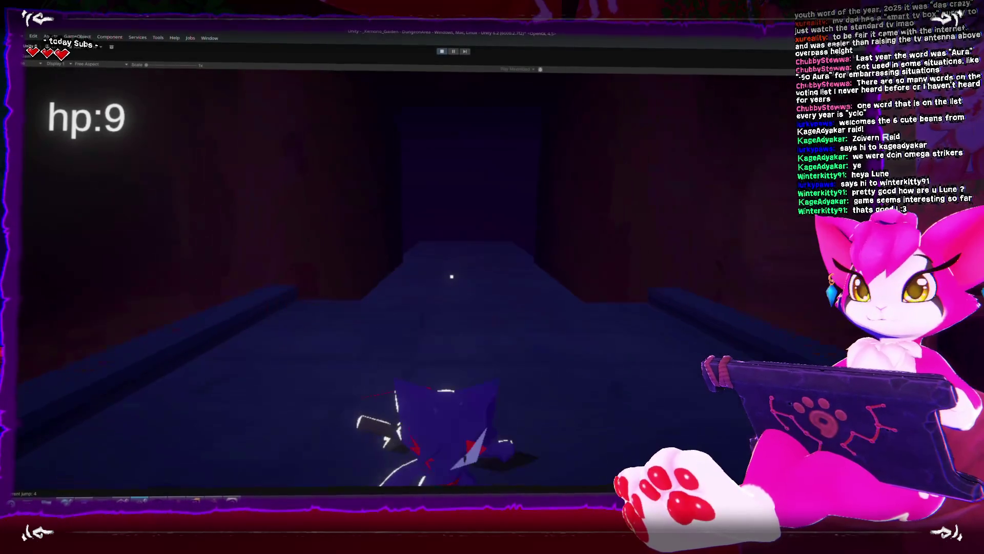
key(s)
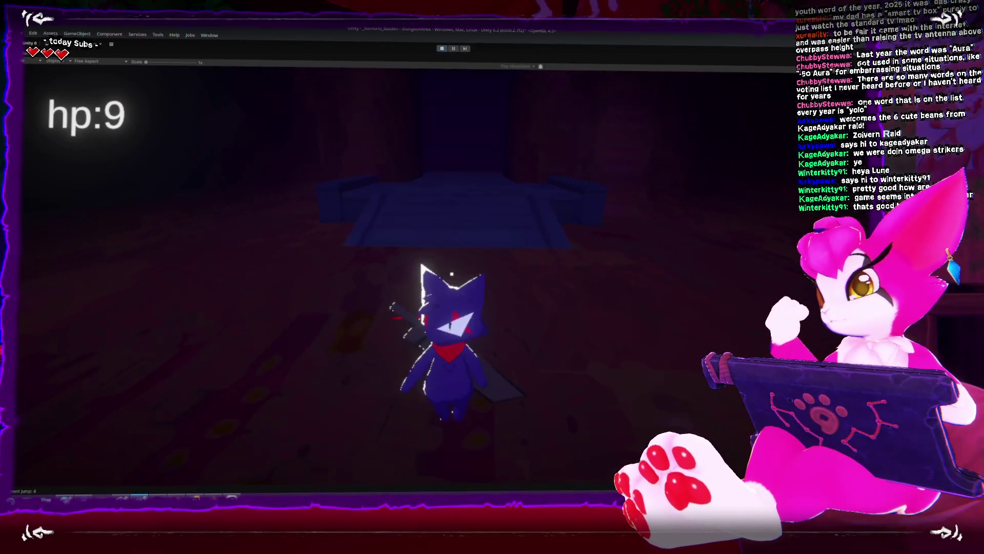
key(s)
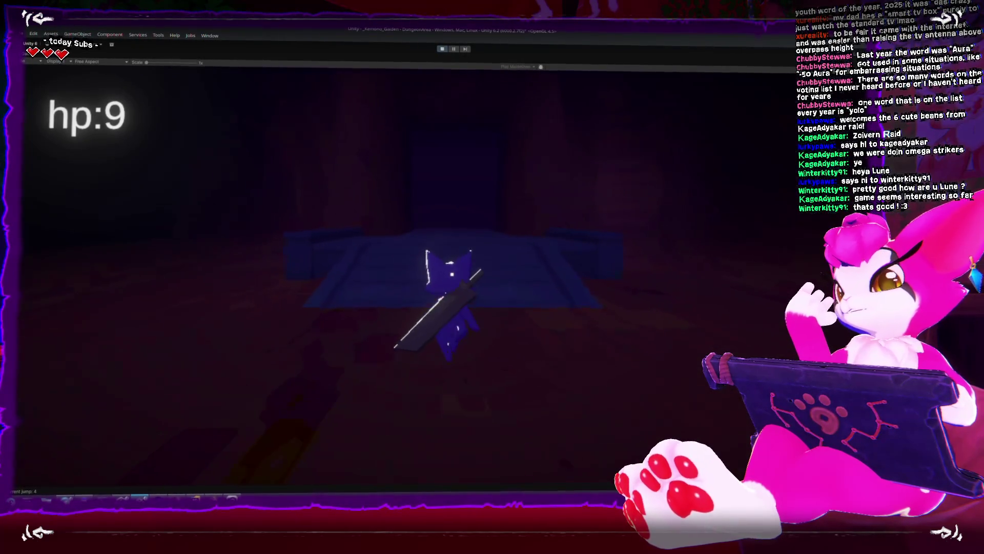
key(w)
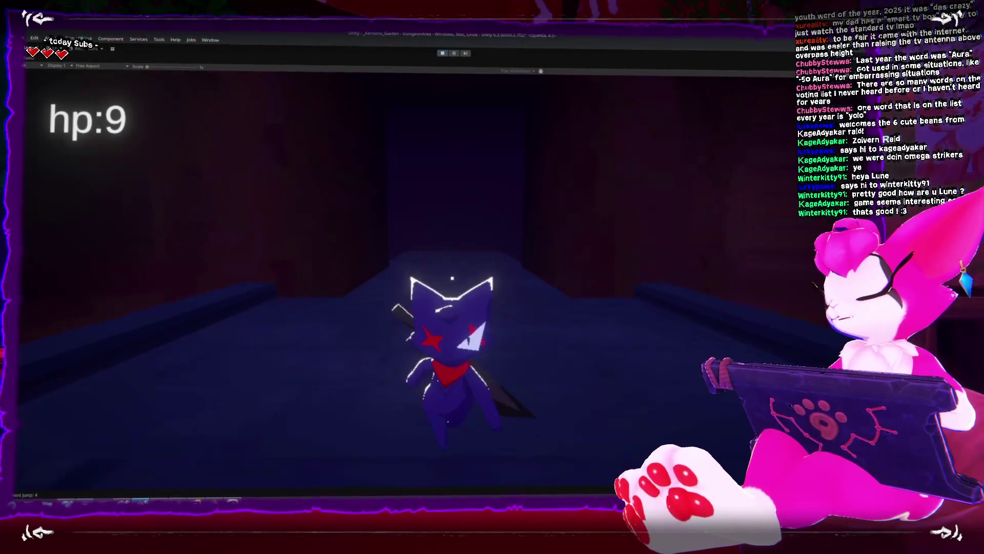
key(s)
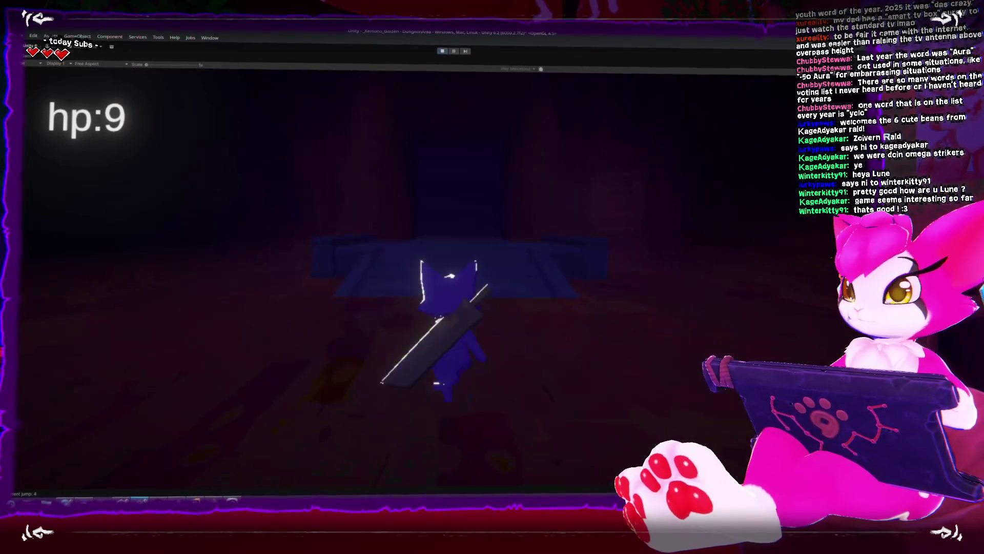
key(w)
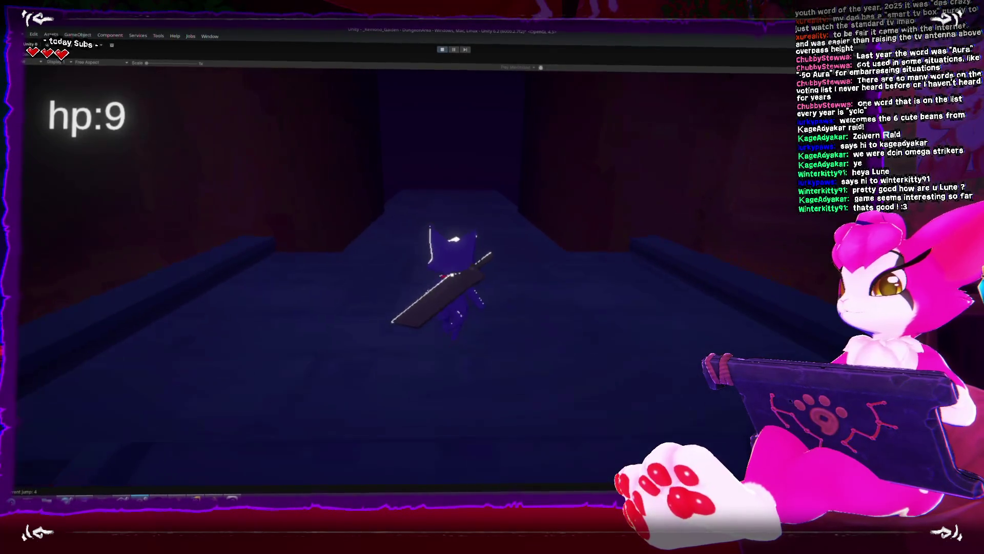
key(s)
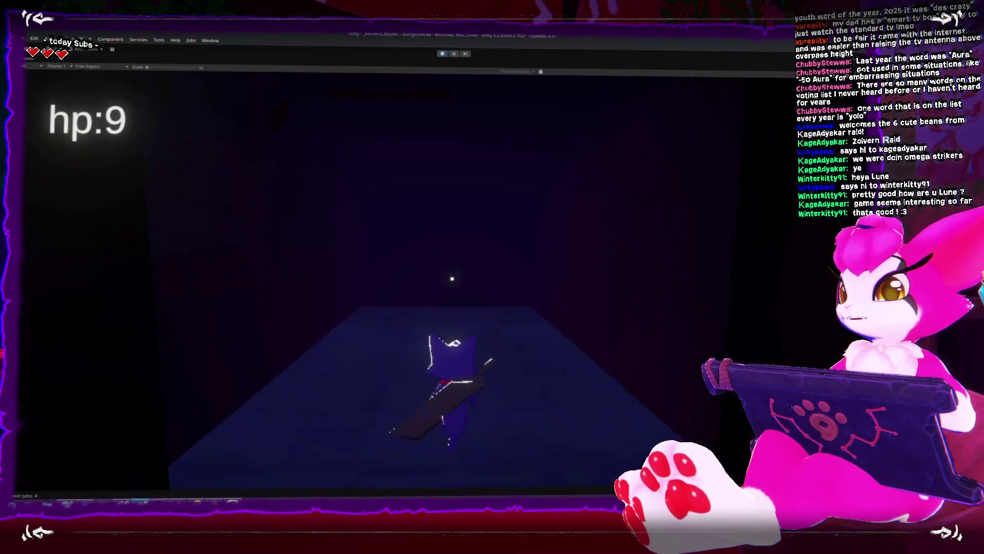
key(w)
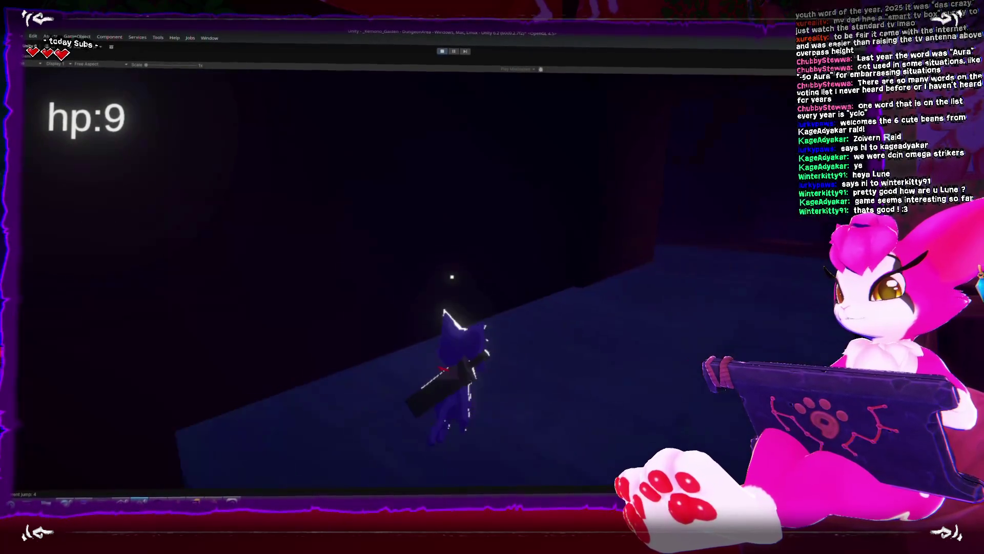
Step: Enter the dark corridor with spinning slashes, then walk into the reddish-floored area and back
key(w)
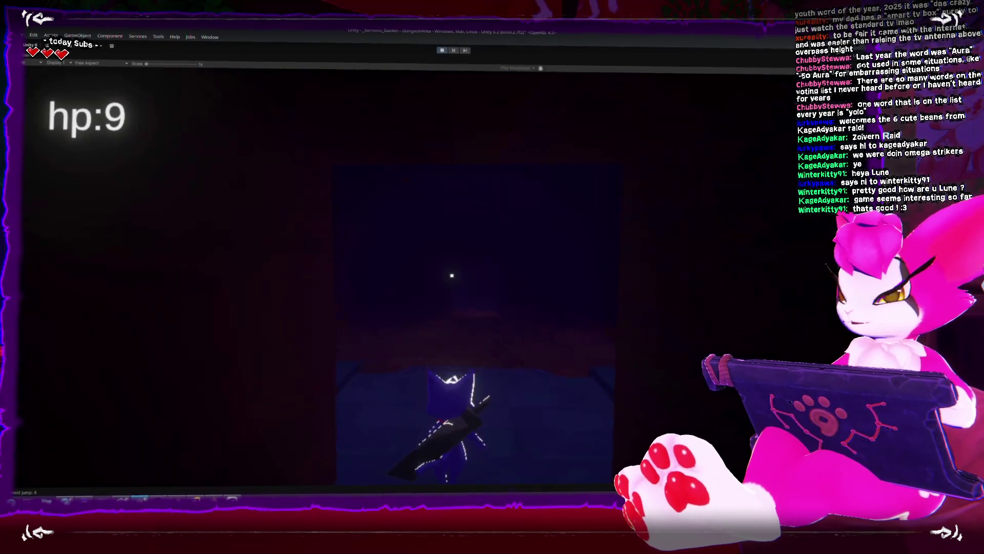
key(w)
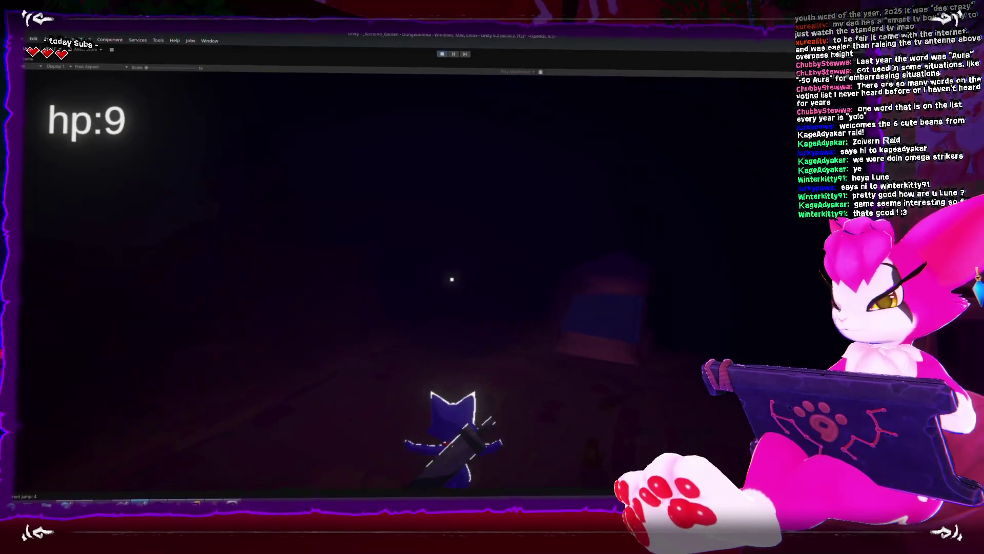
key(w)
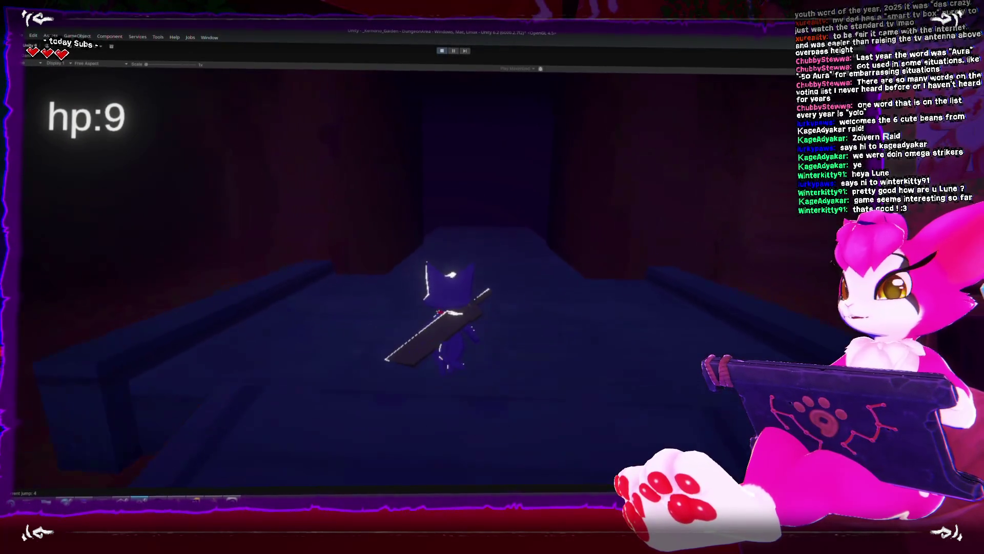
key(s)
key(s)
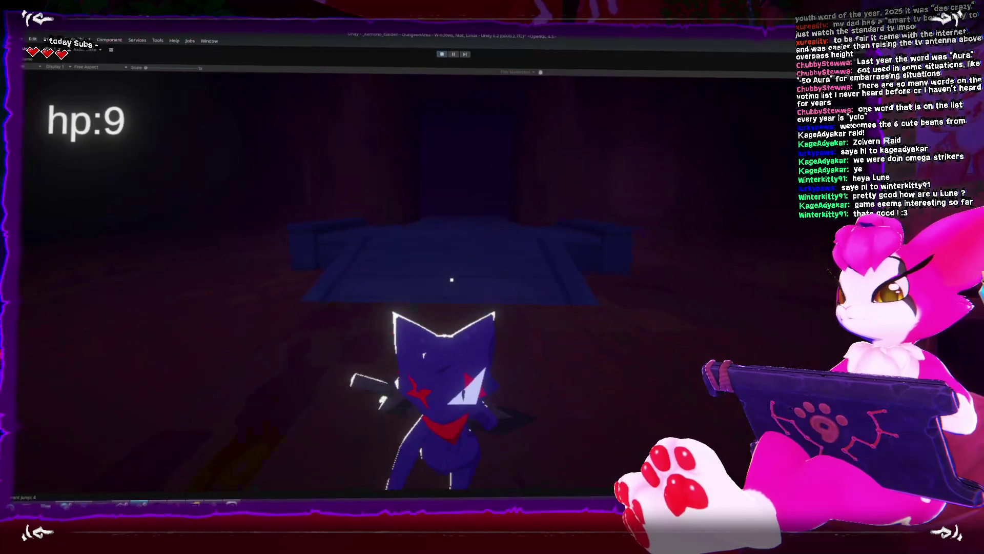
key(w)
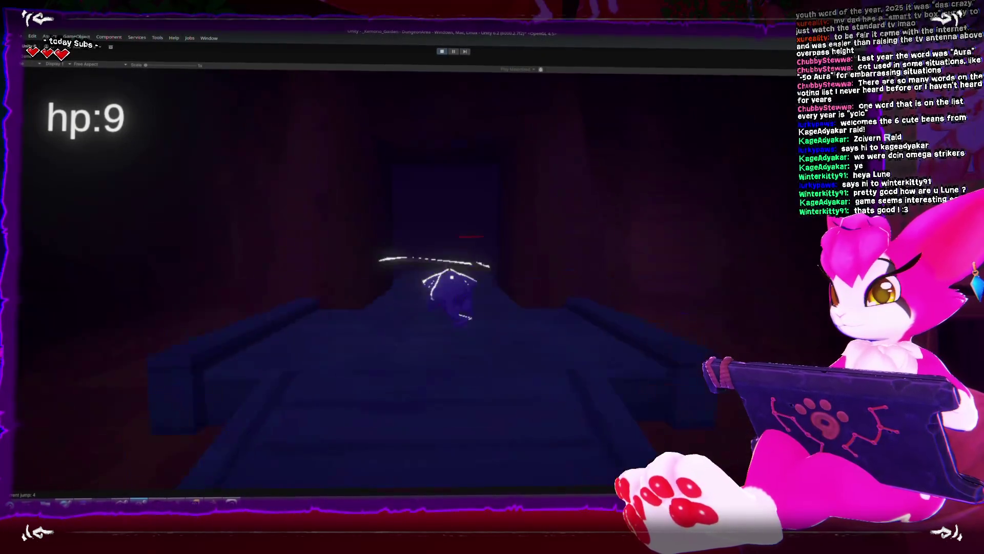
key(w)
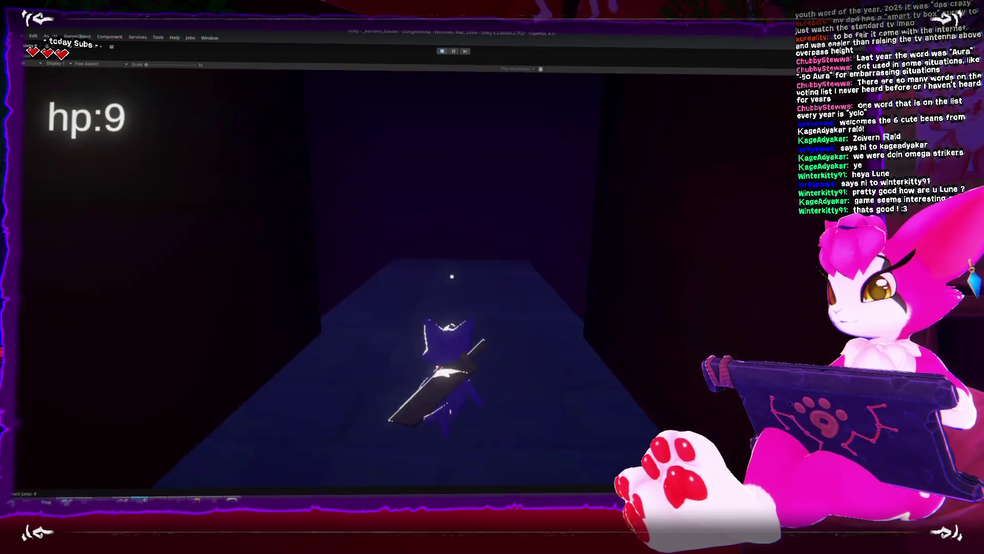
key(s)
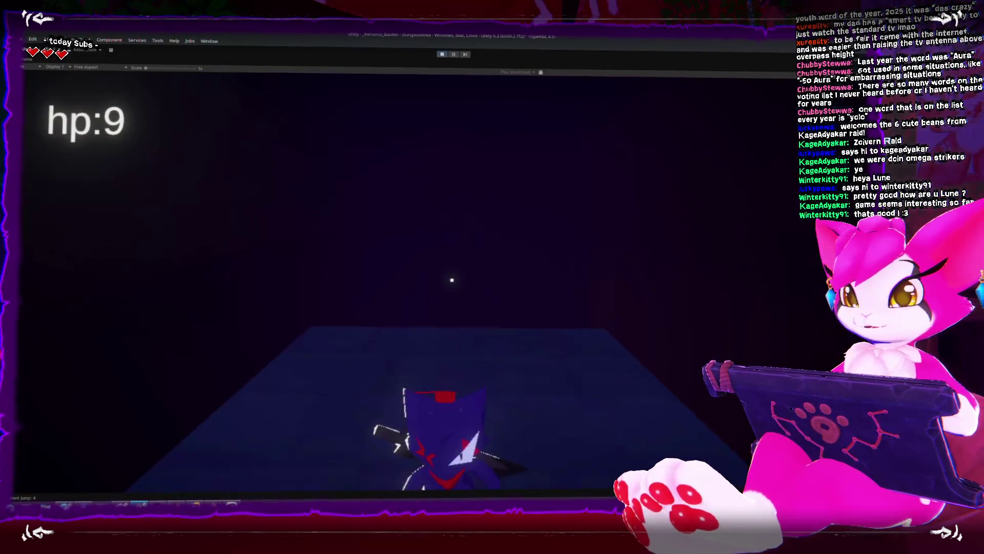
key(w)
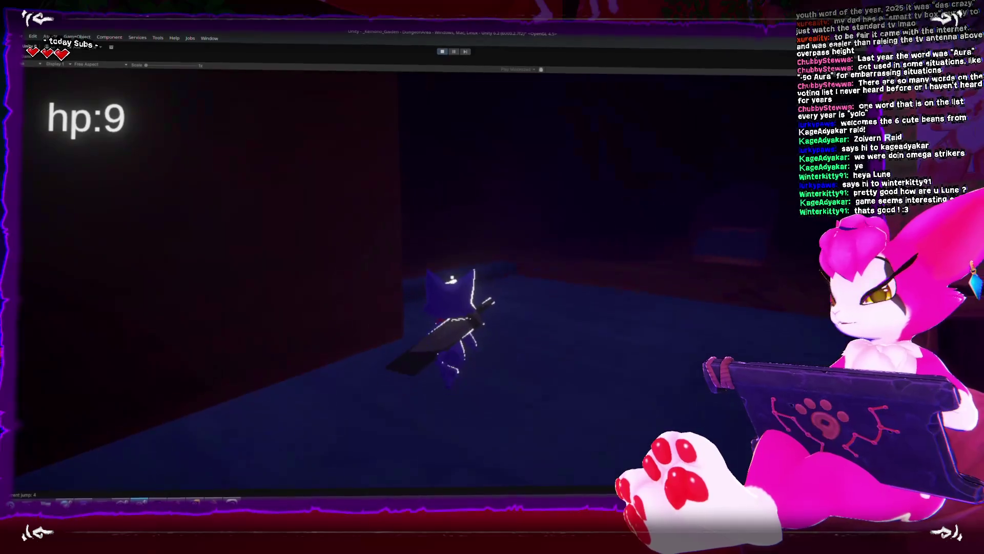
key(s)
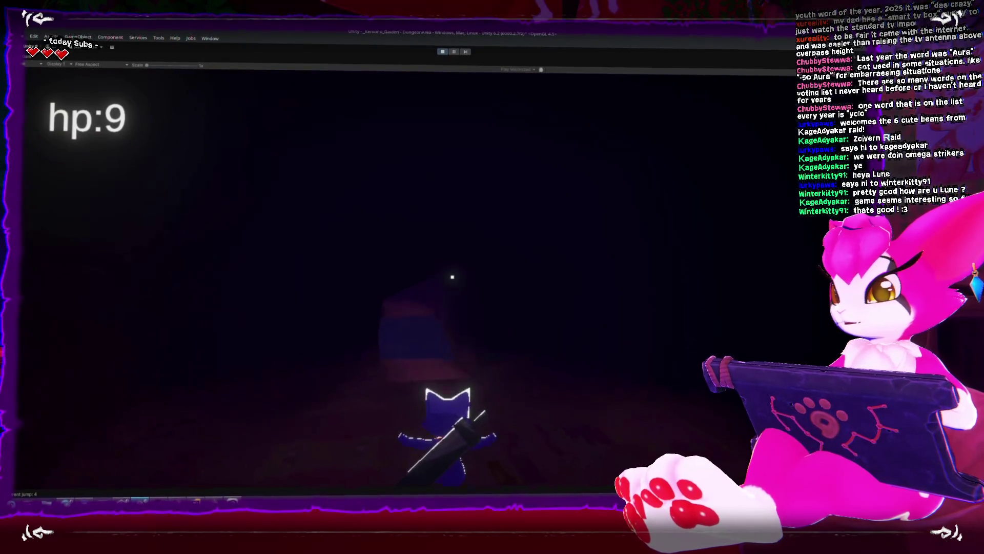
Step: Move the character past the blue platform and ledge into the corridor toward the far wall
key(d)
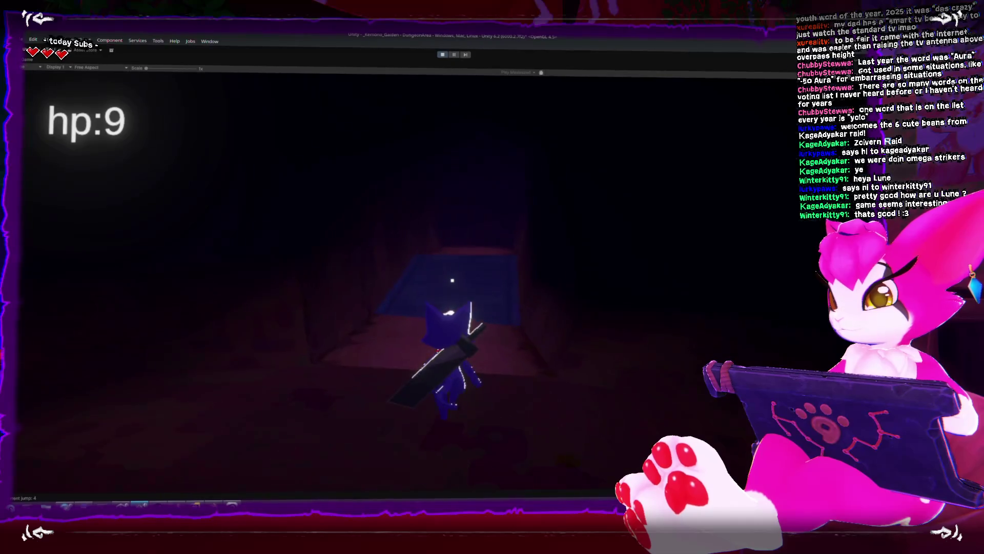
key(w)
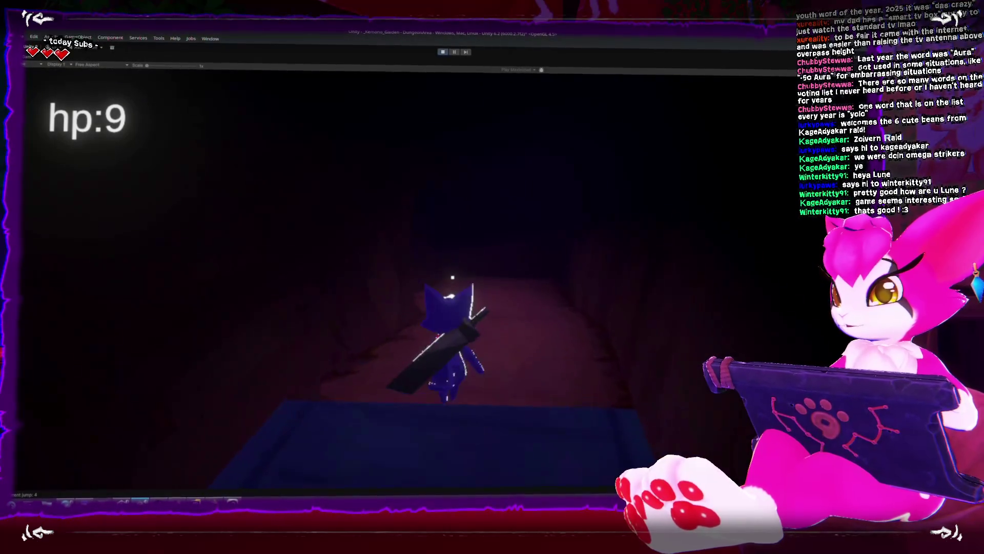
key(s)
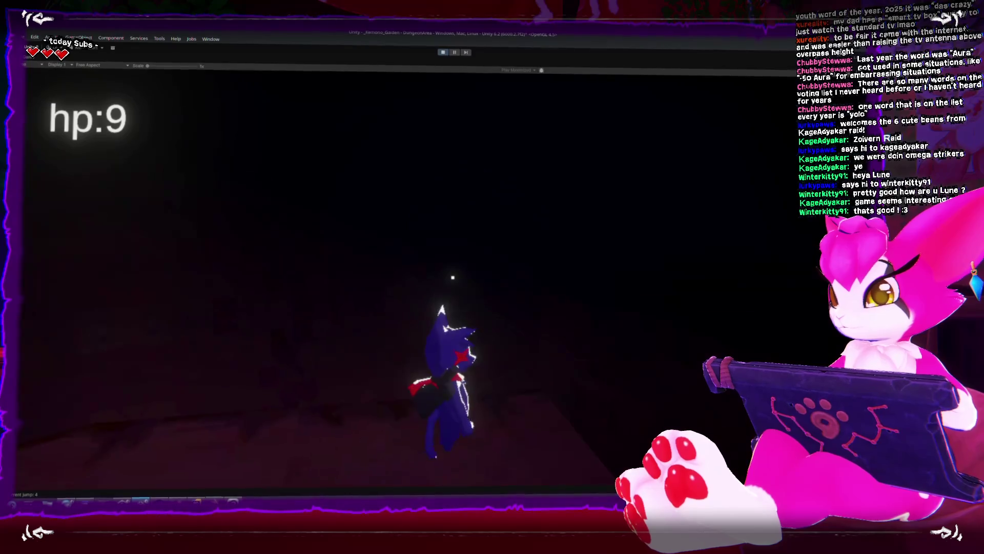
key(w)
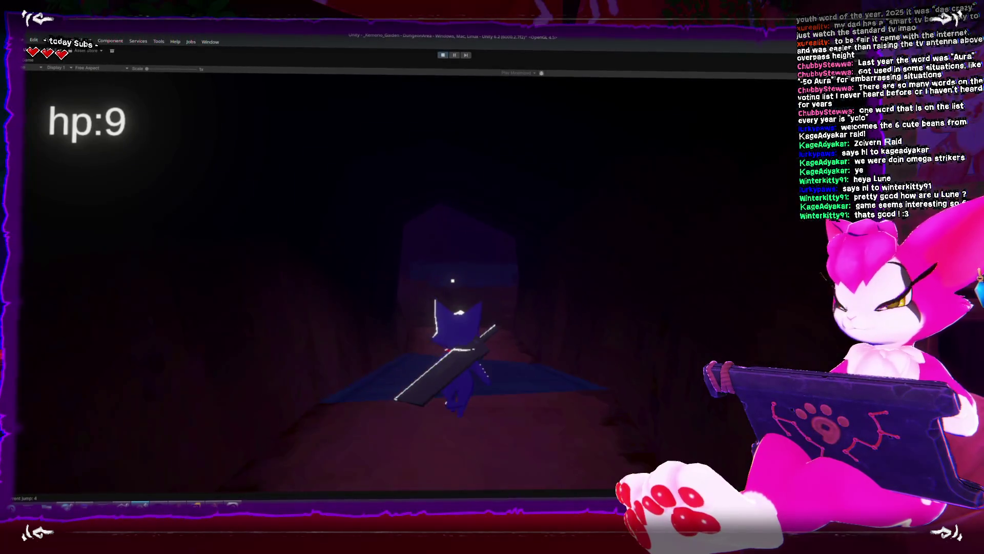
key(w)
key(w)
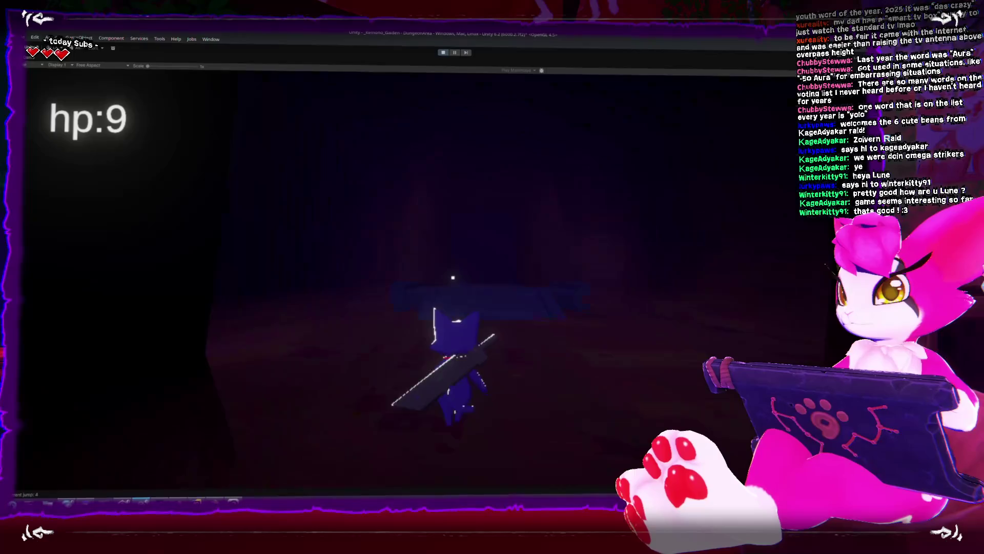
key(w)
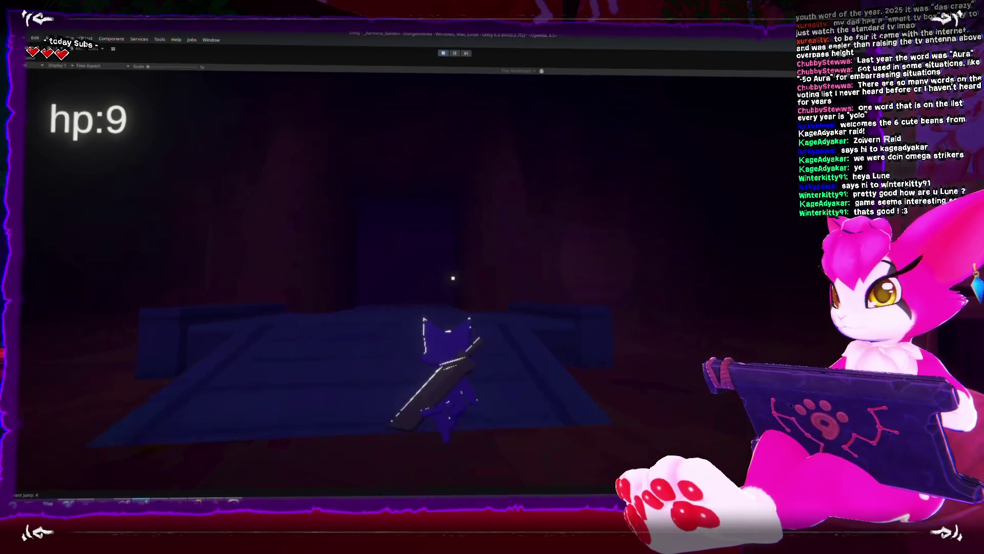
key(s)
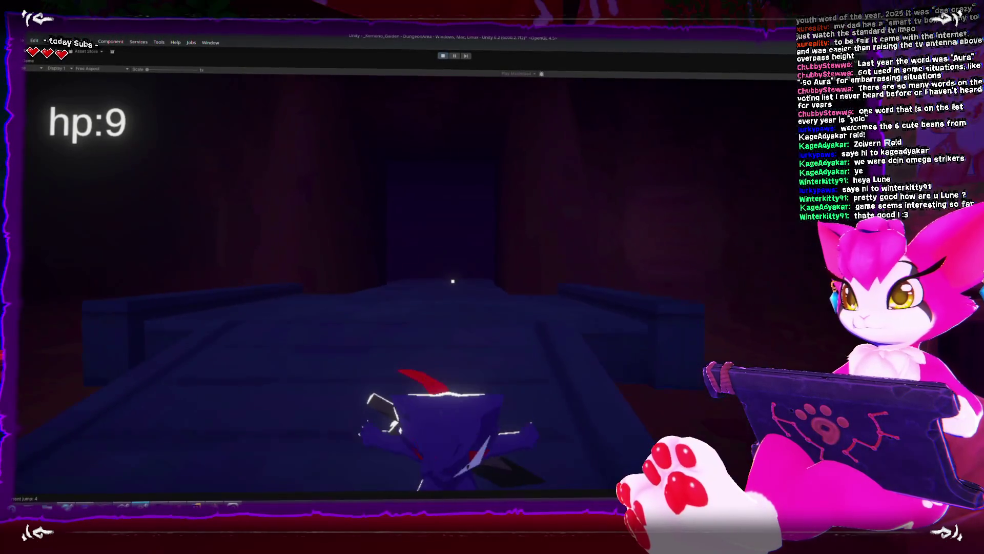
Step: Climb the blue stairs, roll toward the platform and swing two wide sword slashes
key(w)
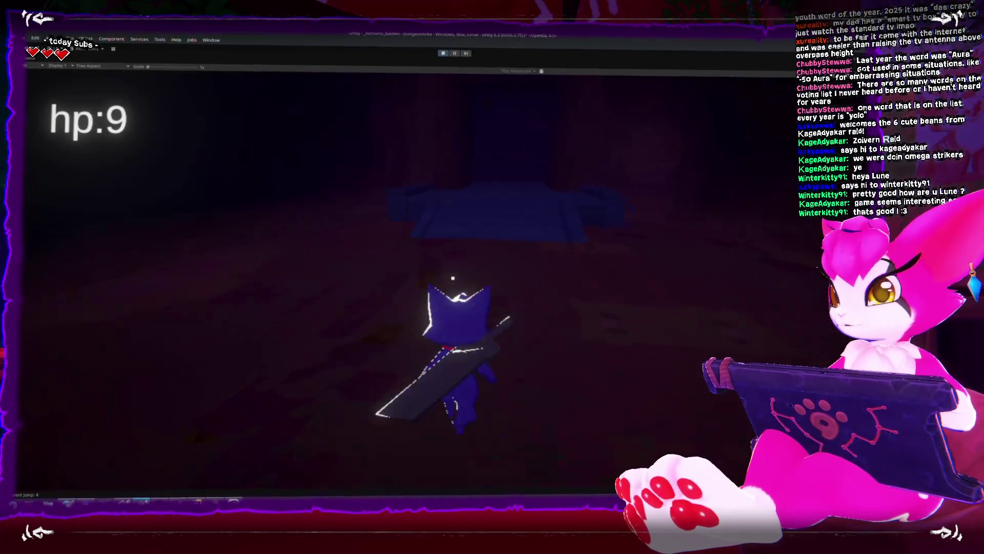
key(w)
key(w)
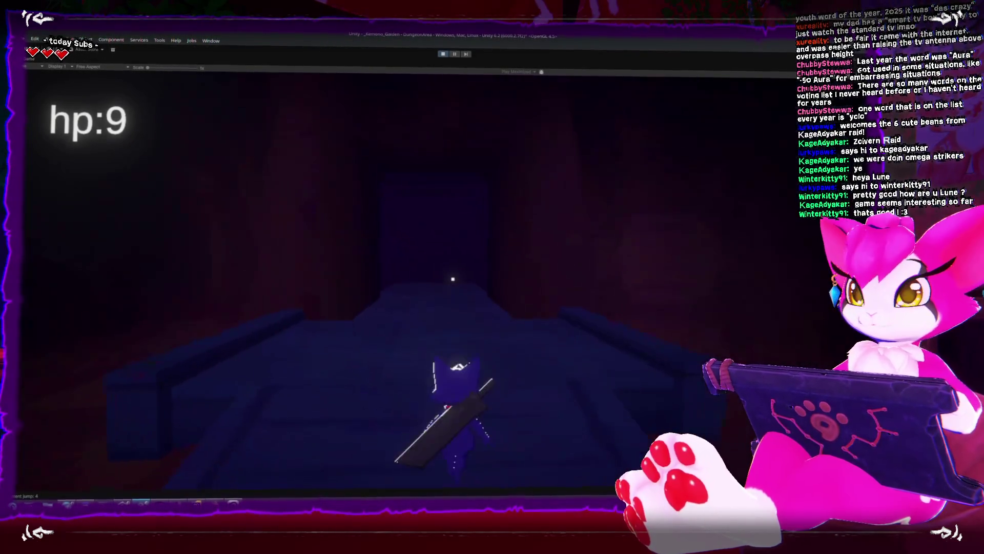
key(w)
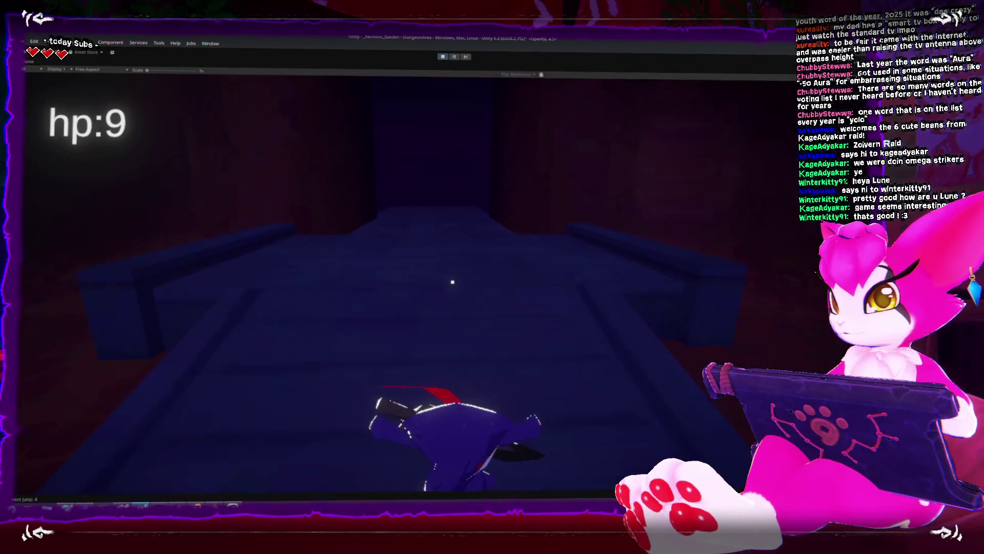
key(w)
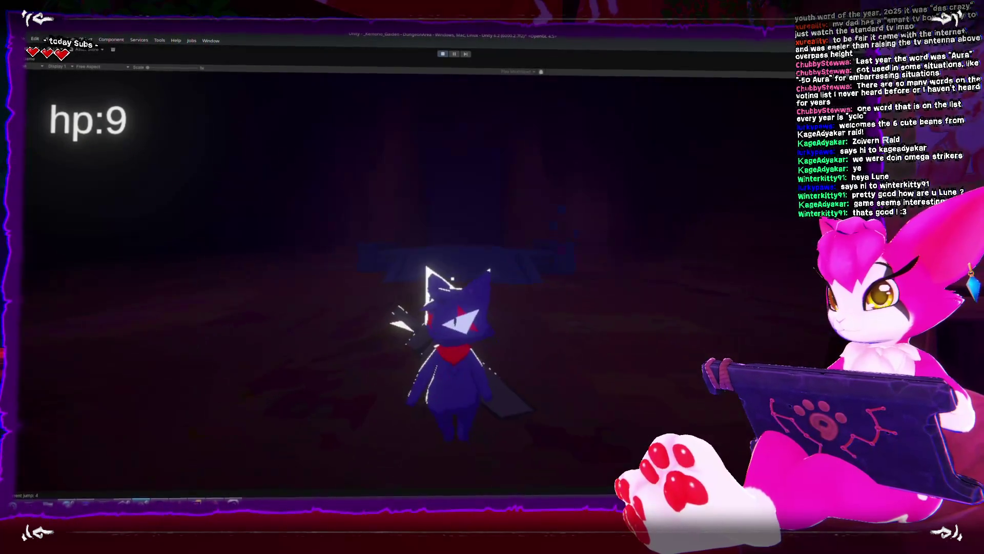
key(w)
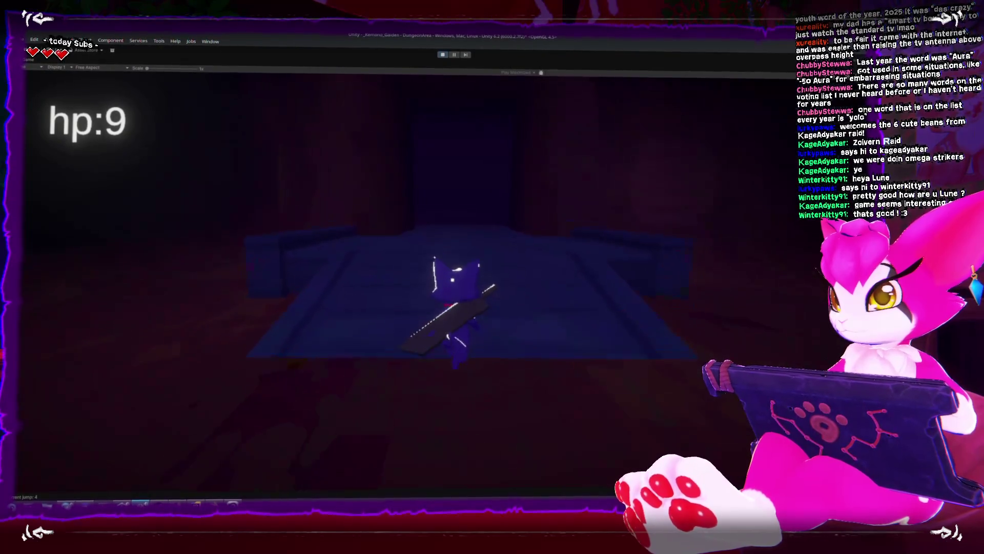
click(452, 281)
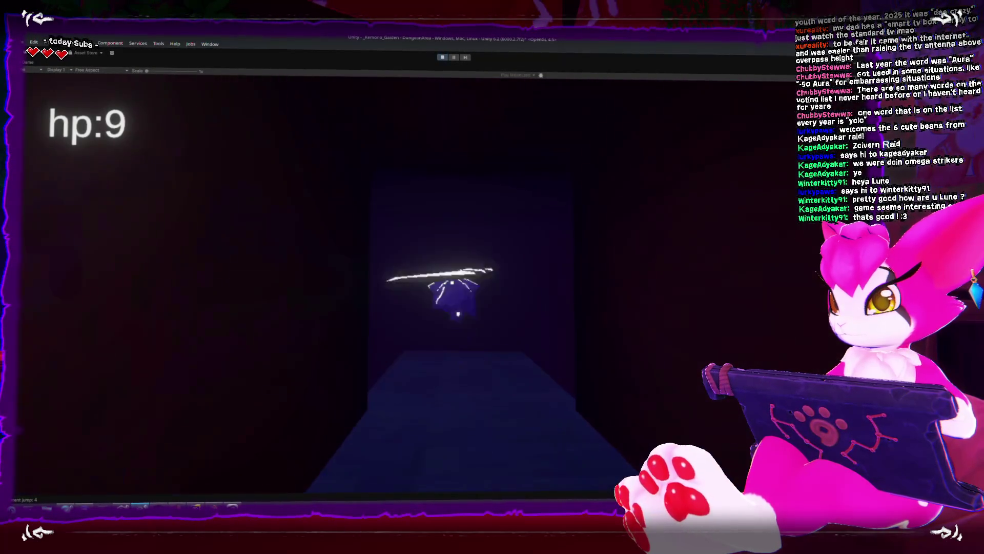
click(452, 281)
Step: Swing the game camera around the character and walk back along the corridor
key(s)
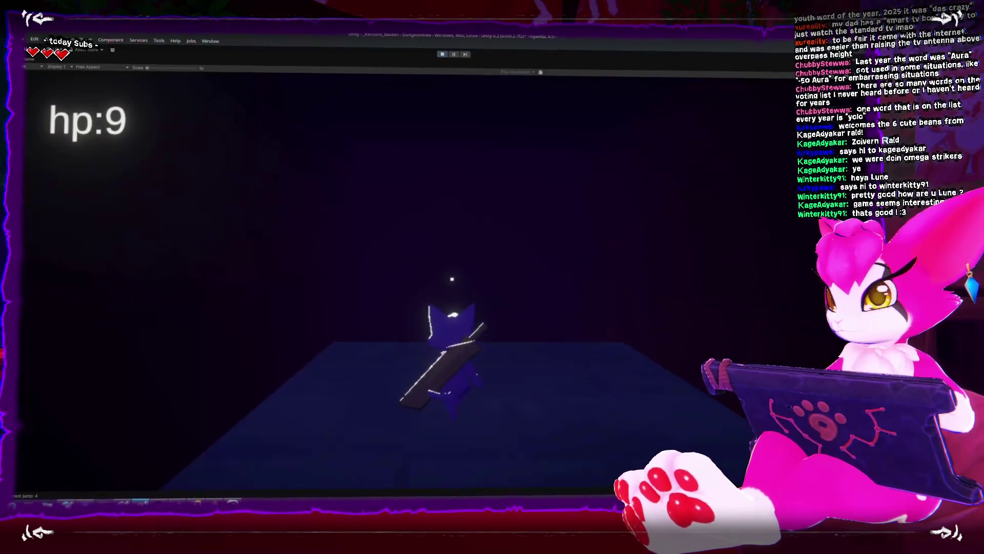
key(d)
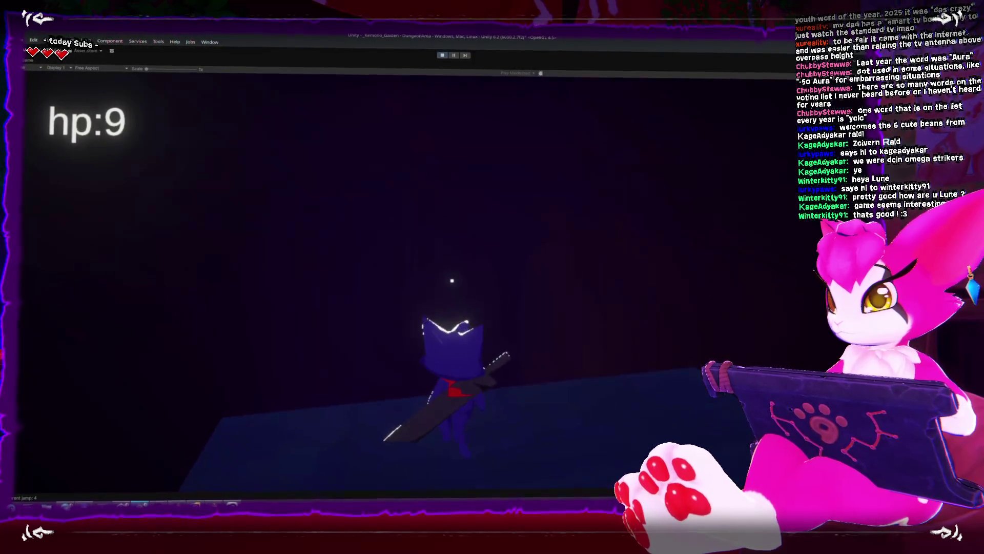
key(s)
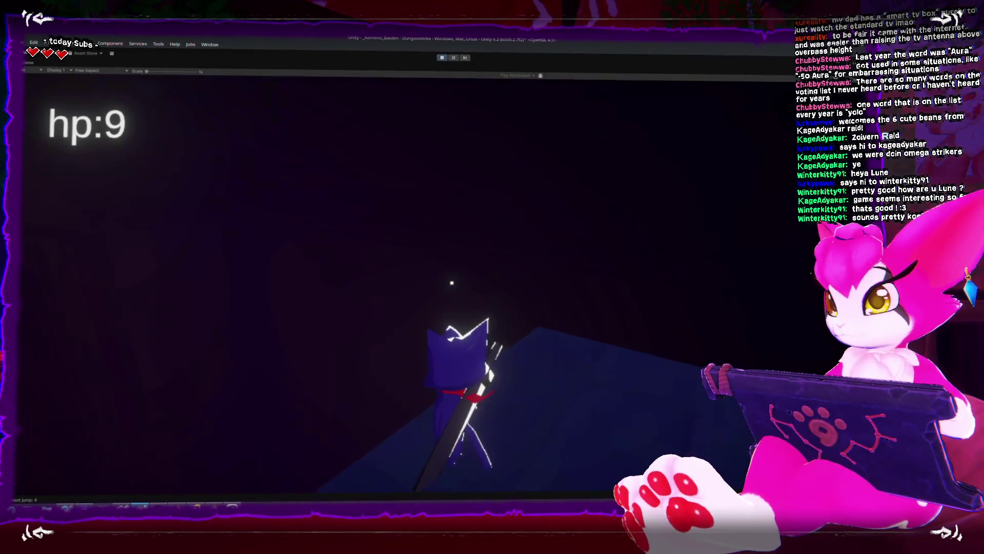
key(s)
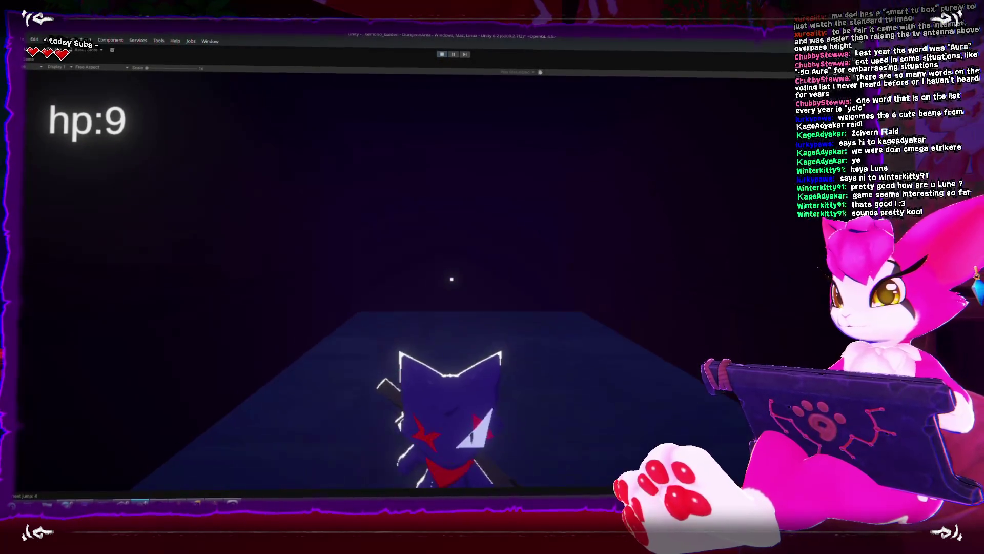
key(s)
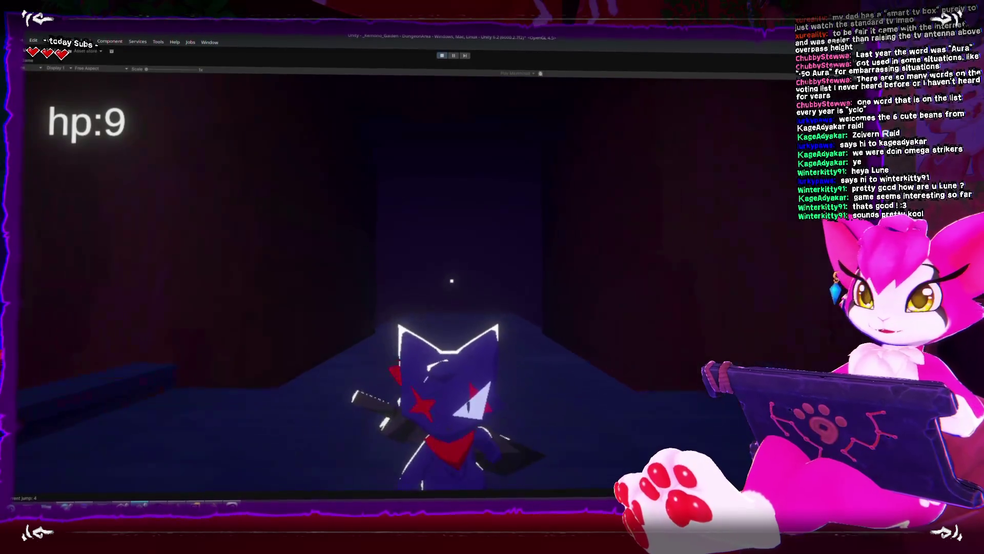
key(s)
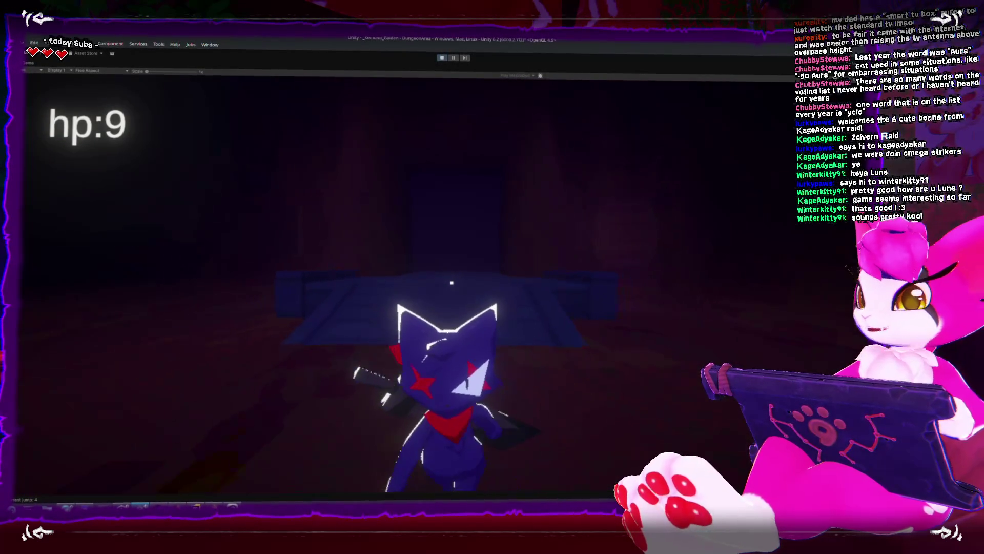
Step: Walk the character back and forth across the room toward the corridor doorway
key(w)
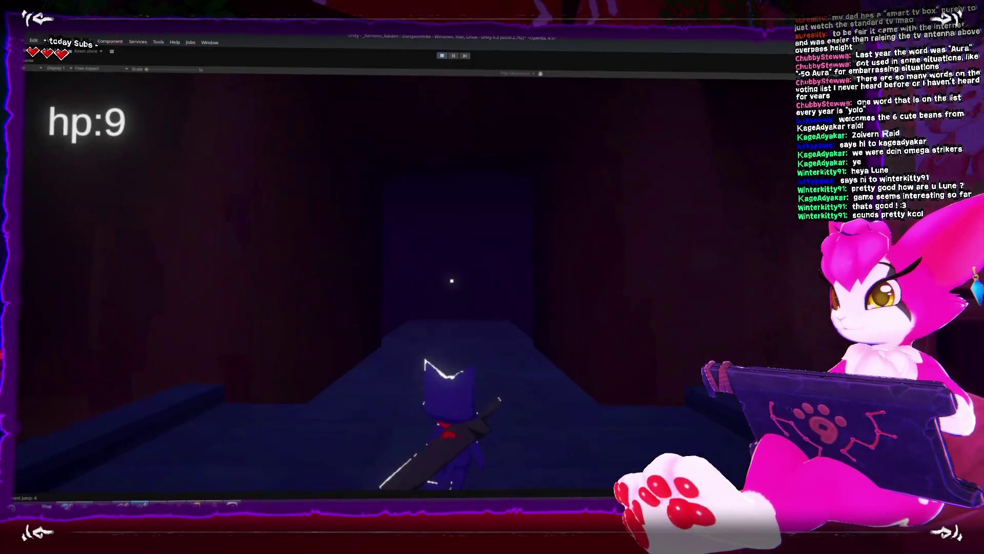
key(s)
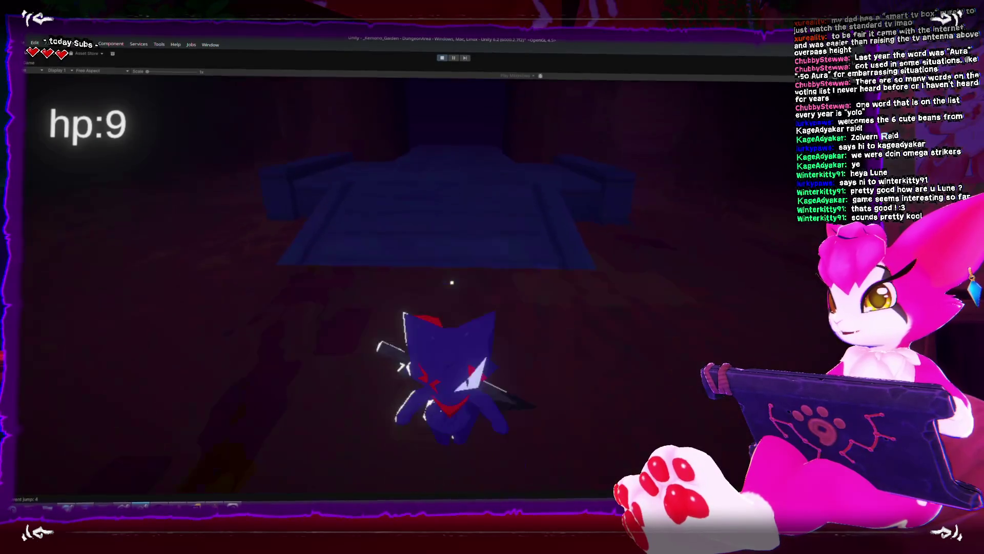
key(w)
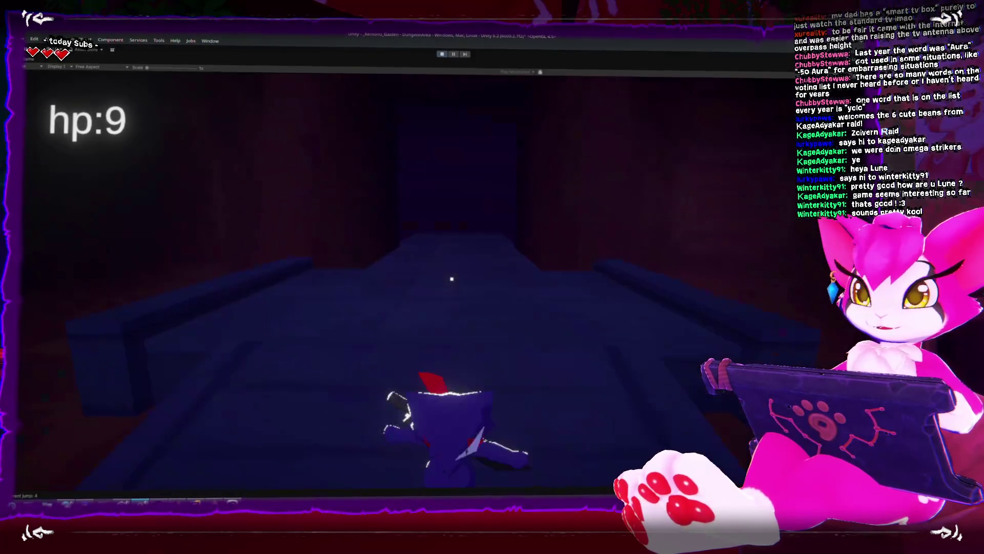
key(s)
key(w)
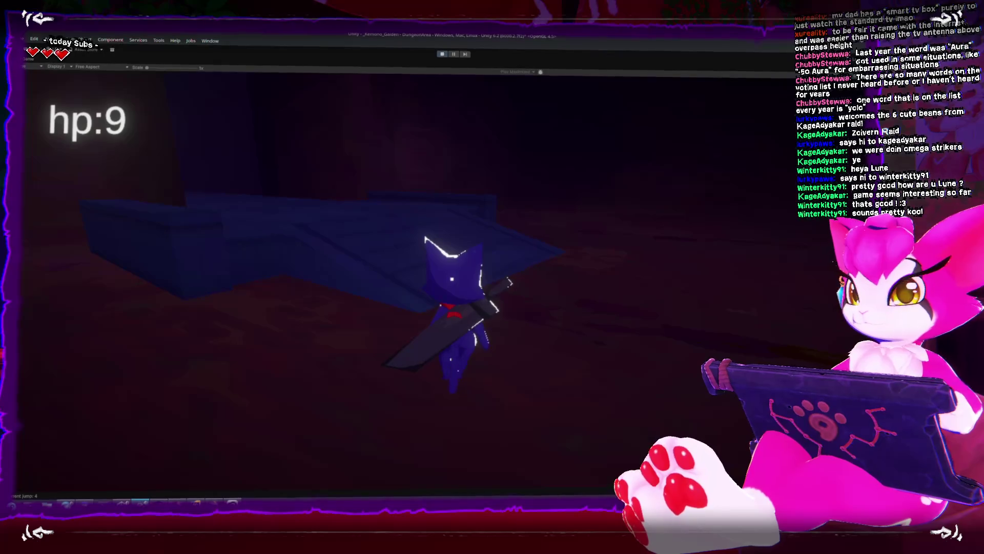
key(w)
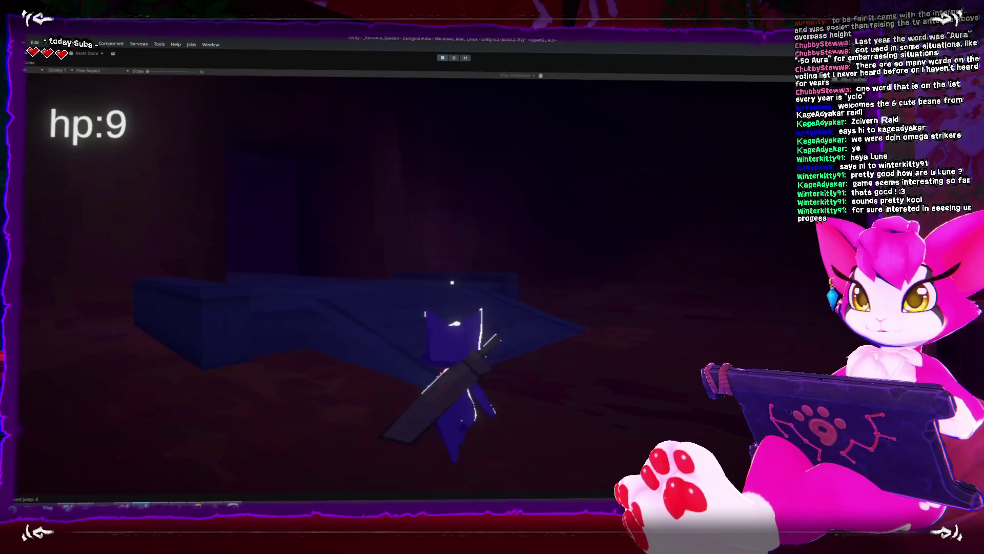
Step: Do a spinning sword attack, then run down the corridor and across the platform
click(453, 280)
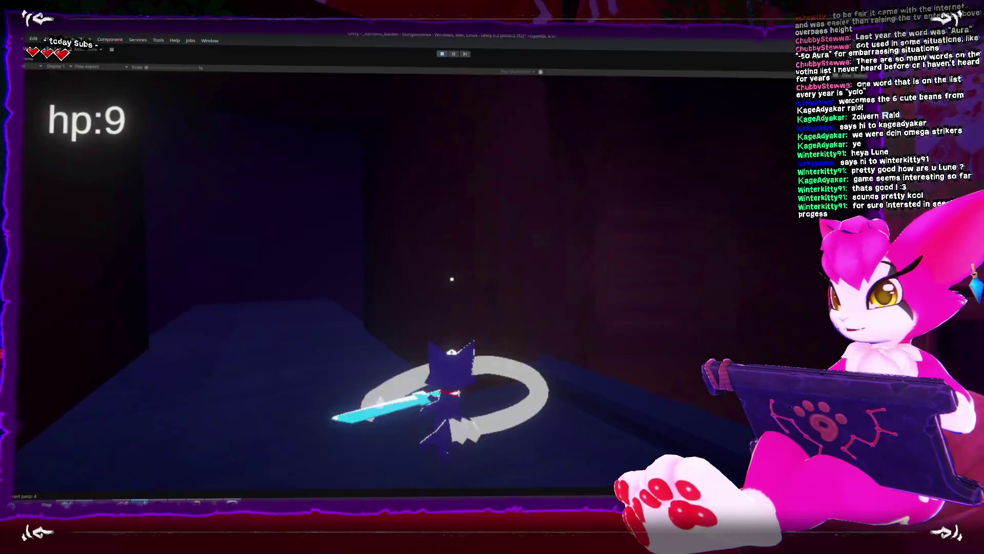
key(s)
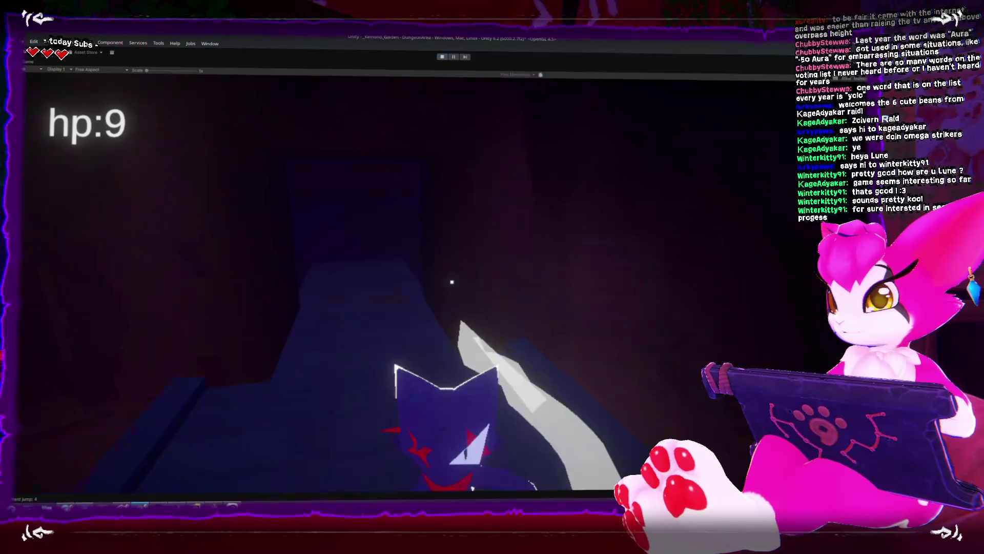
key(w)
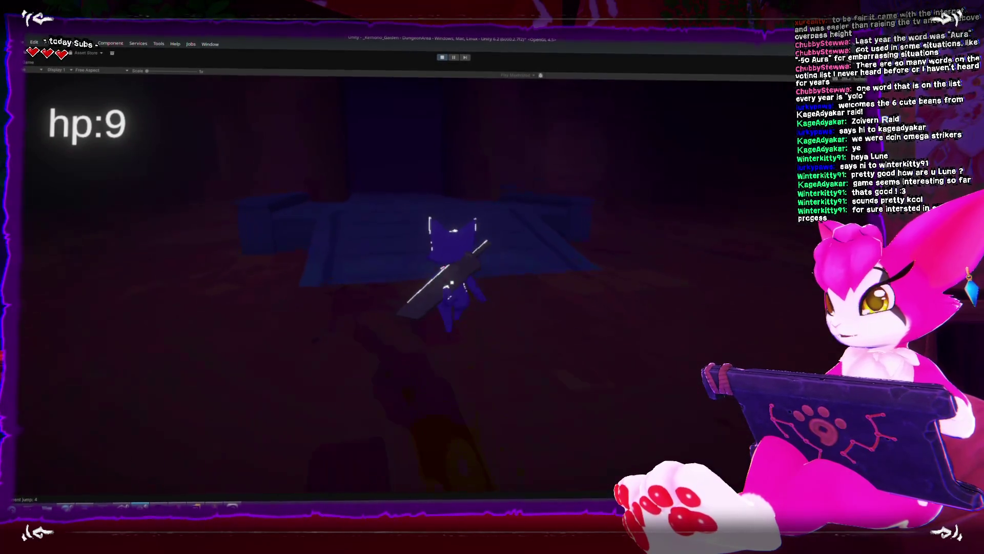
key(w)
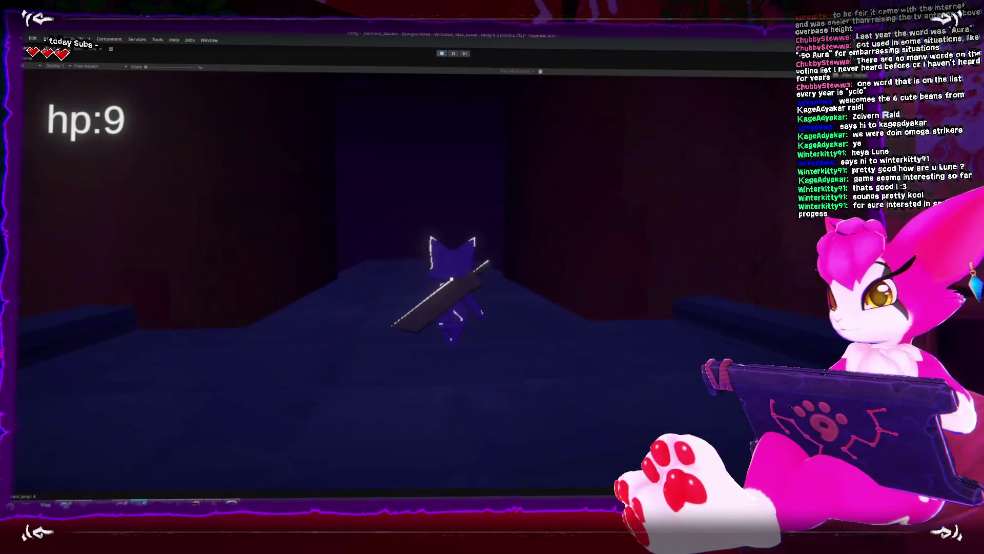
Step: Run the character in and out of the corridor and room a few more times
key(s)
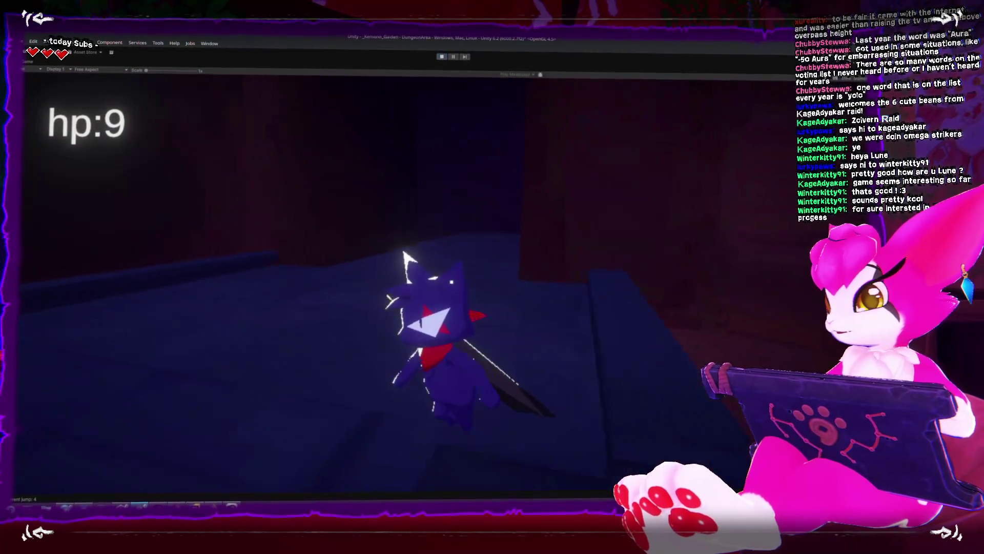
key(w)
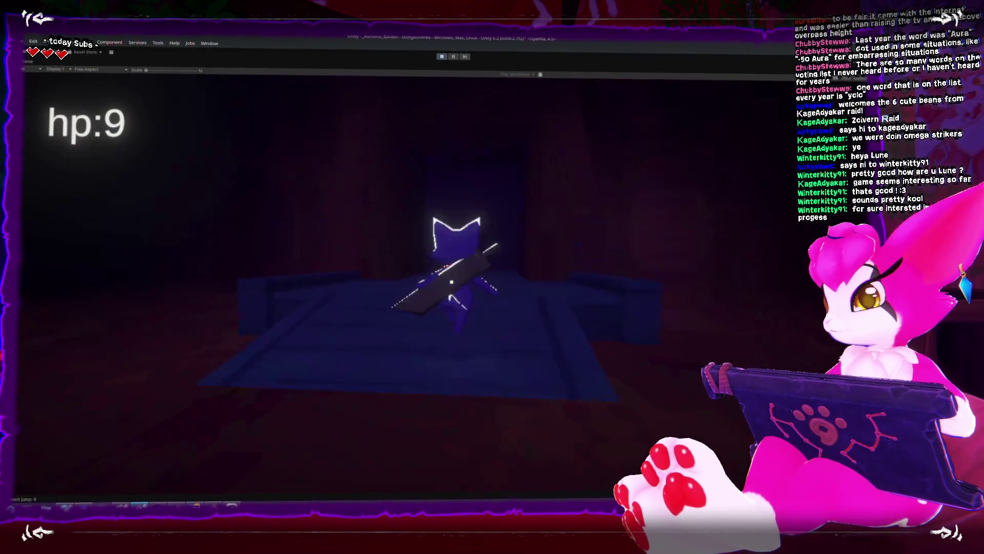
key(w)
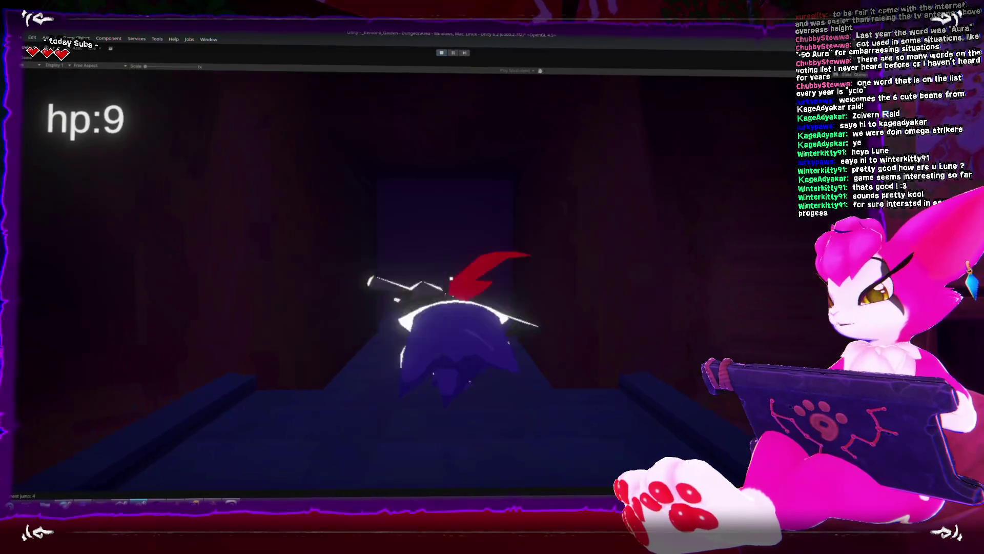
key(s)
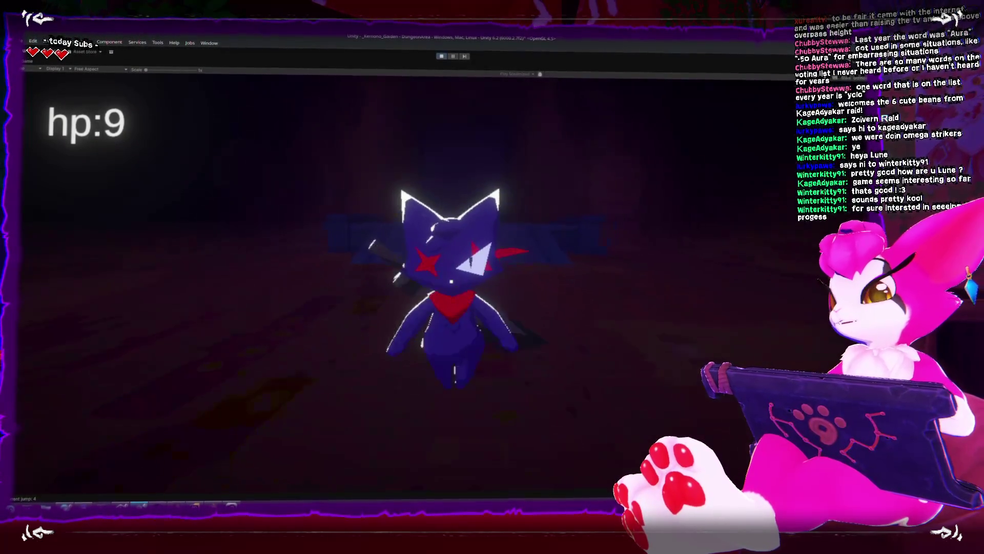
key(w)
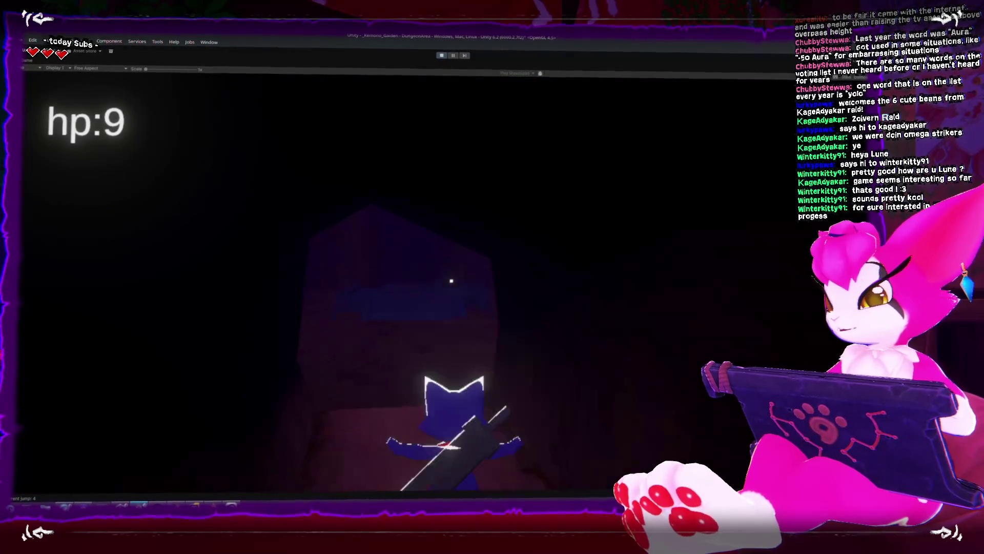
key(s)
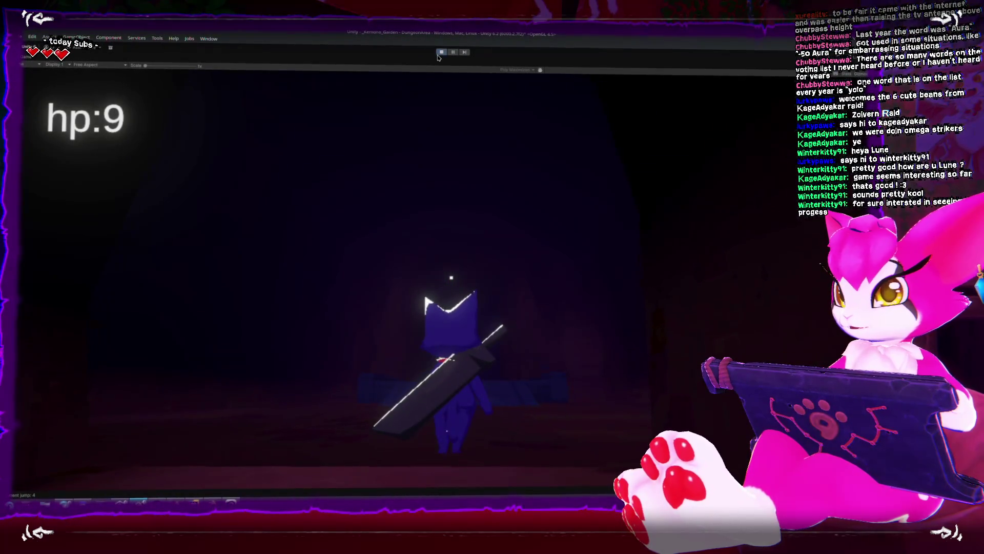
Step: Stop and restart Play mode, then run the character down the corridor to the skeletons
click(439, 54)
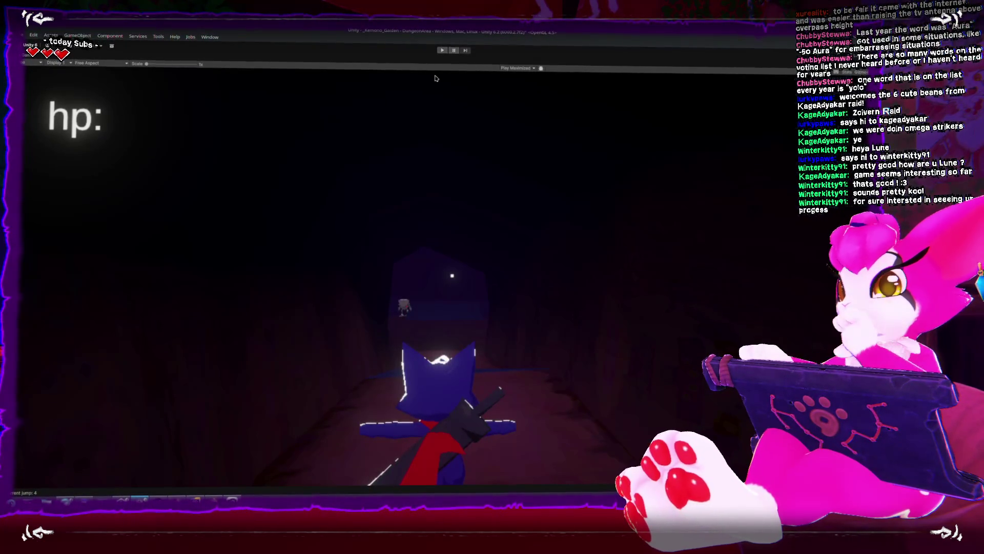
click(444, 53)
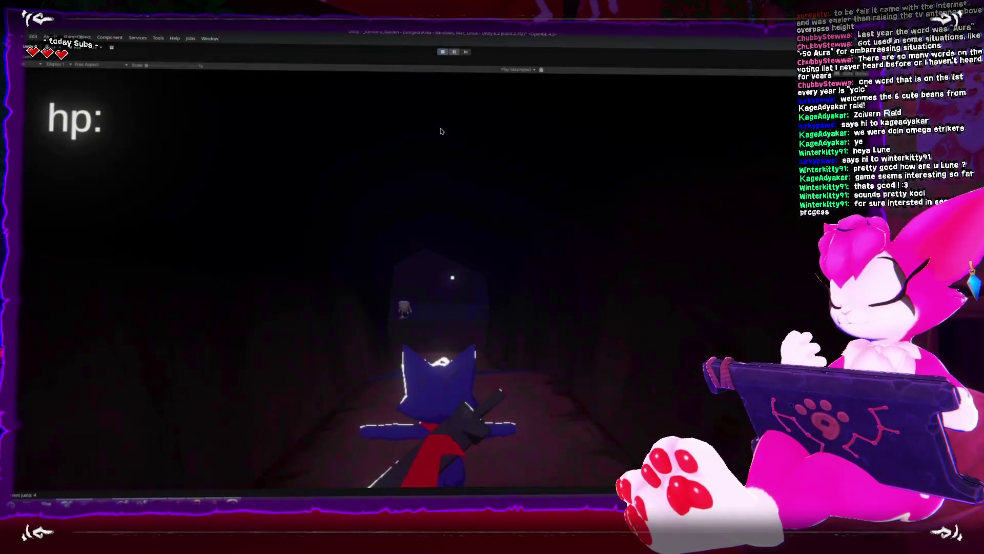
key(w)
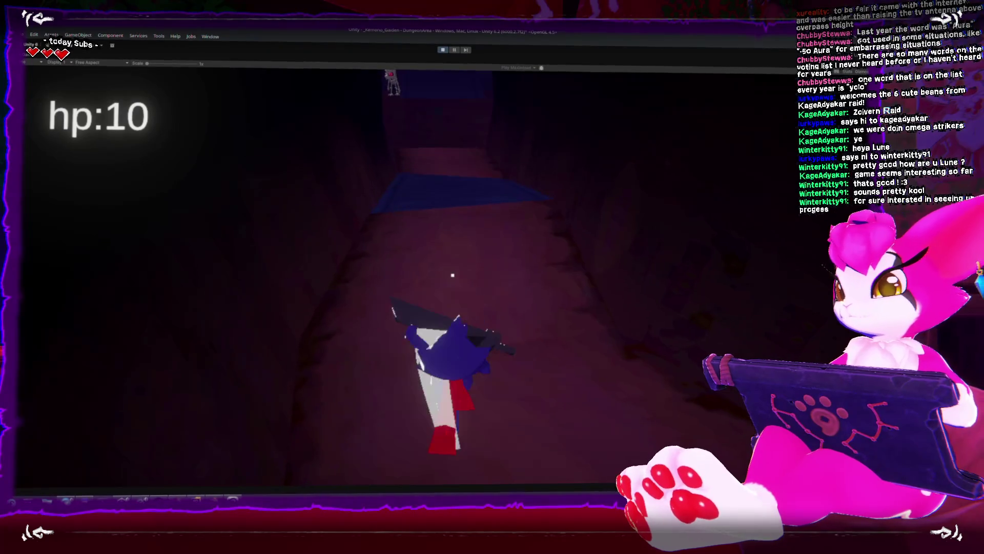
key(s)
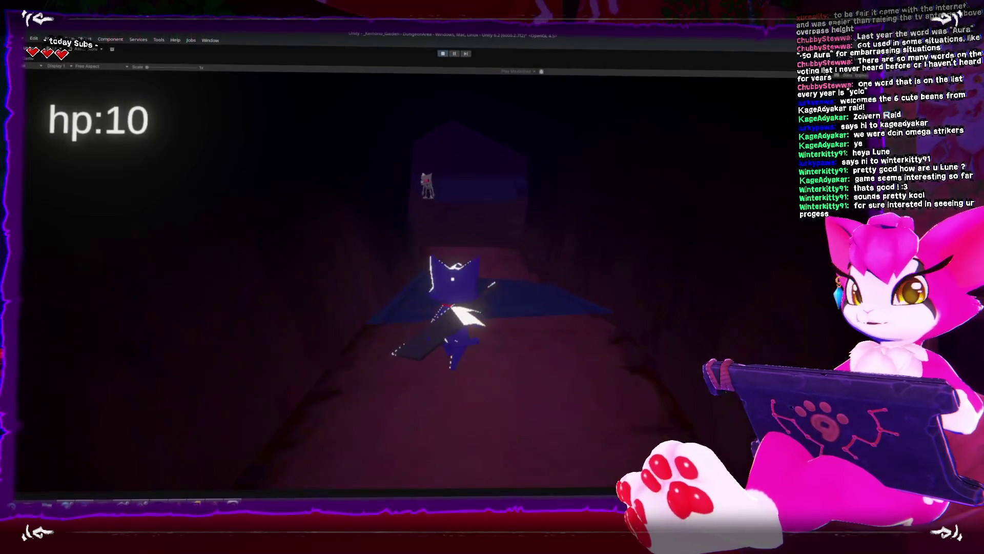
key(w)
key(w)
Step: Strike the first skeleton several times with J, then attack the second one
key(j)
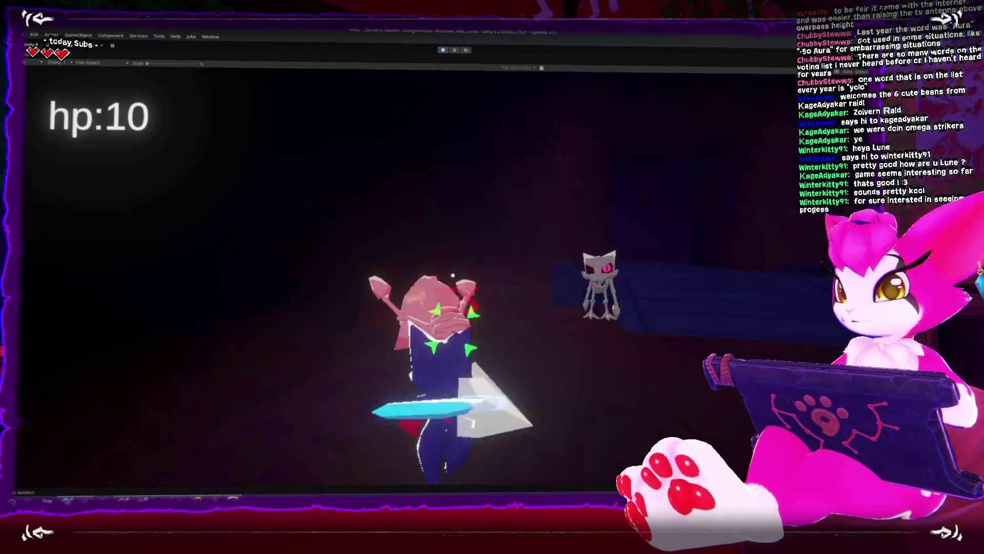
key(j)
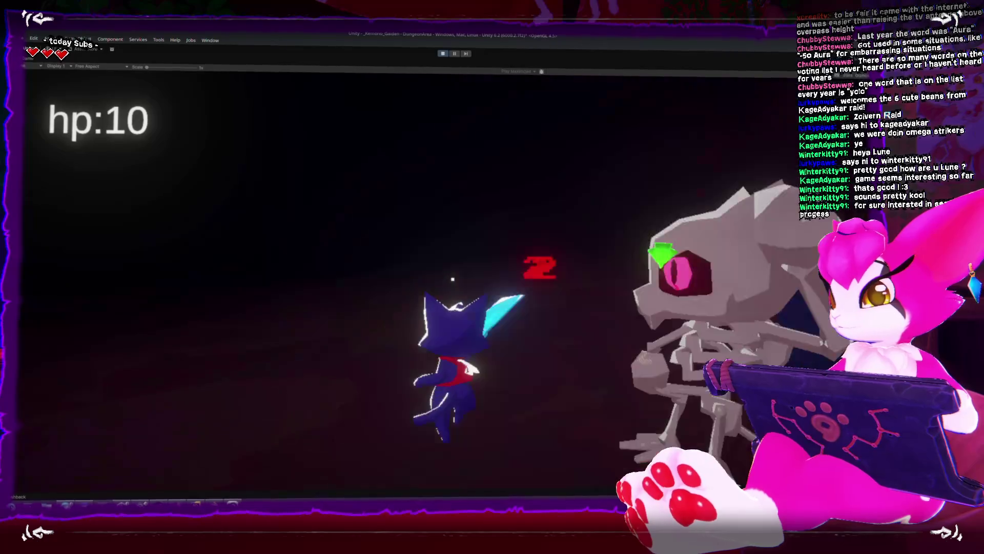
key(j)
key(j)
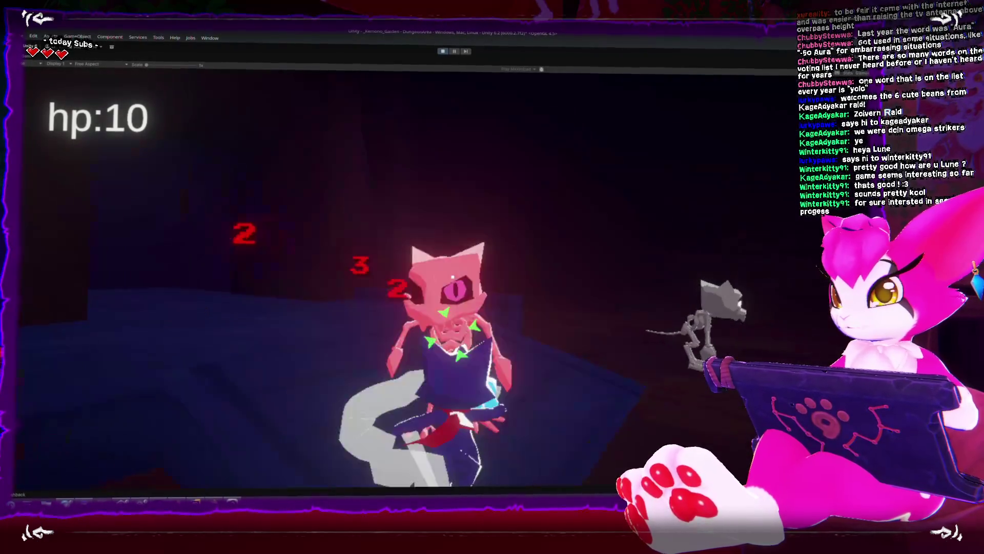
key(w)
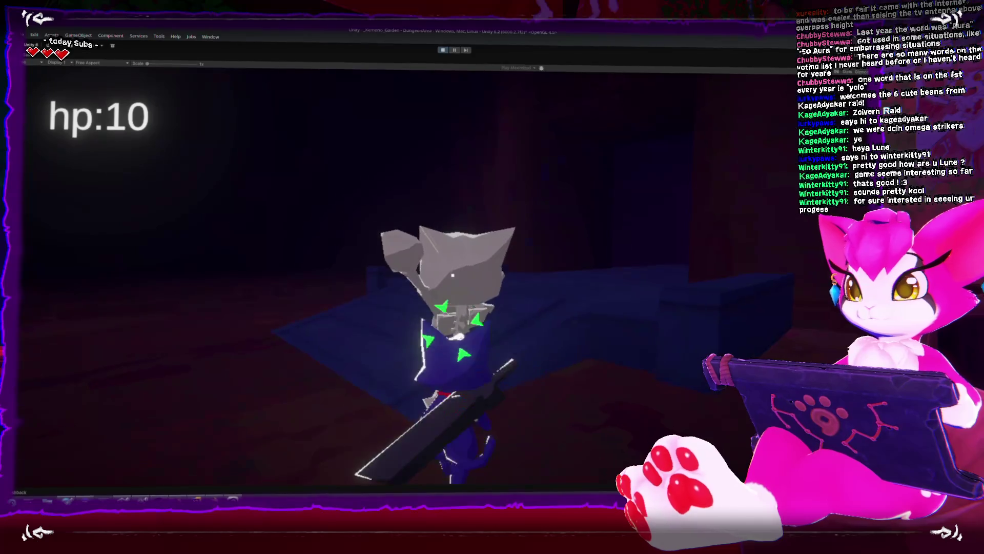
key(j)
key(j)
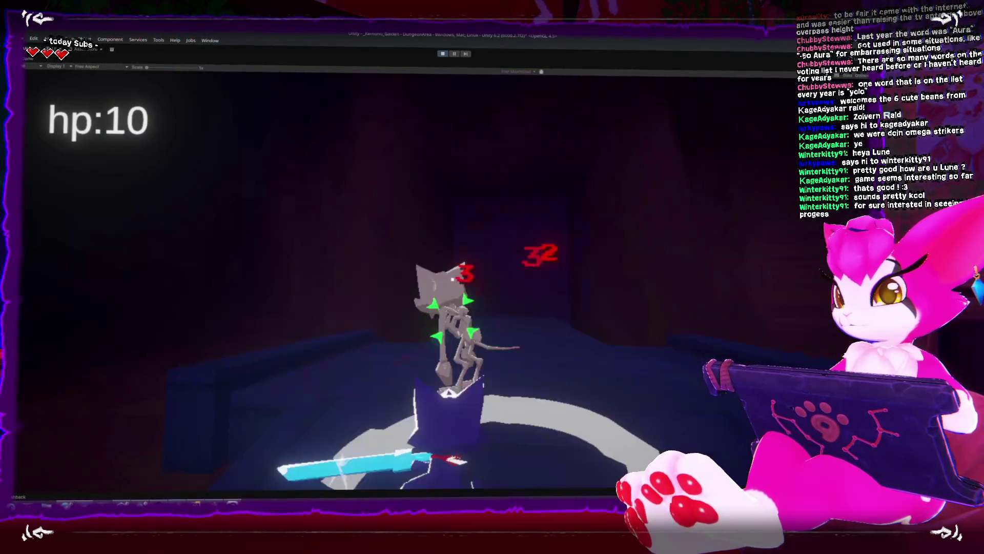
Step: Move the character into the next corridor, around the platform, and back toward the raised platform
key(w)
key(w)
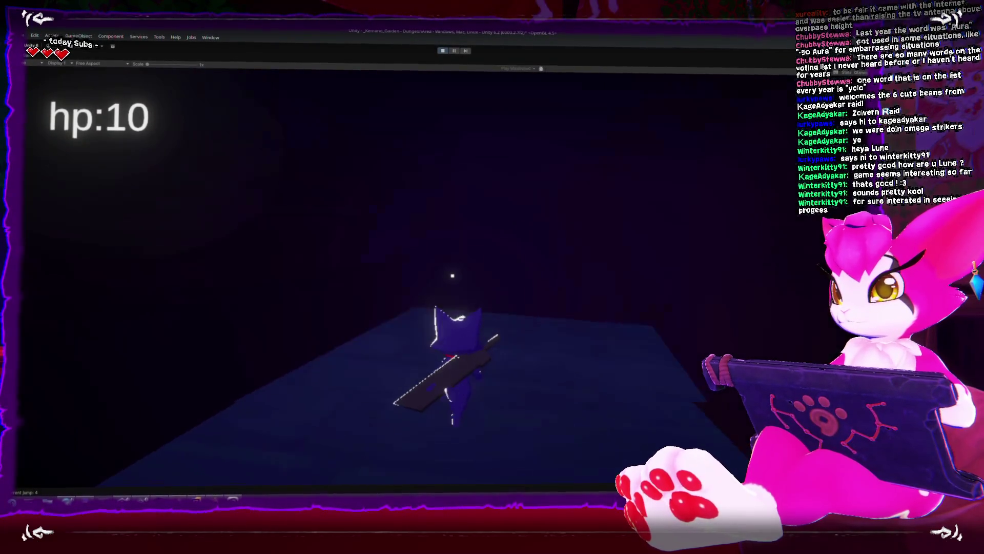
key(a)
key(s)
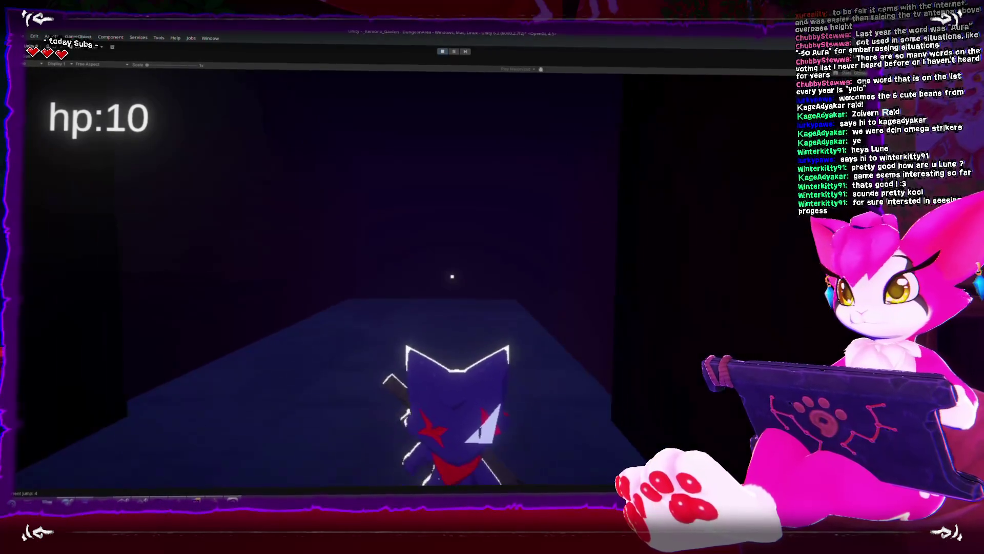
key(s)
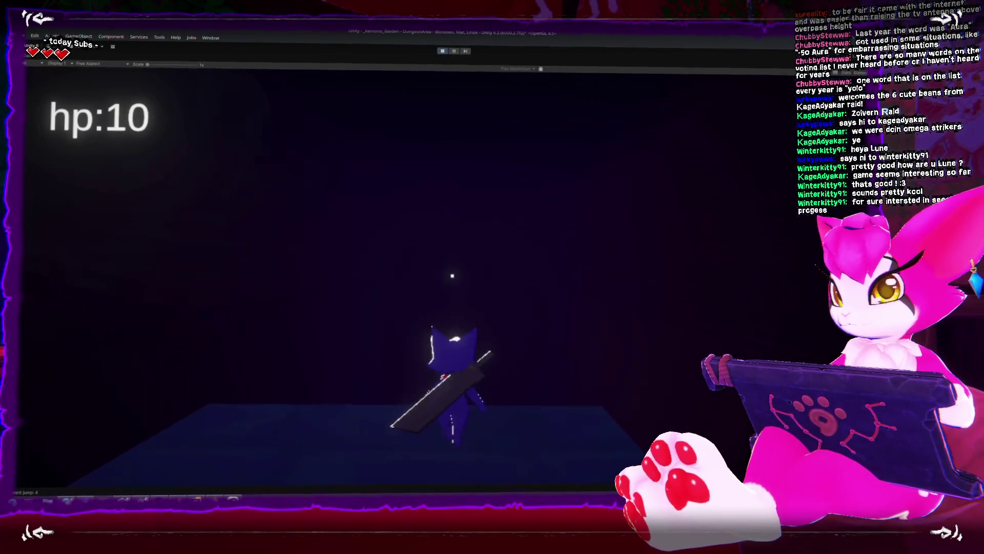
key(s)
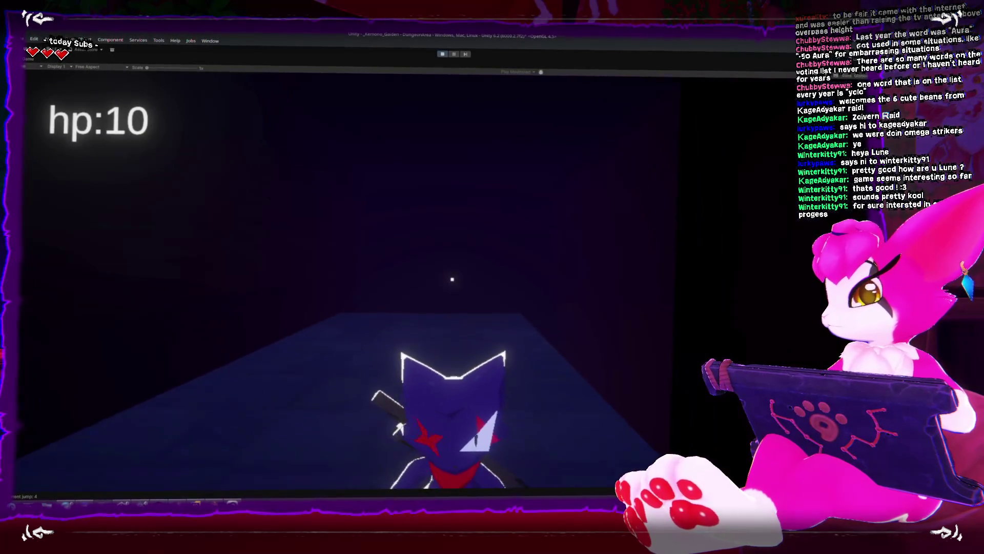
key(w)
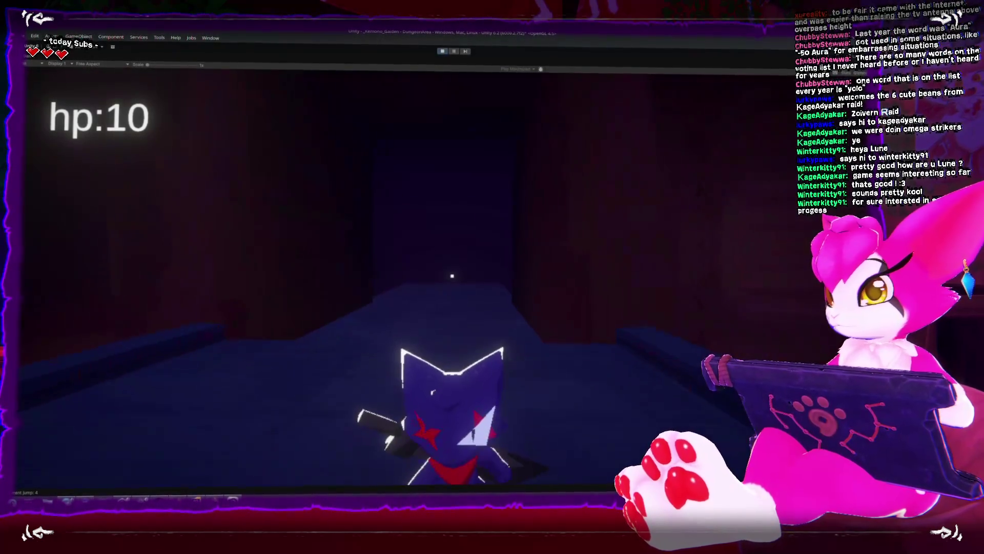
key(w)
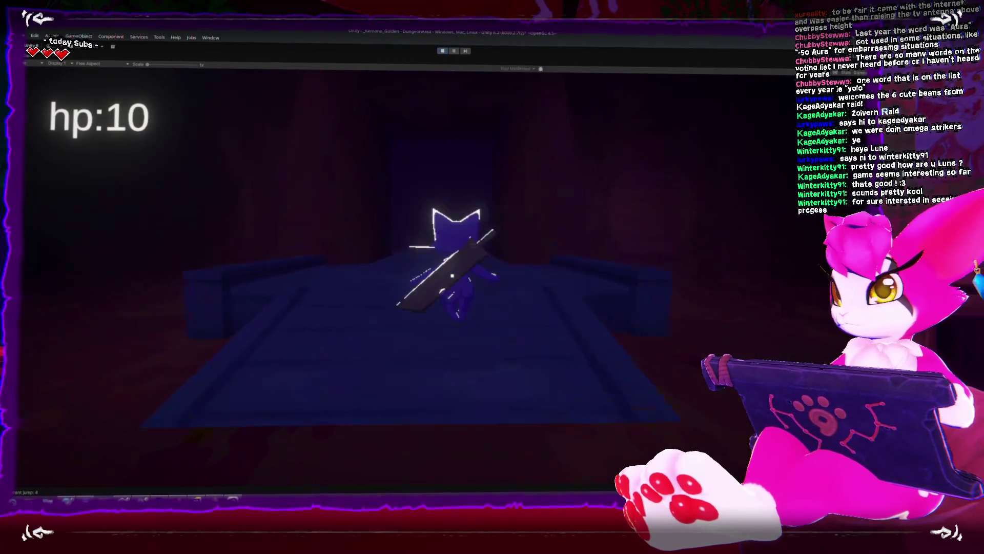
Step: Jump onto the platform, cross it, then restore the full editor layout with Shift+Space
key(w)
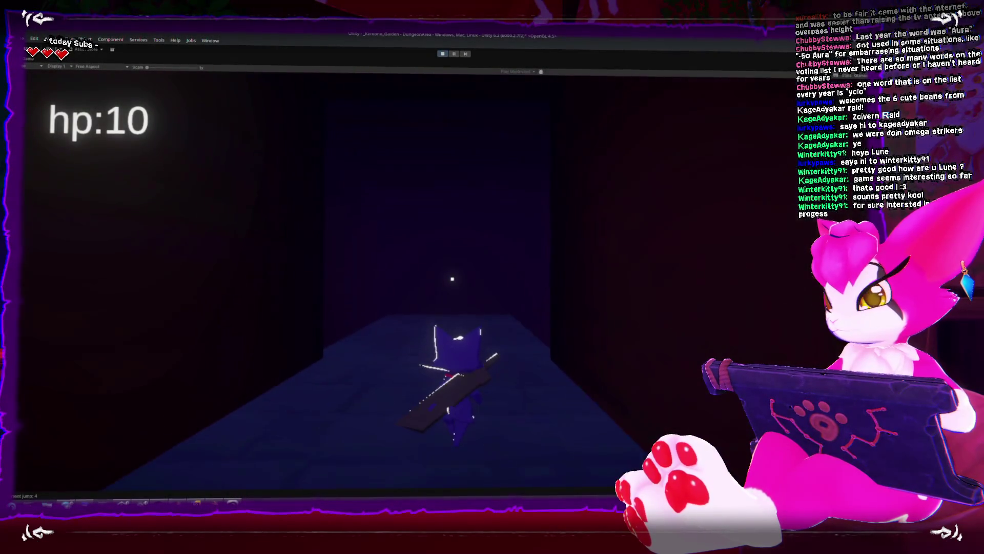
key(space)
key(w)
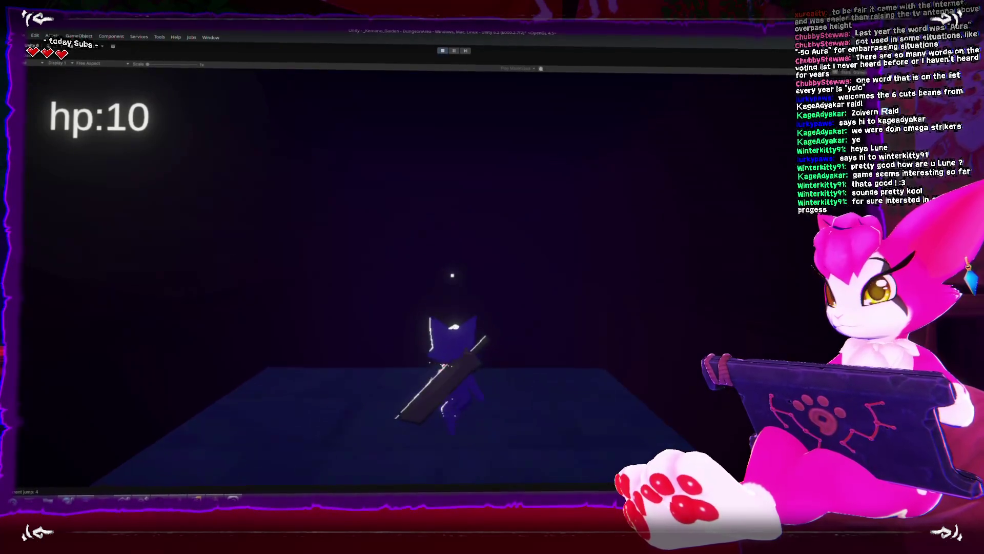
key(w)
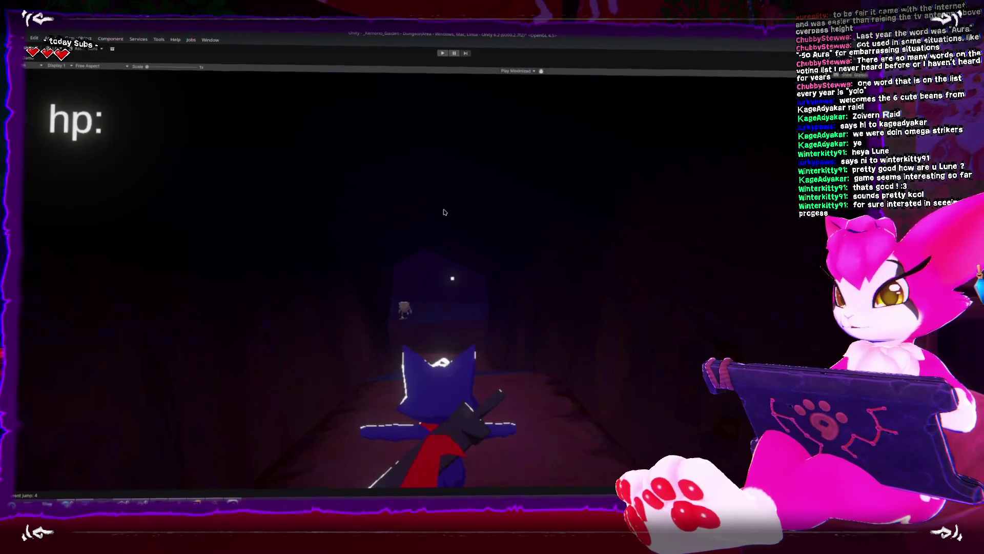
key(shift+space)
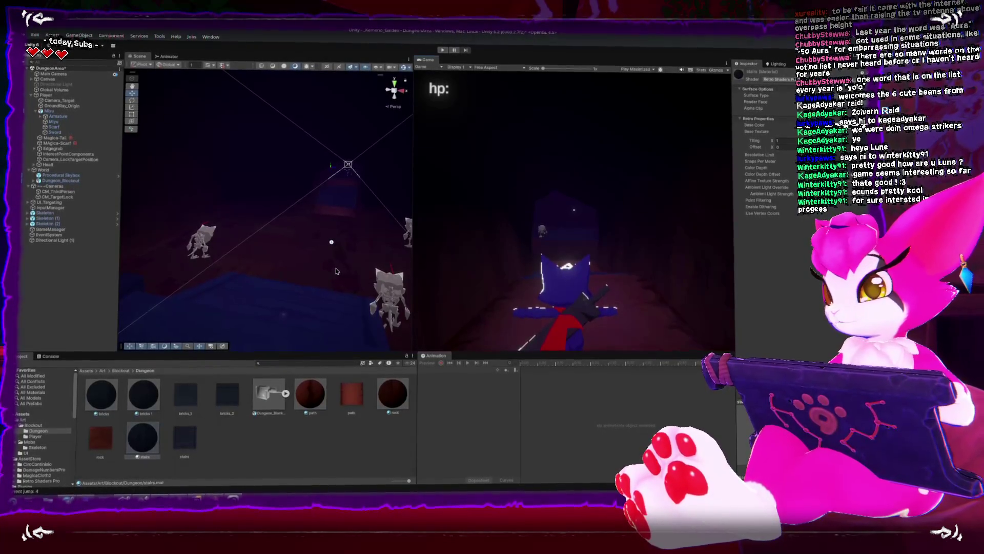
Step: Reposition the stairs piece Cube.003 in Blender, checking its placement from a top view
key(alt+Tab)
scroll(542, 273, down, 3)
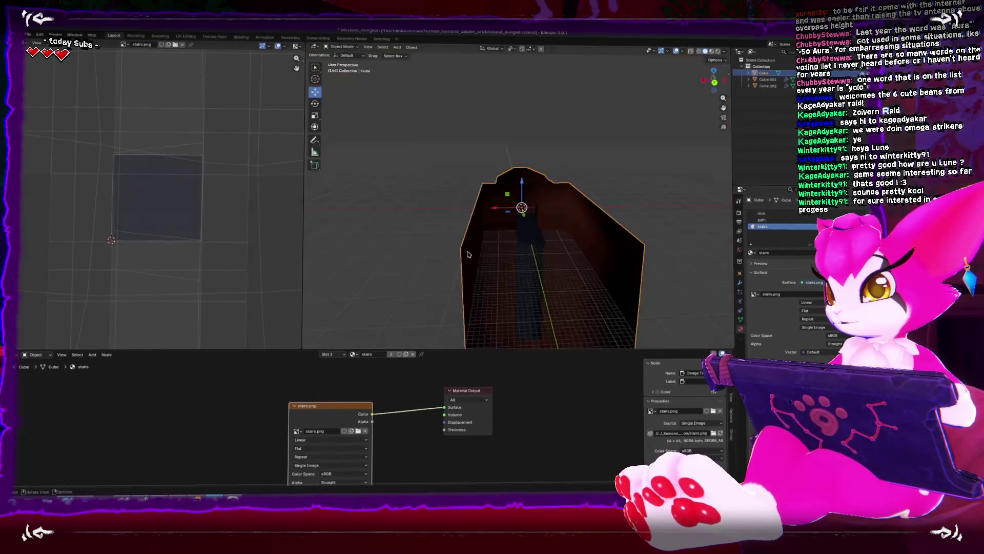
drag(542, 273, 634, 266)
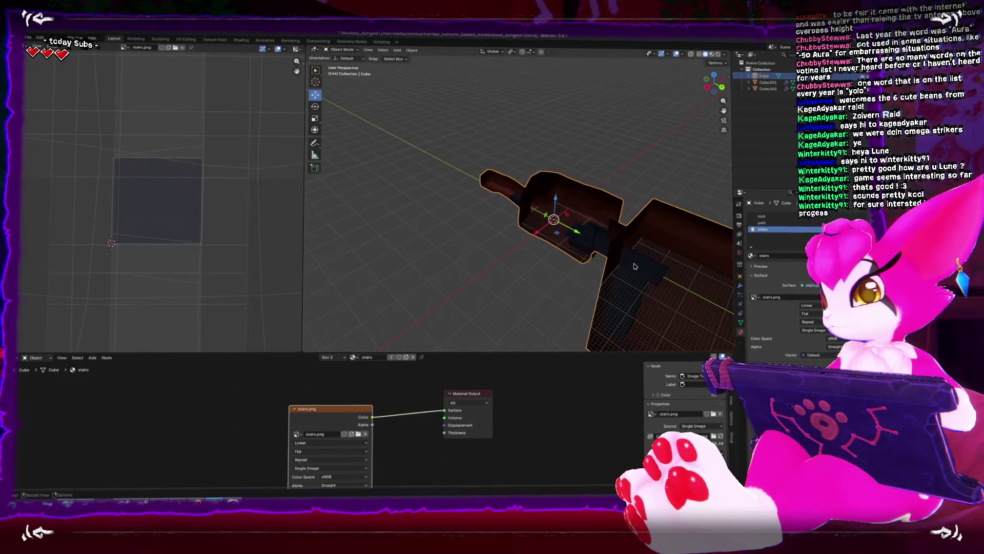
click(634, 266)
key(KP_7)
drag(448, 253, 402, 251)
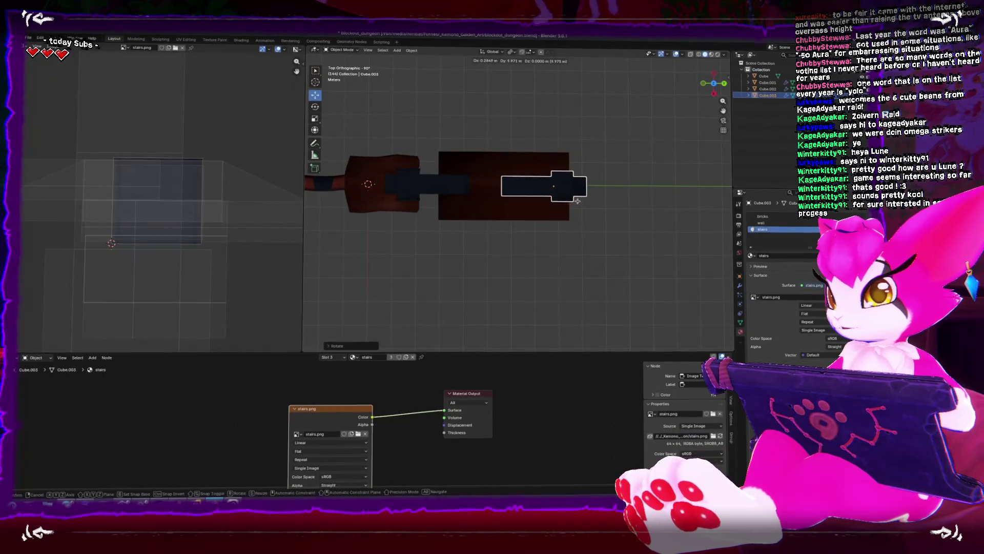
drag(582, 203, 448, 206)
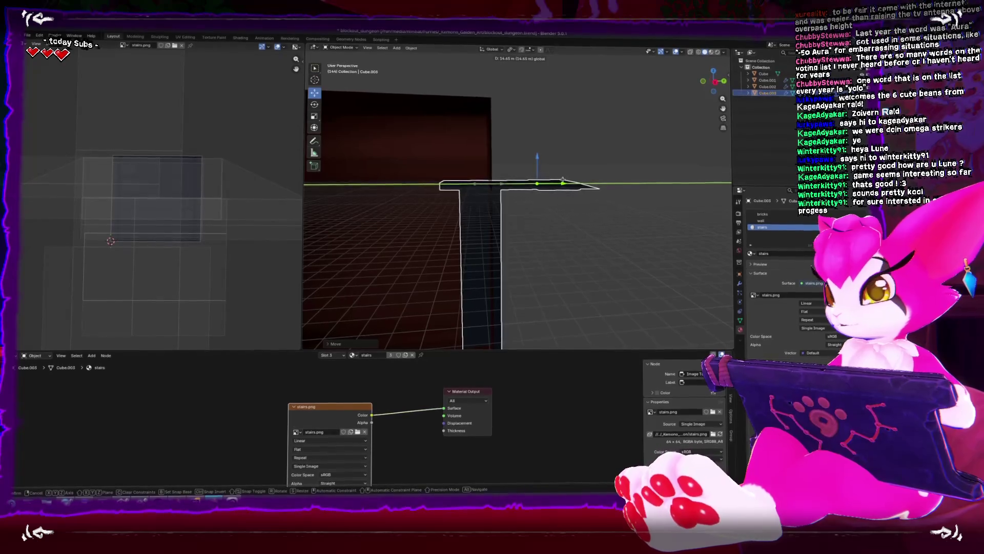
click(563, 180)
Step: Delete all faces of the stairs mesh in Edit Mode, then pick a rock wall face of the room
key(Tab)
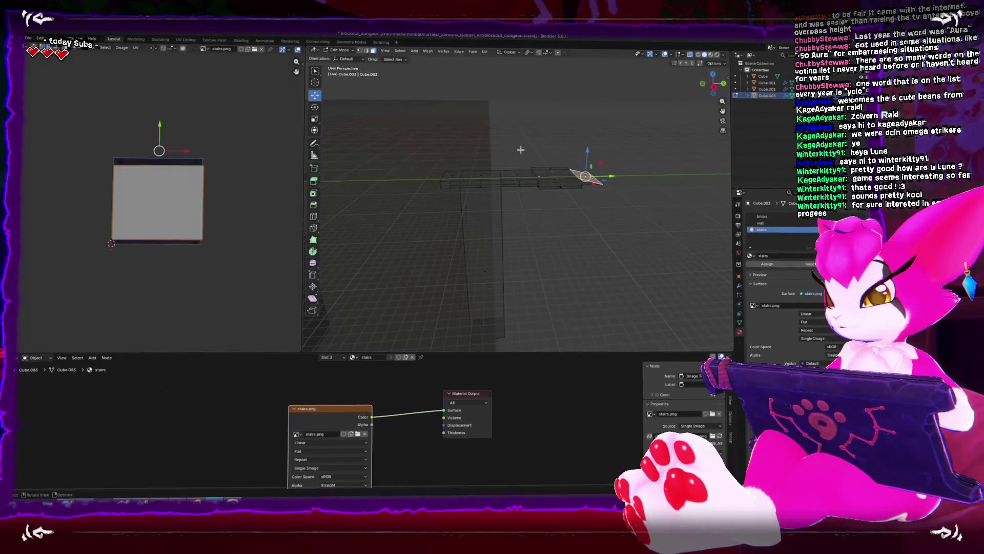
key(a)
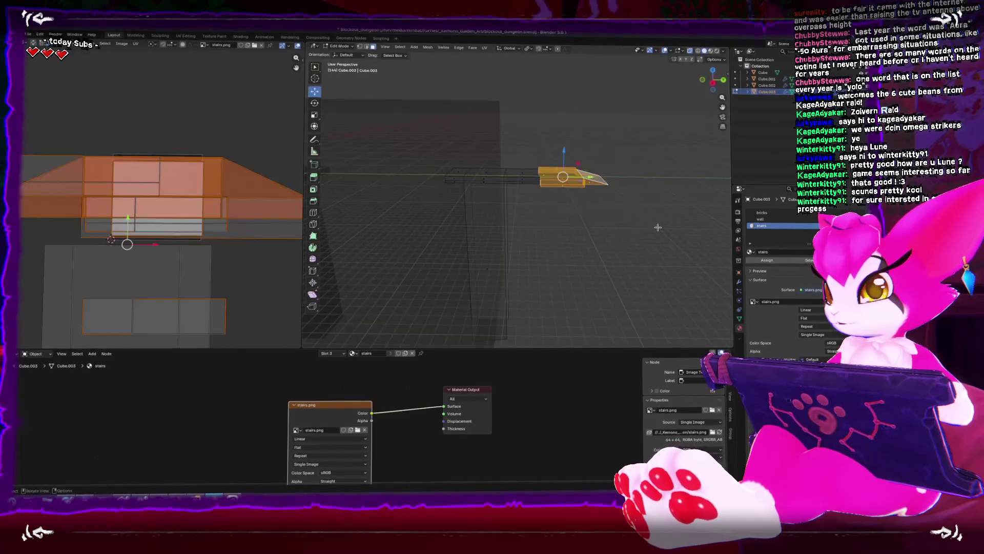
click(649, 198)
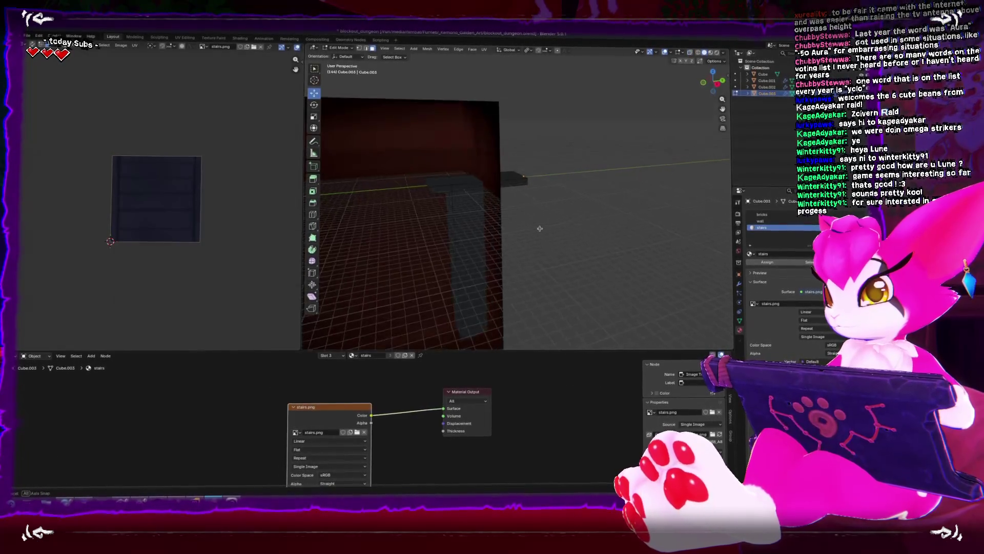
click(472, 187)
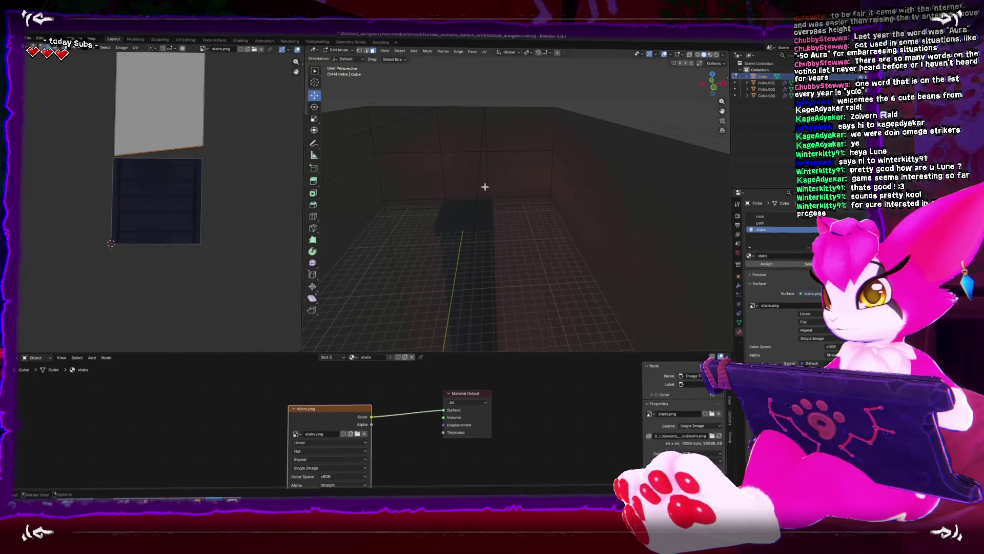
click(481, 189)
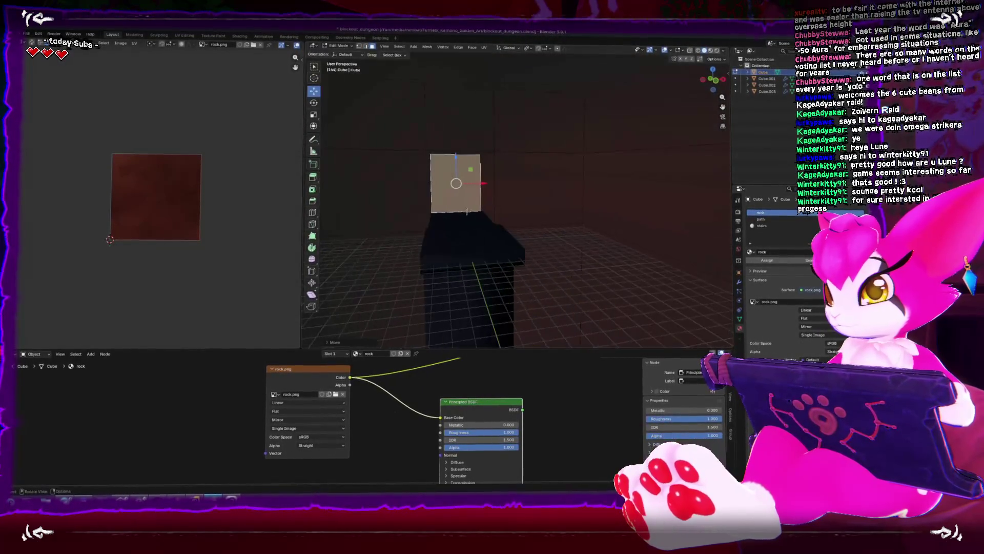
Step: Move the selected part of the room mesh 6.429 m sideways
key(Tab)
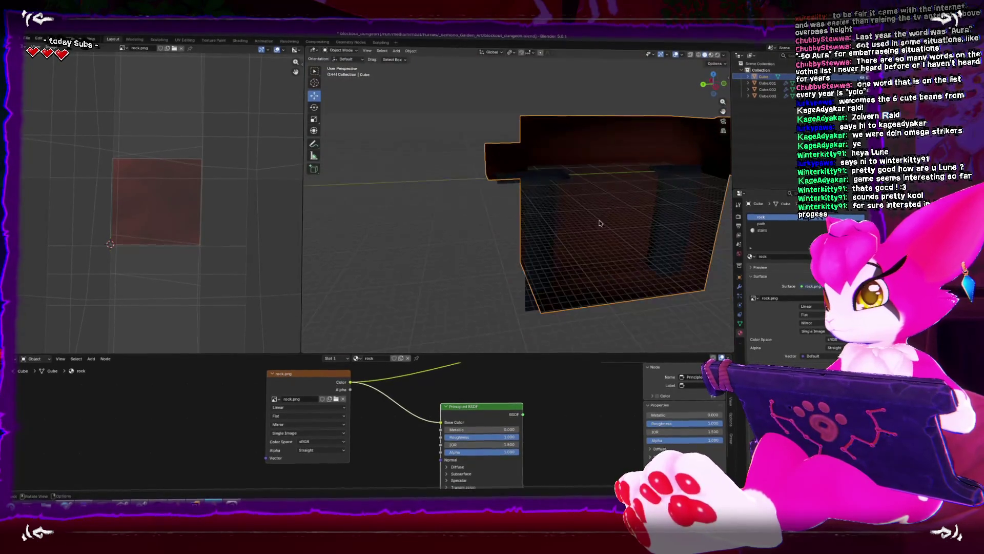
key(Tab)
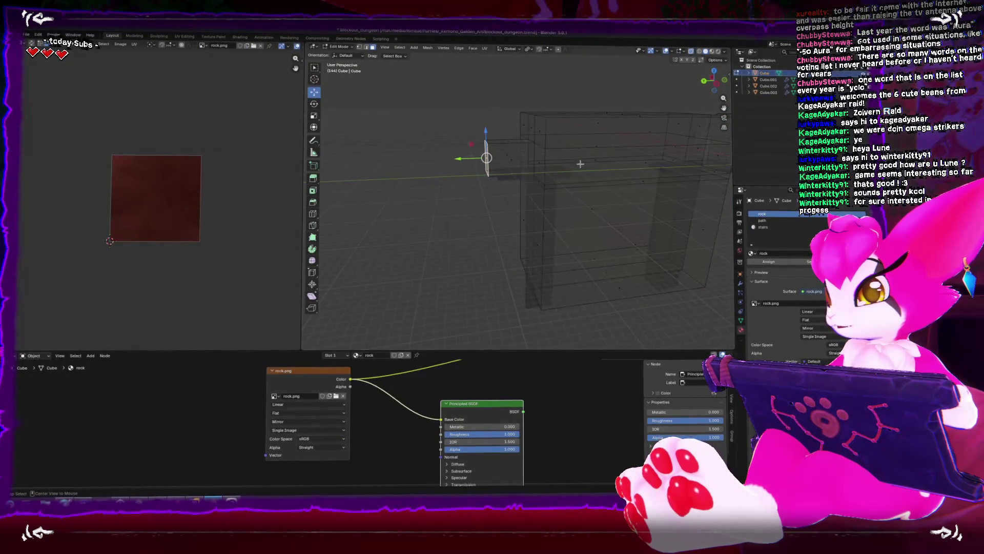
drag(504, 182, 460, 188)
key(Tab)
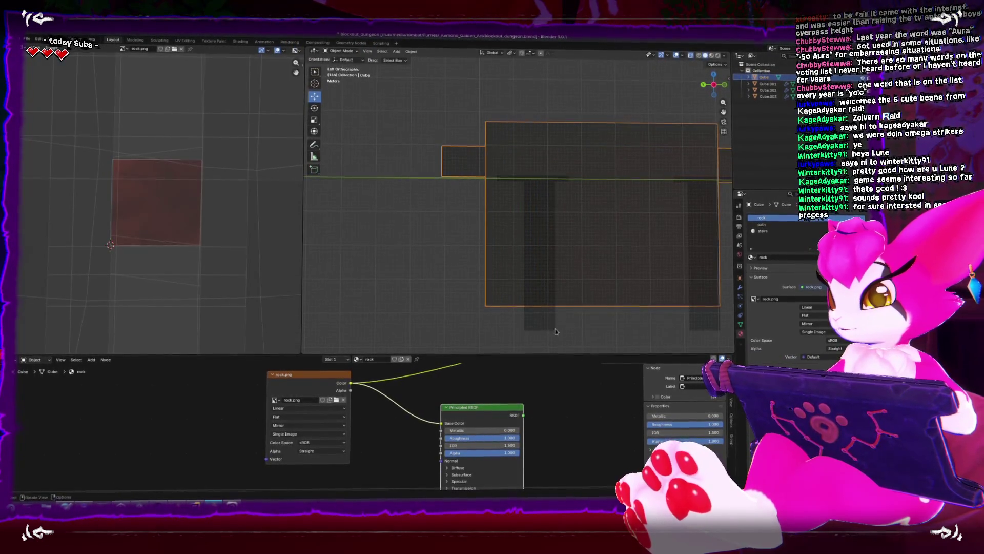
Step: Place the T-shaped stairs piece Cube.003 inside the room and inspect it up close
click(539, 288)
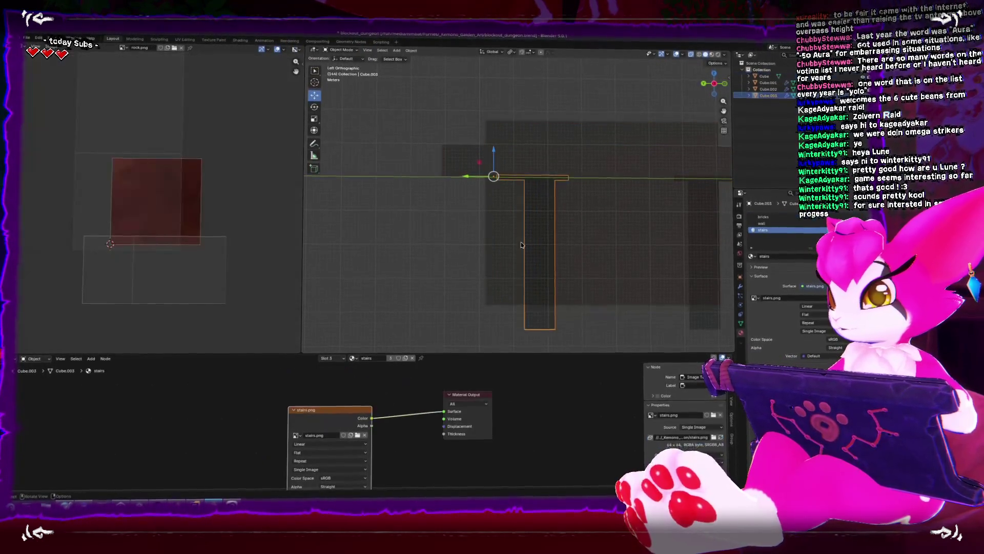
click(424, 172)
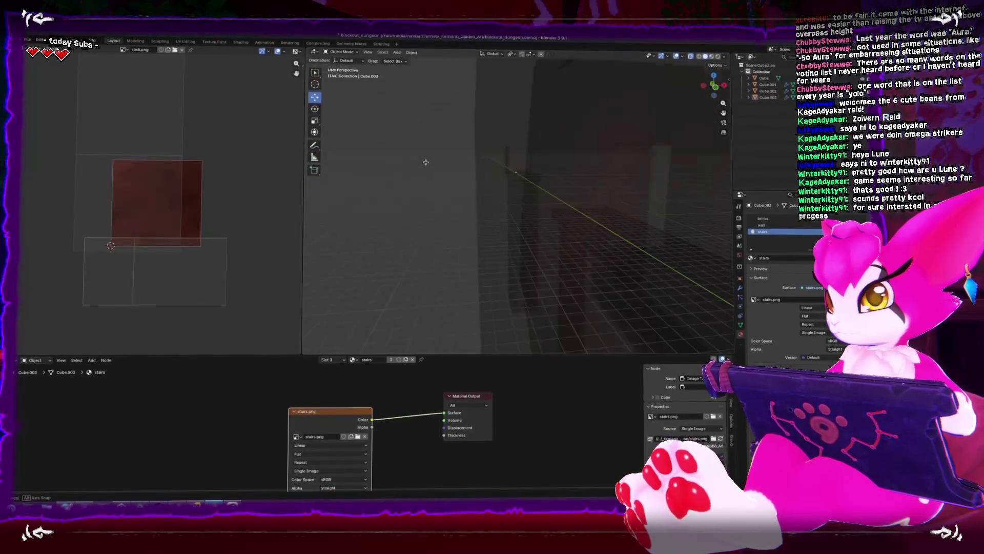
drag(424, 172, 544, 208)
scroll(544, 209, down, 6)
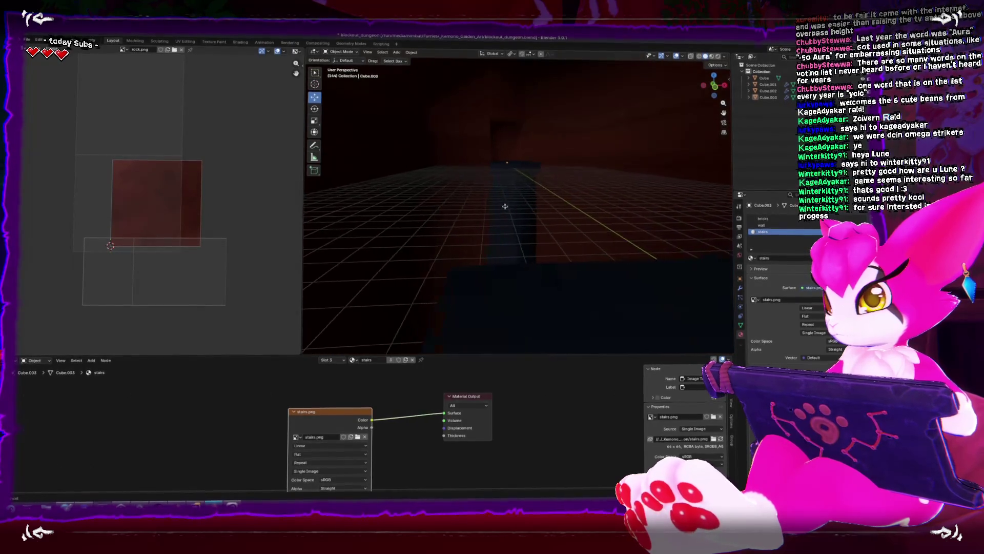
scroll(475, 198, down, 4)
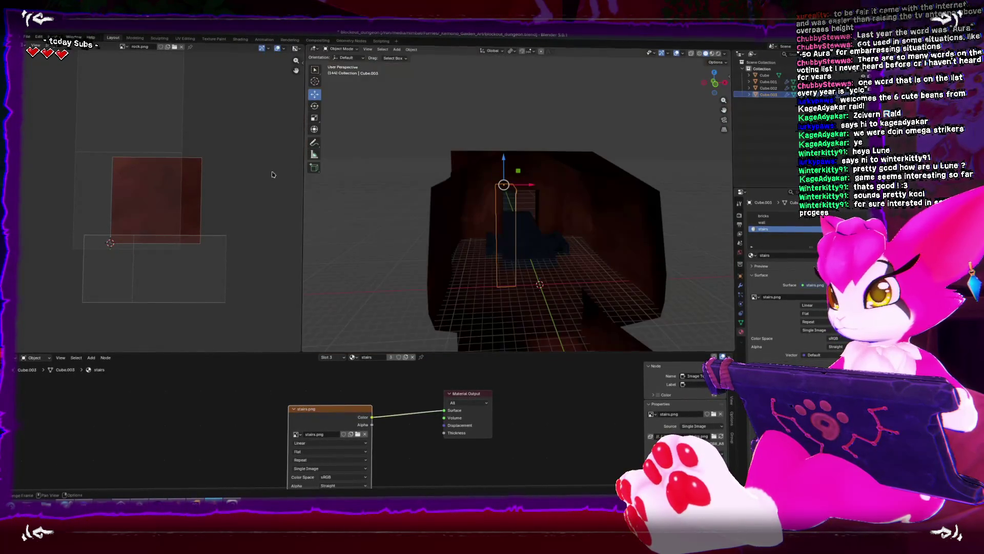
Step: Export the dungeon again from the File menu and return to Unity
click(27, 37)
mouse_move(52, 140)
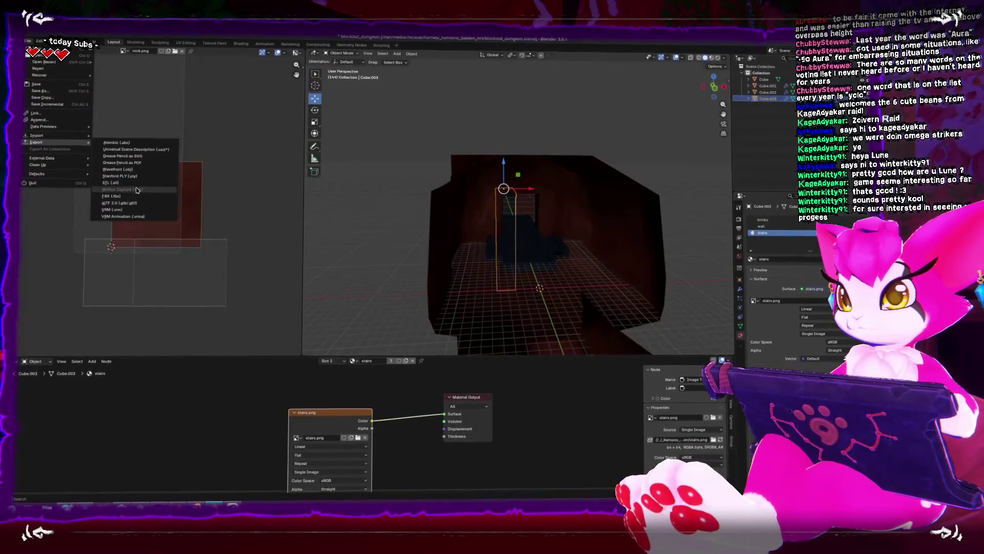
click(136, 197)
key(Escape)
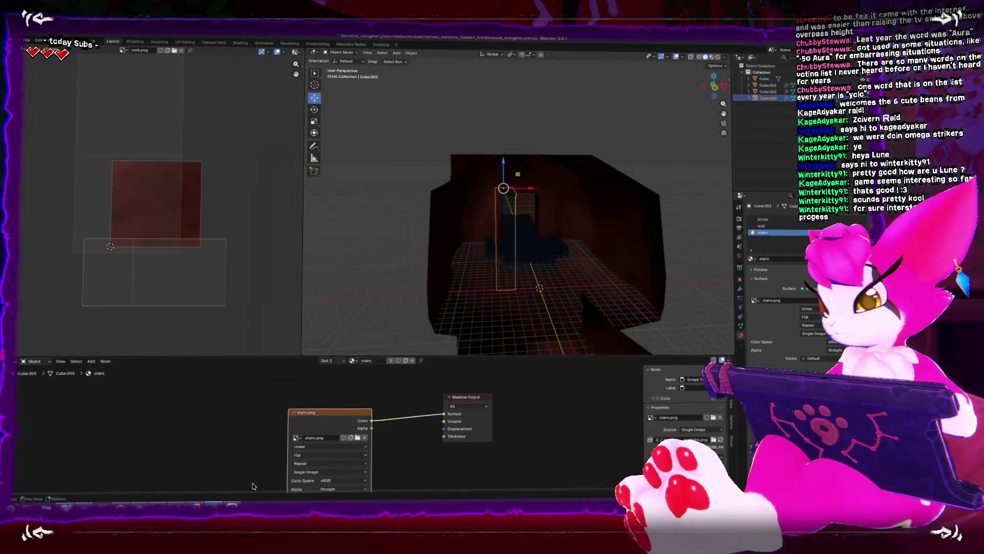
key(alt+Tab)
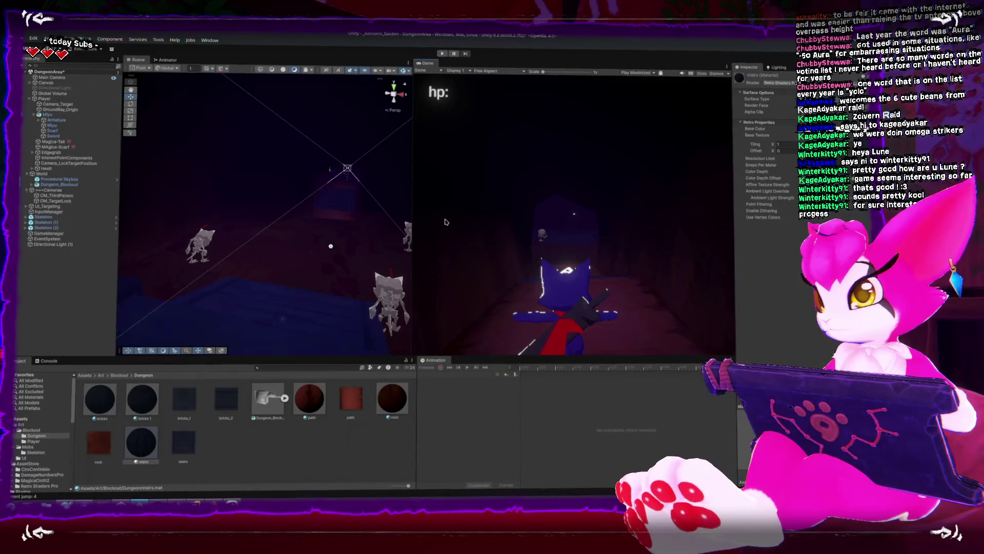
Step: Drag the stairs material onto the blue pillar and maximize the Game view with Shift+Space
scroll(328, 226, down, 5)
drag(329, 227, 259, 226)
drag(143, 446, 330, 220)
drag(292, 280, 297, 281)
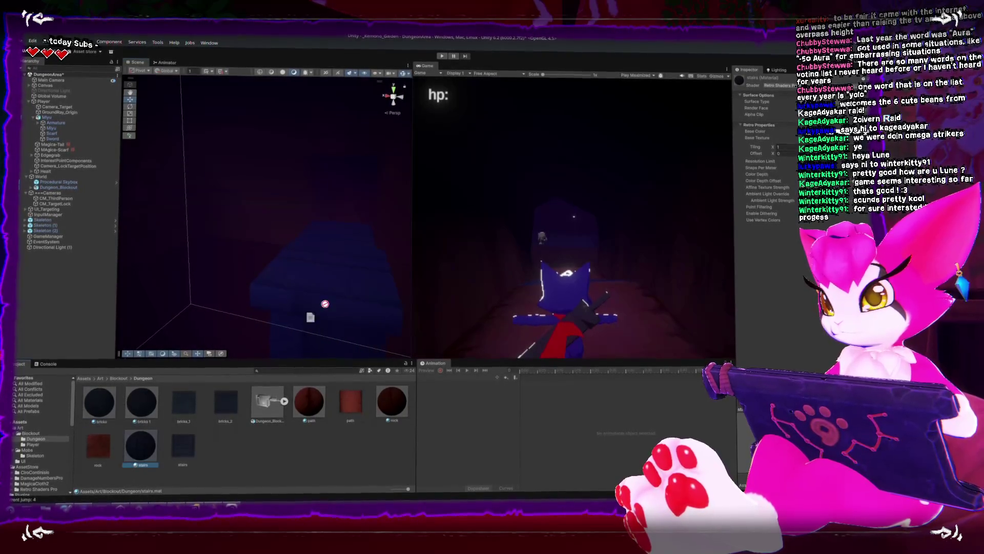
key(shift+space)
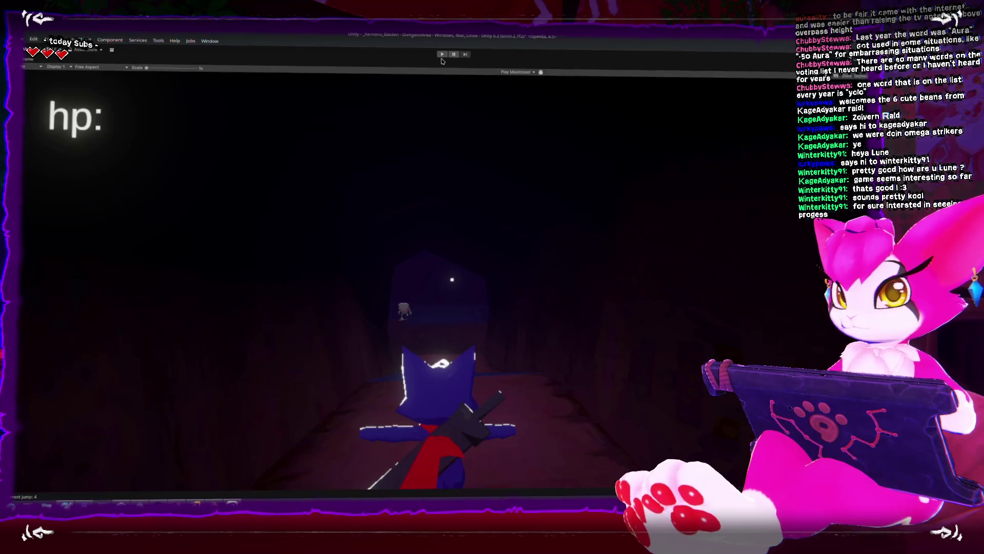
Step: Enter Play mode and focus the Game view to control the character
click(442, 54)
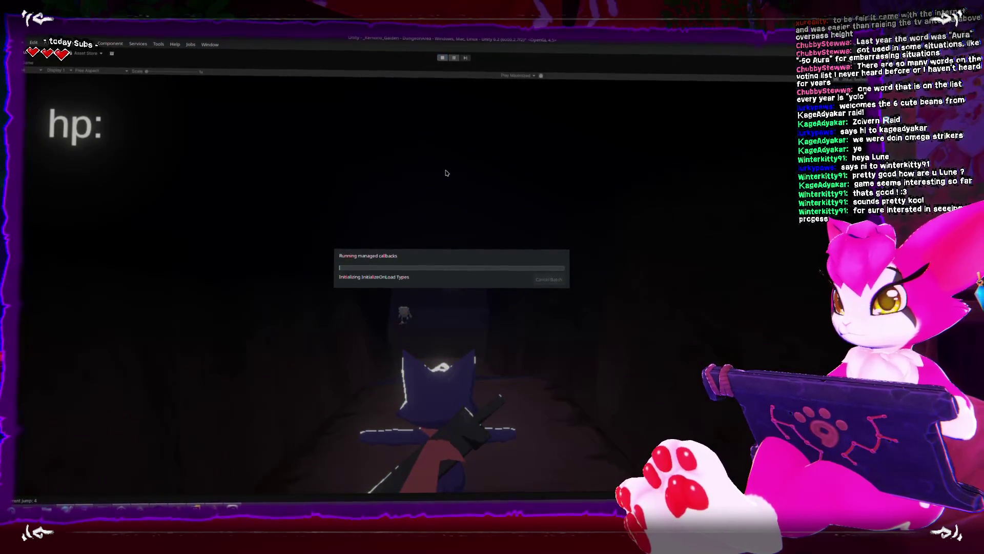
click(419, 398)
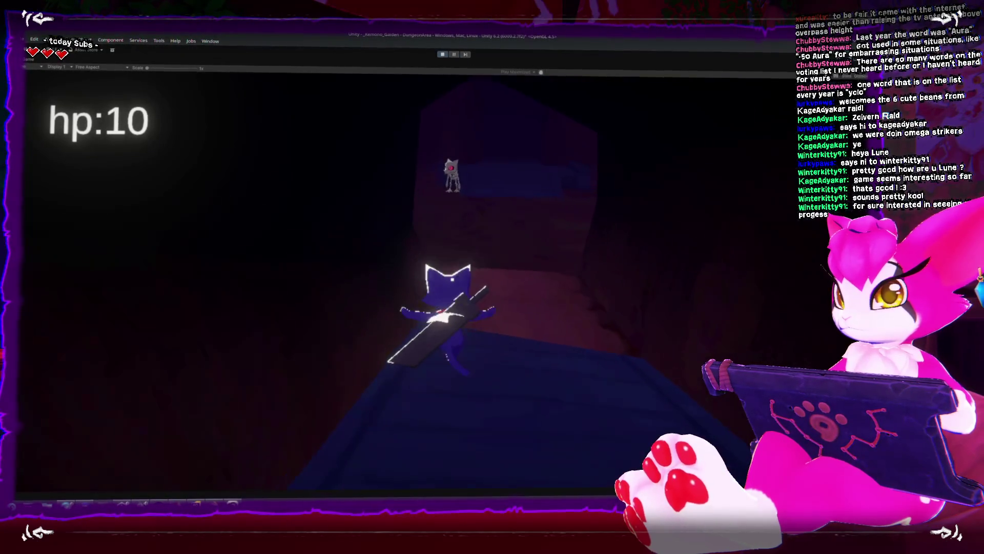
Step: Walk the character down the corridor and across the platform, locking on to the nearer skeleton
key(w)
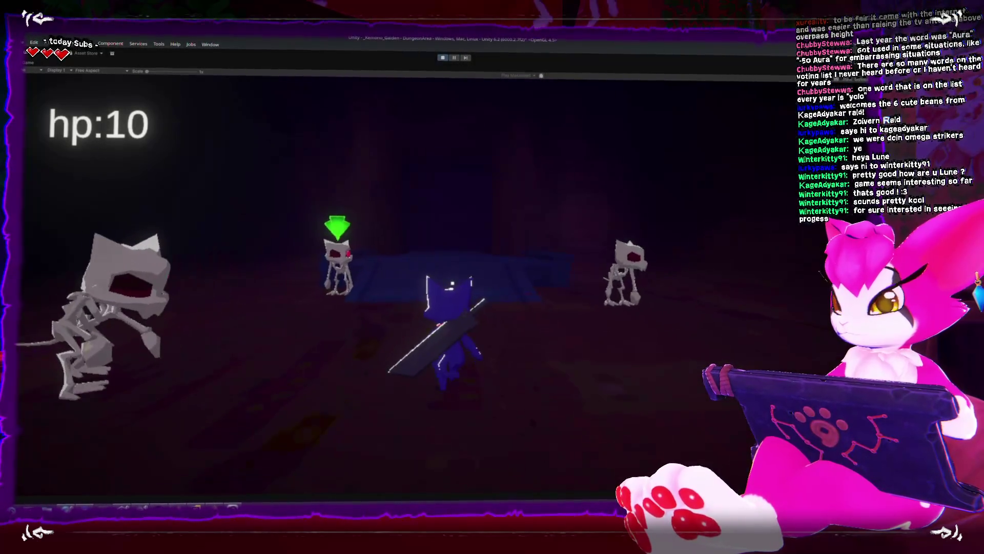
key(w)
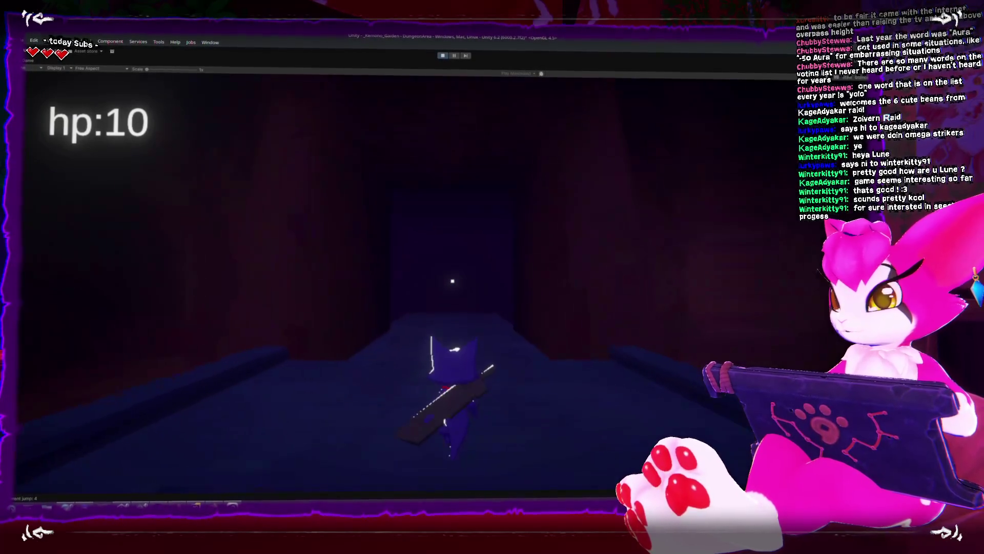
key(w)
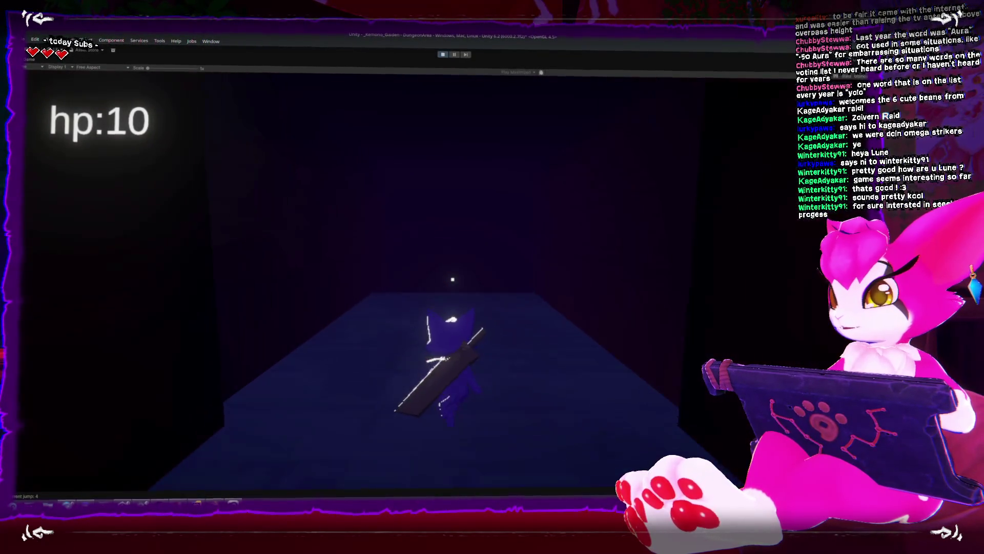
key(w)
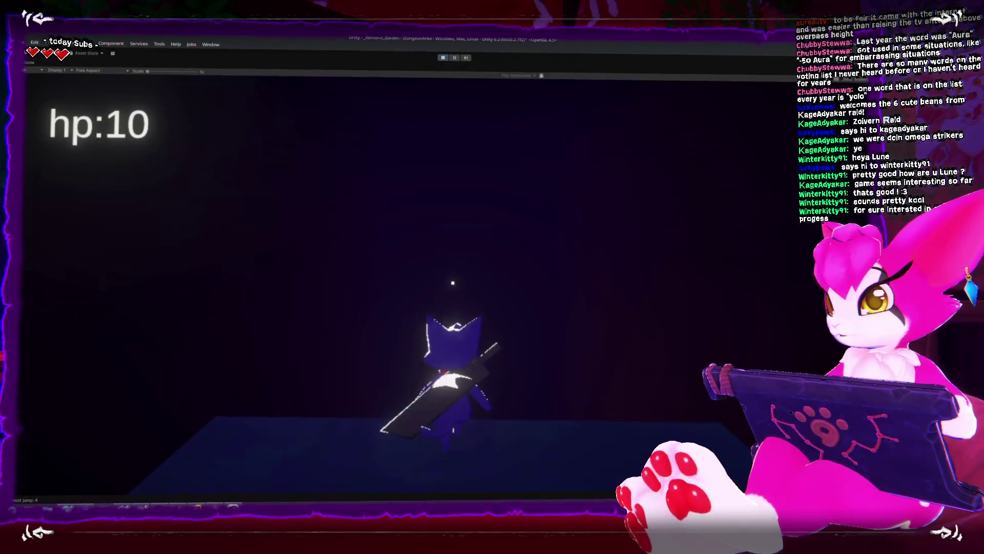
key(s)
key(w)
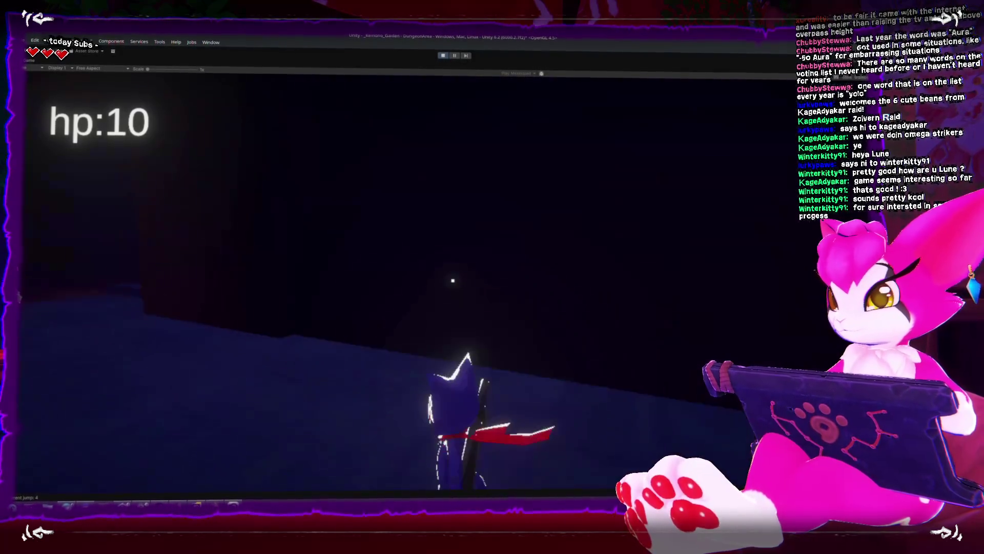
key(w)
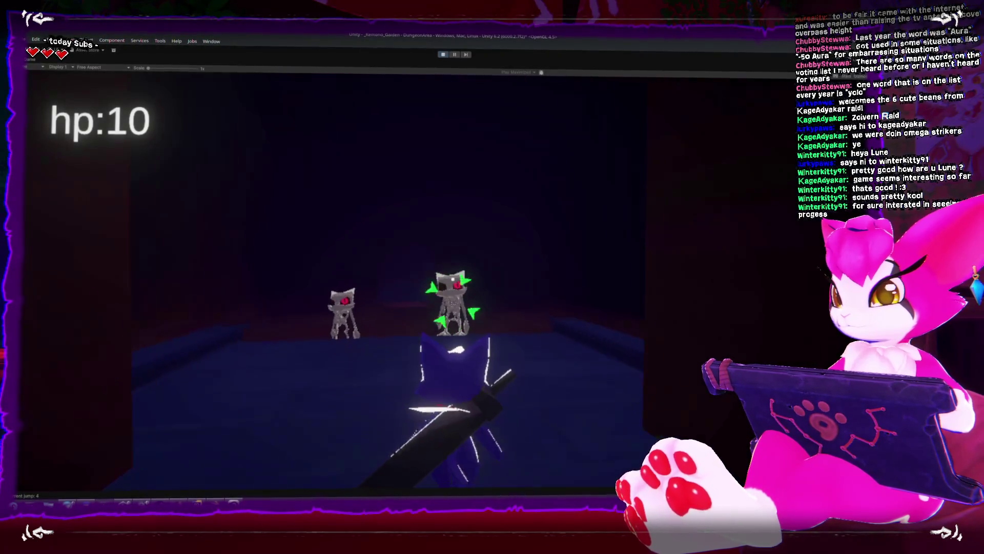
key(w)
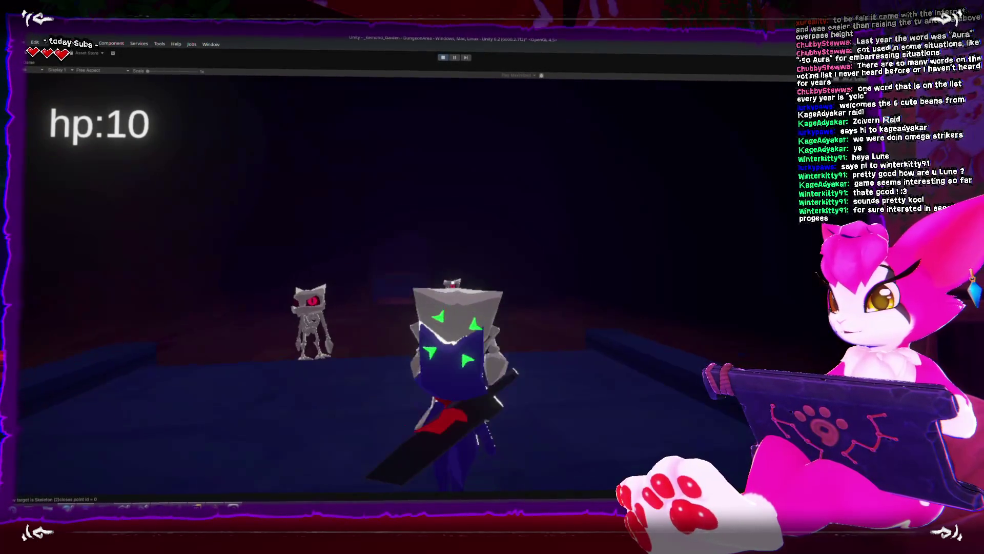
key(w)
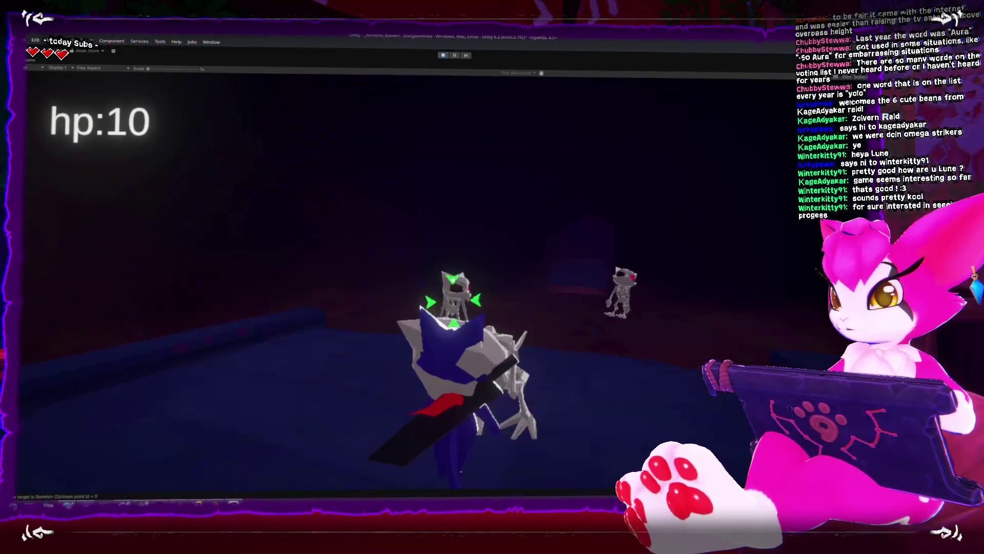
key(w)
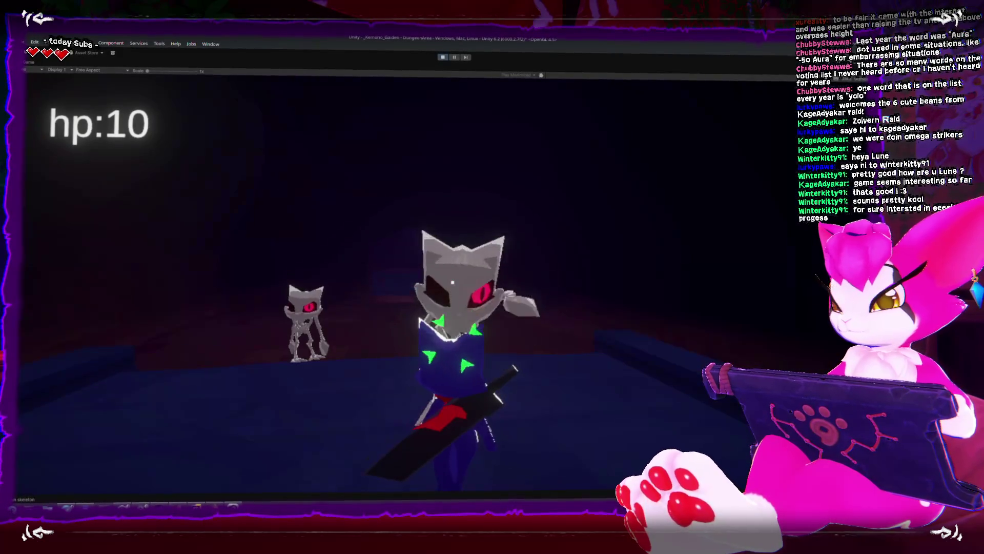
Step: Strike the locked-on skeleton with sword swings and a spin attack for 2 and 3 damage
key(w)
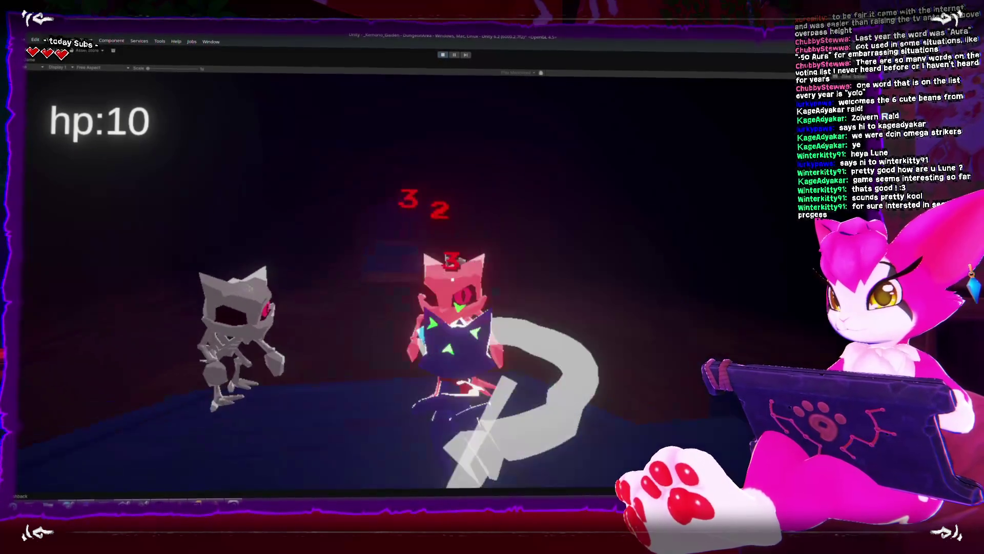
click(452, 280)
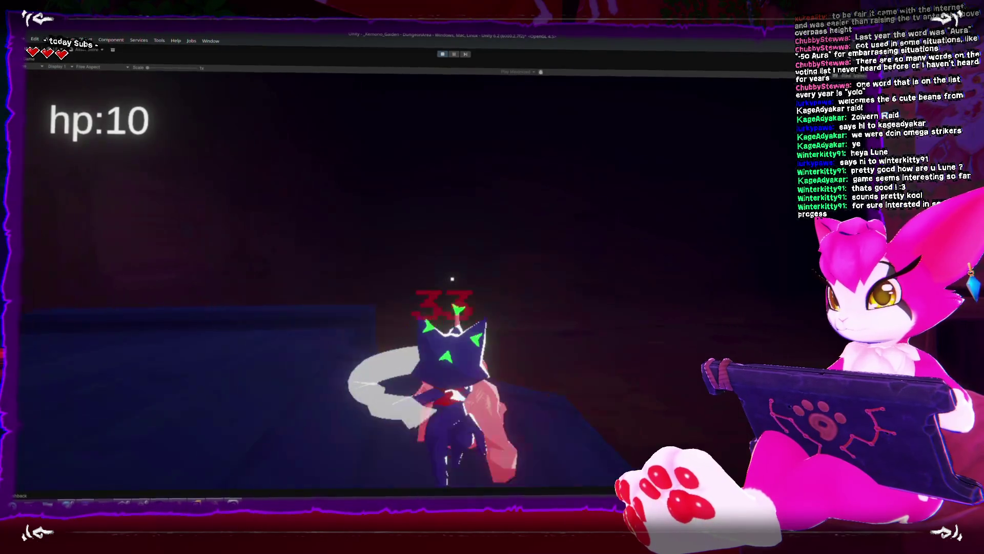
click(453, 281)
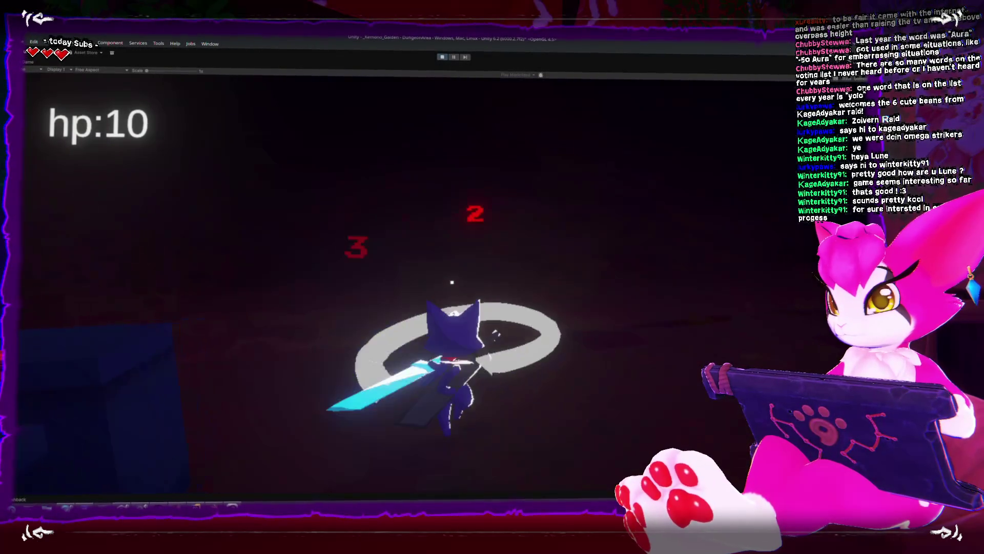
key(w)
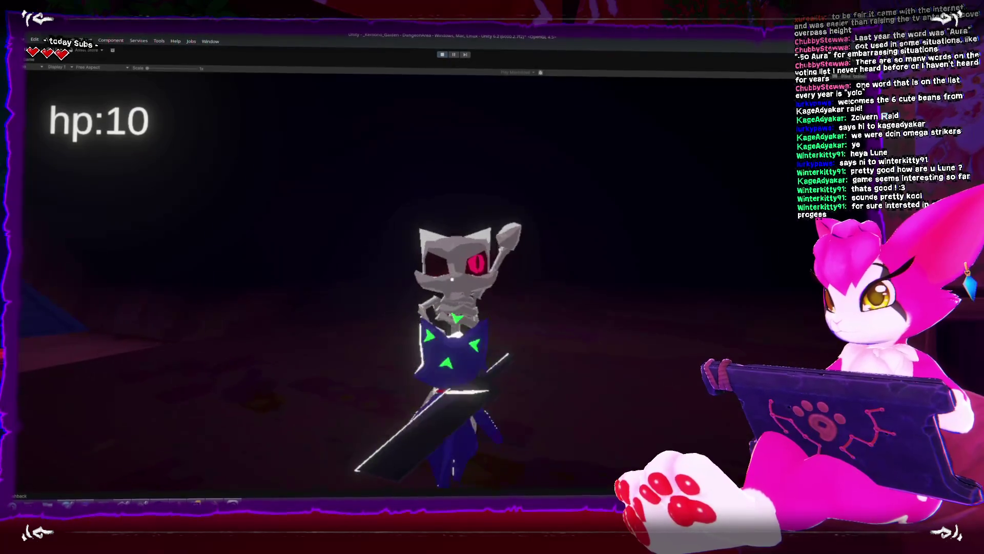
click(453, 279)
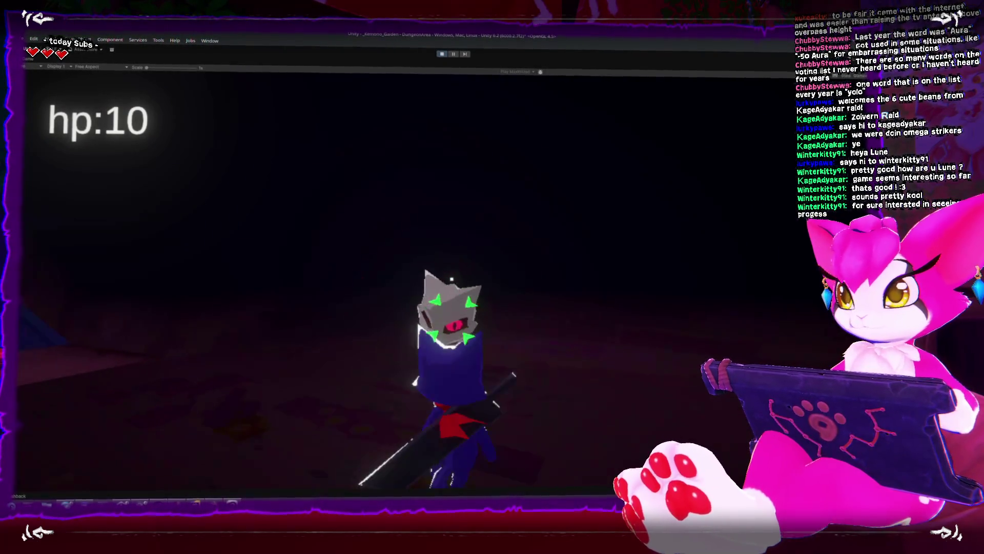
Step: Finish off the skeleton with repeated spin attacks
click(452, 282)
click(452, 281)
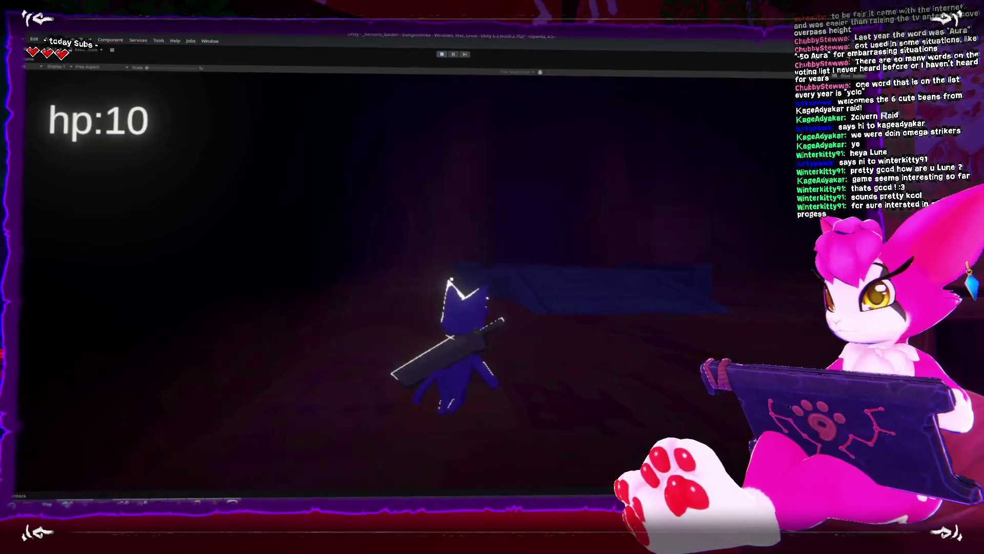
click(451, 279)
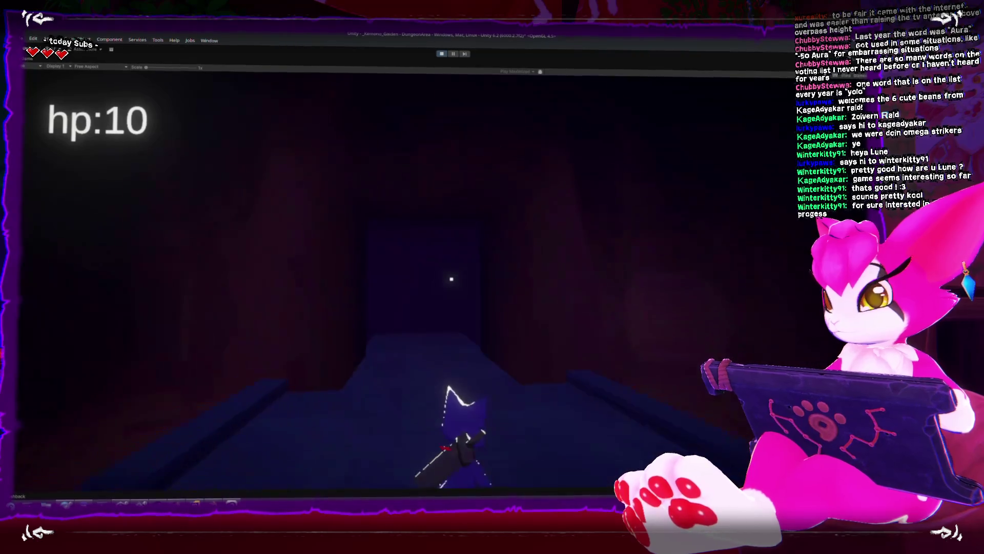
Step: Walk through the lit room, the dark rooms and onto the blue platform, then stop Play mode
key(w)
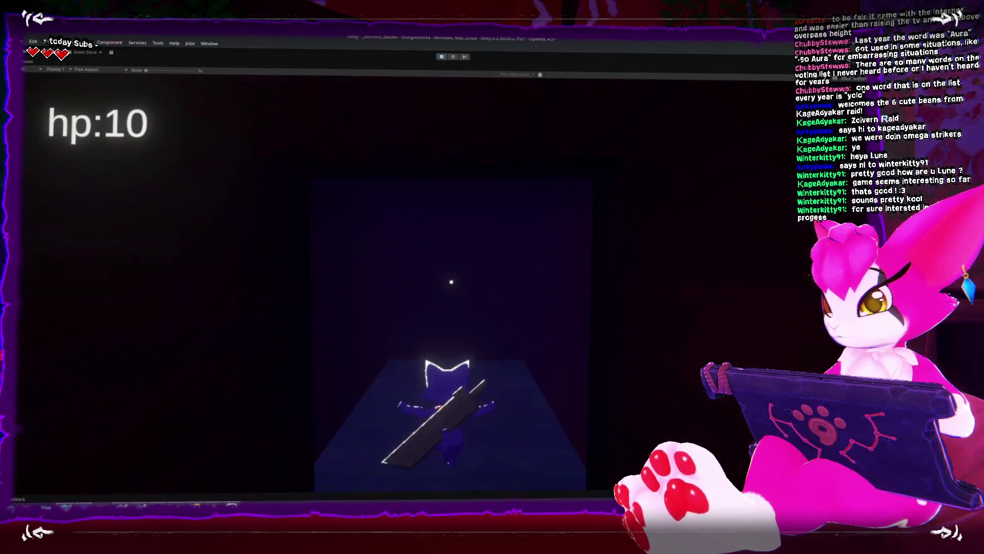
key(w)
key(w)
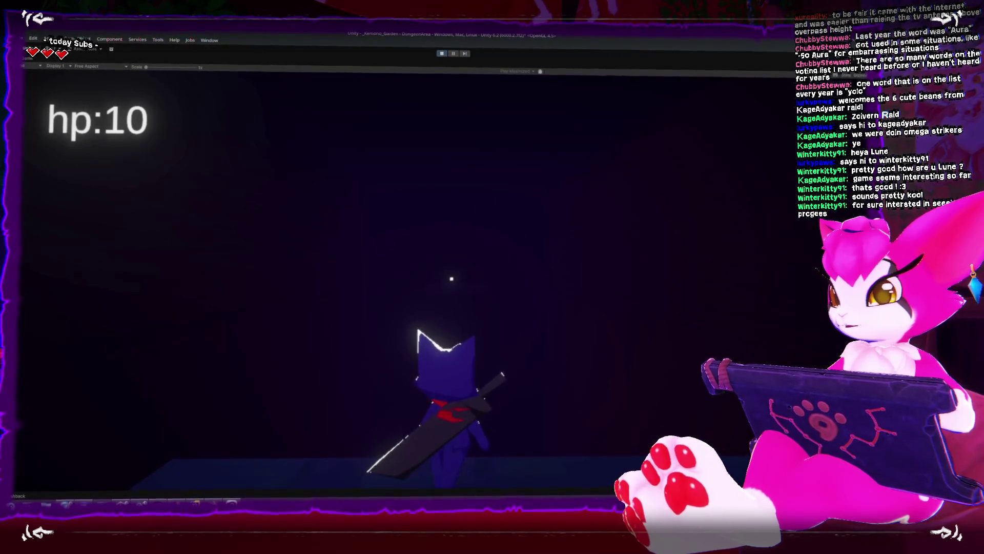
key(s)
key(w)
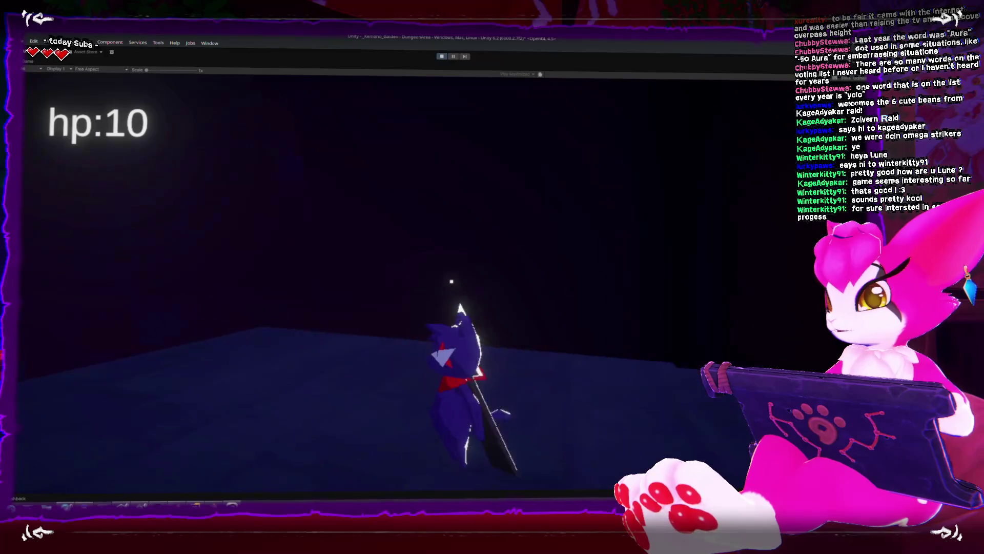
key(w)
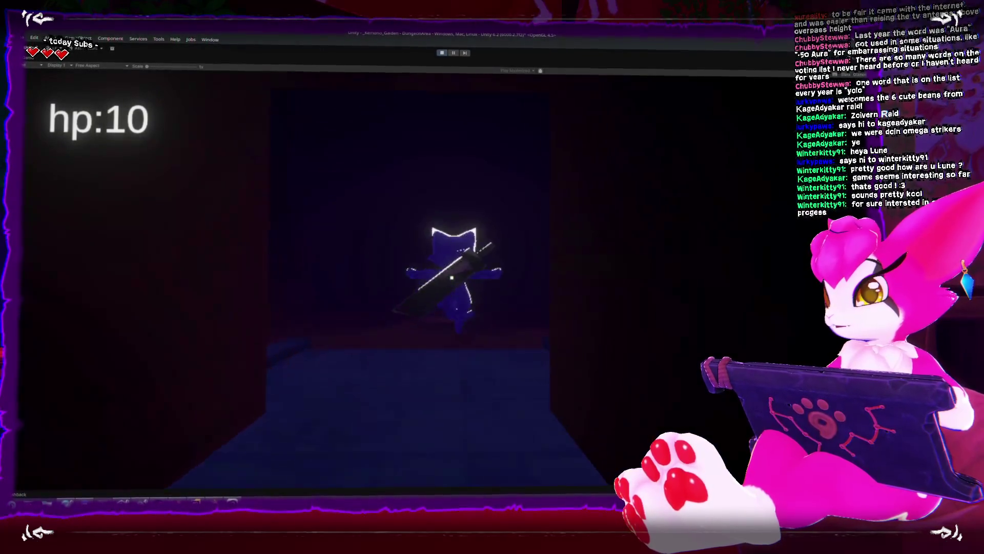
key(w)
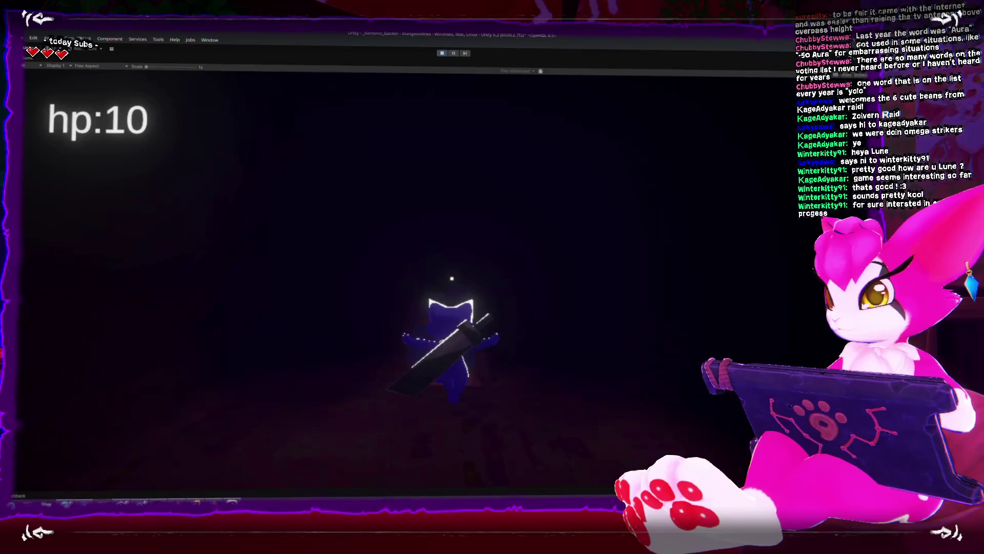
key(w)
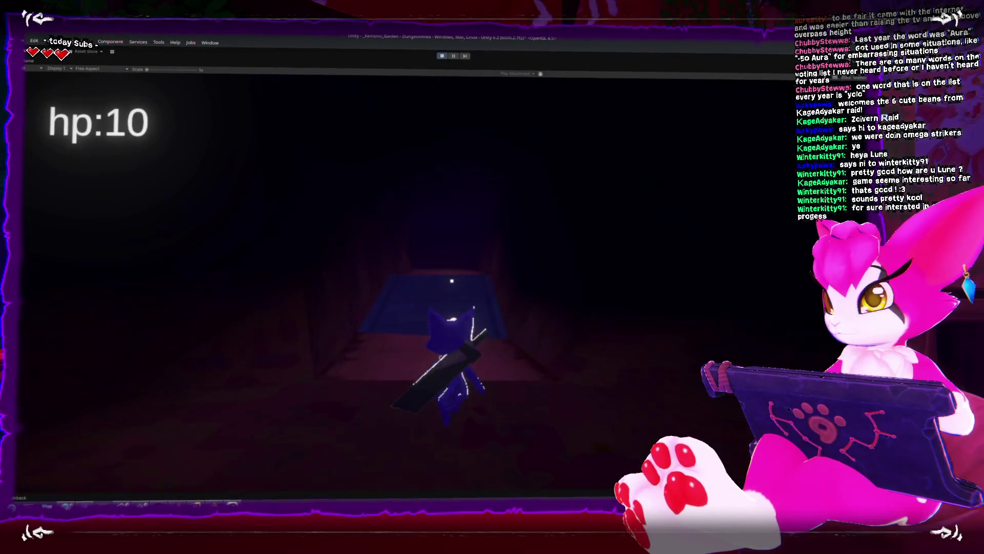
key(w)
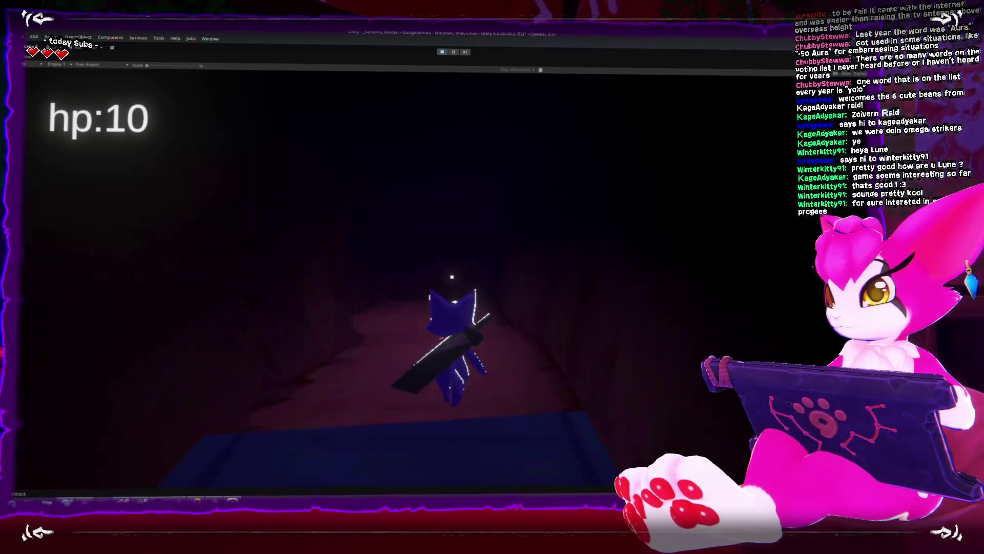
key(w)
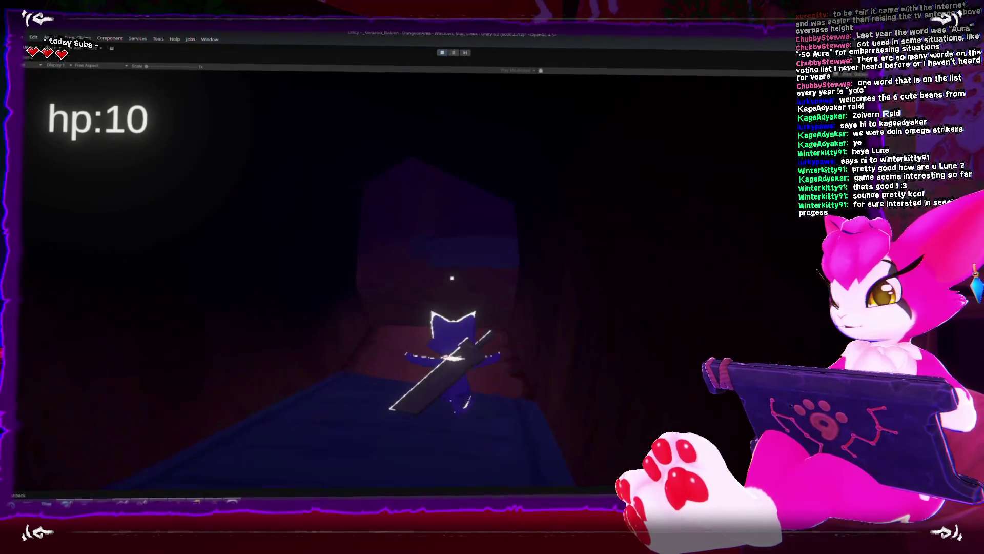
key(w)
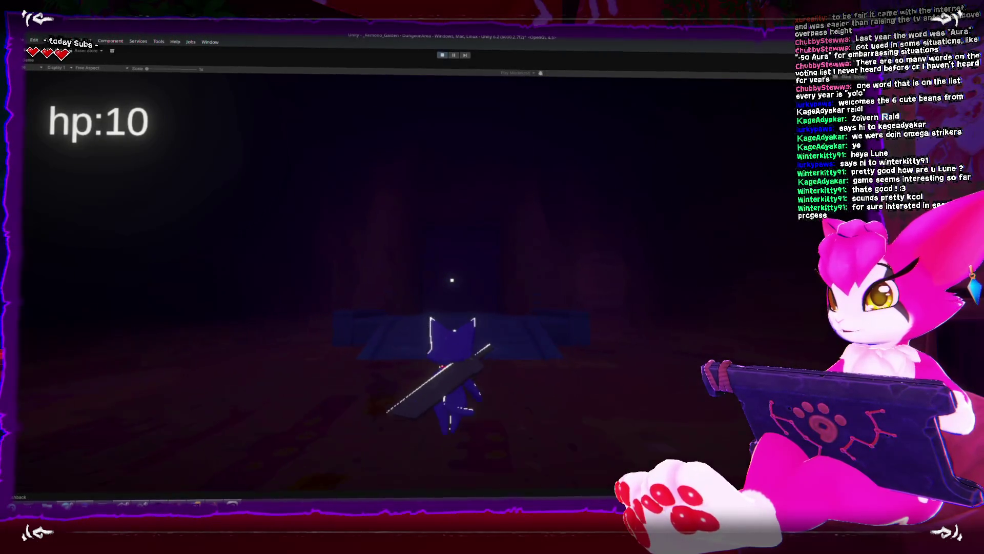
key(s)
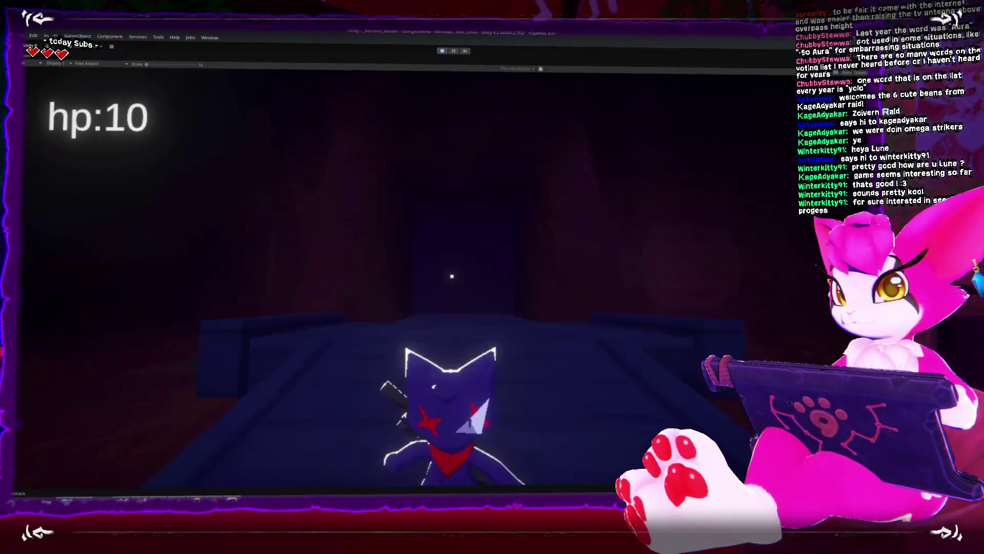
key(w)
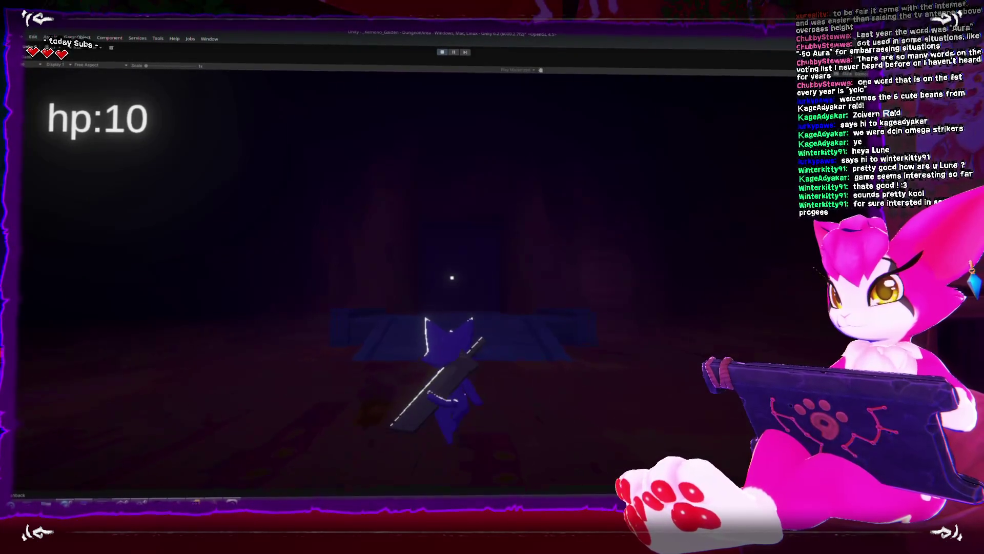
key(s)
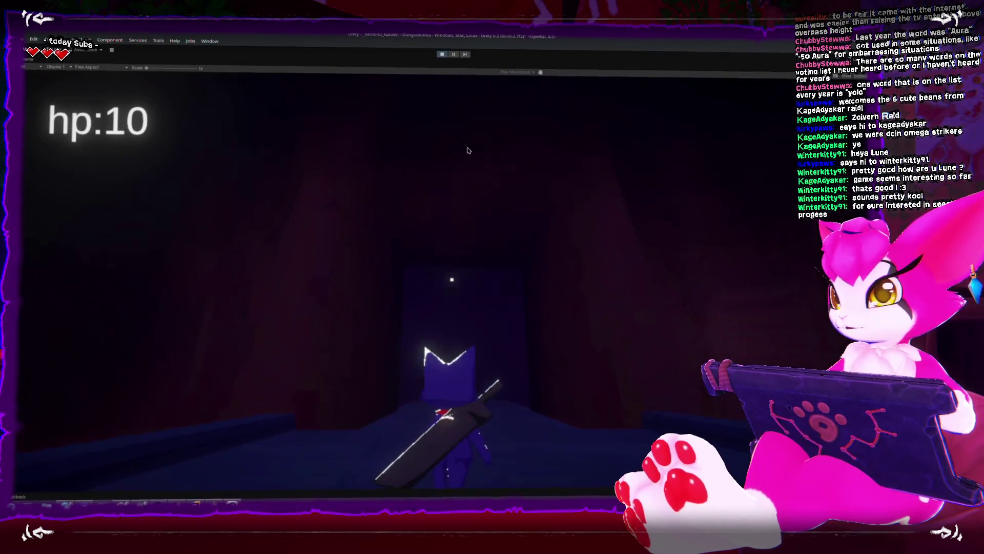
click(442, 53)
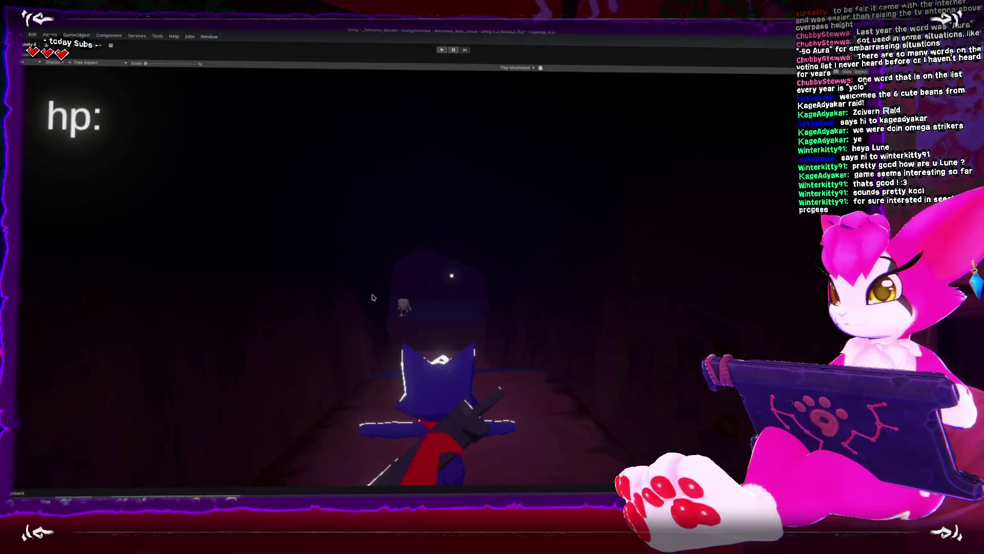
Step: Create a Point Light from GameObject > Light and move it to the left
drag(323, 267, 276, 255)
click(77, 39)
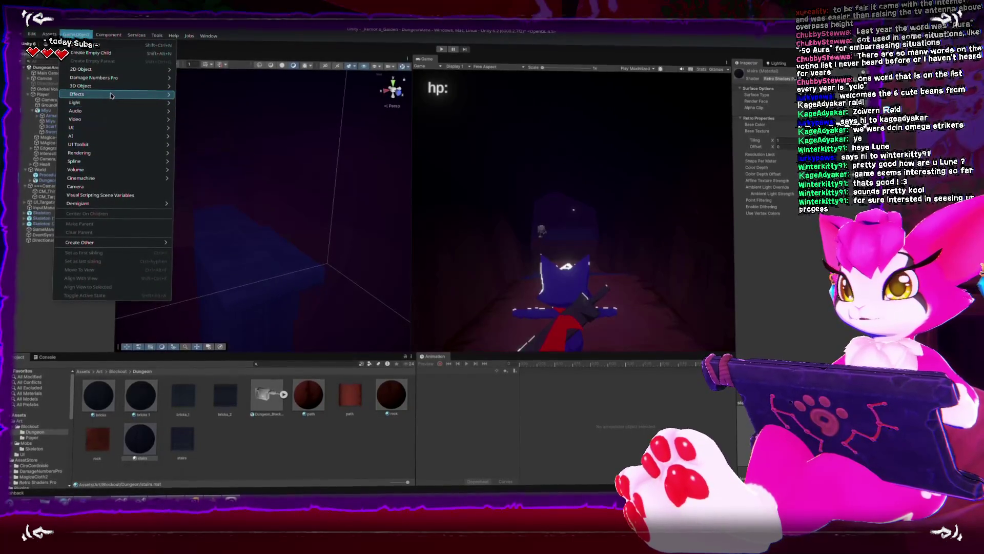
click(110, 38)
mouse_move(77, 39)
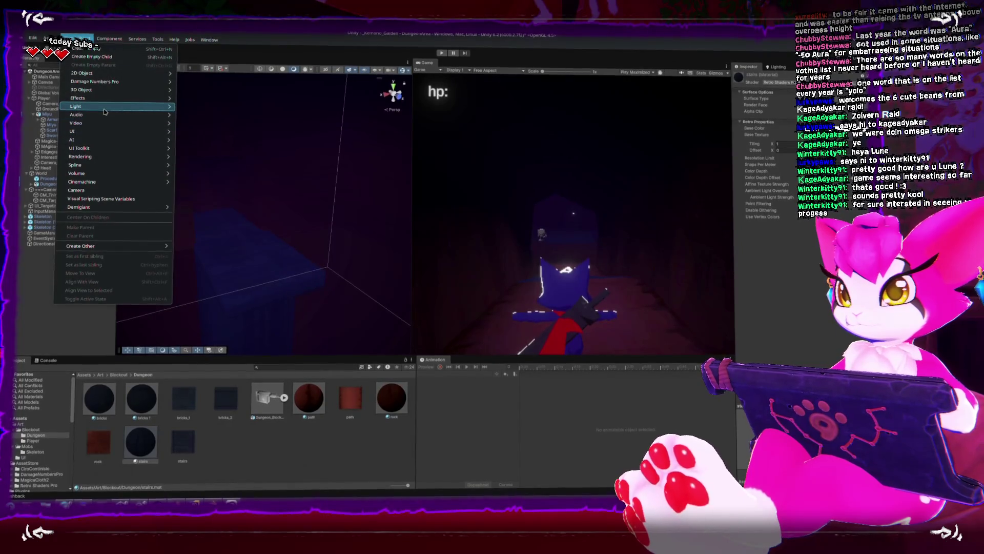
mouse_move(104, 111)
click(215, 115)
mouse_move(263, 214)
mouse_down()
mouse_move(246, 228)
mouse_move(246, 187)
mouse_up()
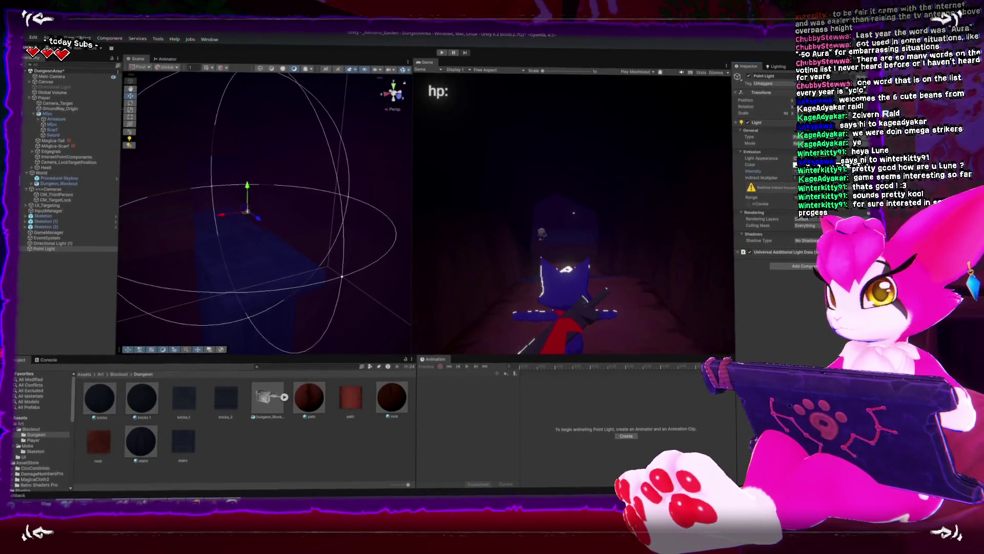
Step: Enlarge the light's range, colour it green 00FF43, raise its intensity, and start Play mode
mouse_move(752, 194)
mouse_down()
mouse_move(774, 194)
mouse_move(762, 195)
mouse_up()
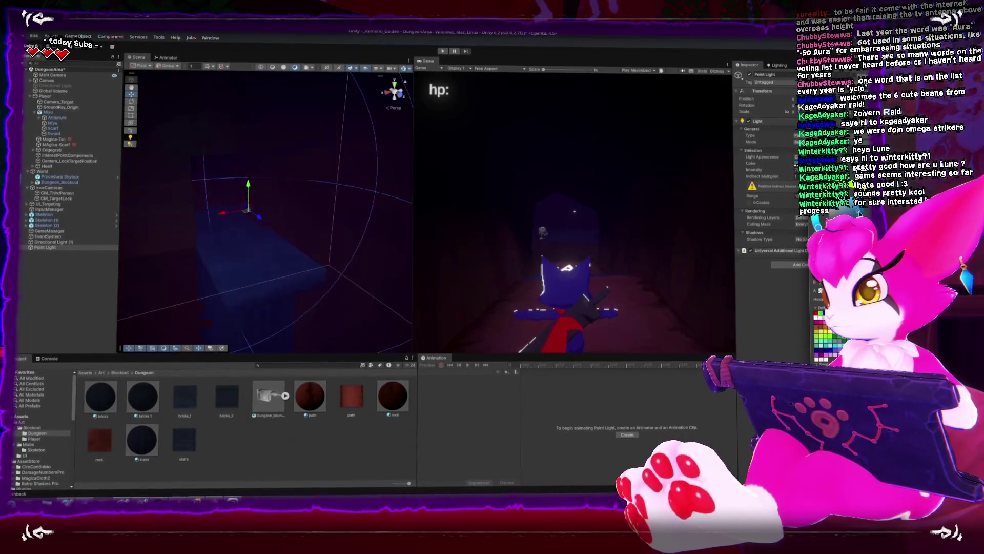
drag(836, 153, 717, 166)
click(704, 199)
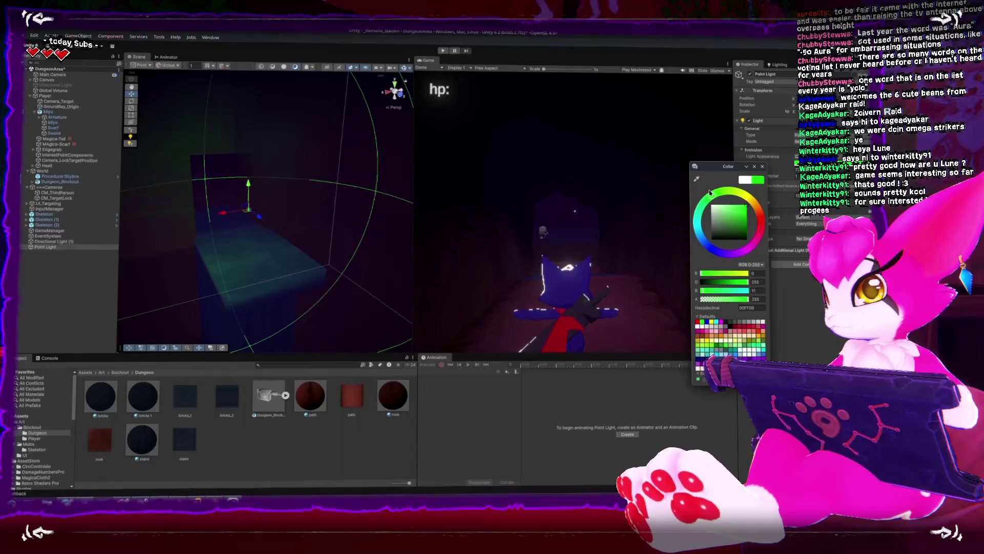
click(762, 163)
mouse_move(788, 170)
mouse_down()
mouse_move(800, 170)
mouse_move(788, 170)
mouse_up()
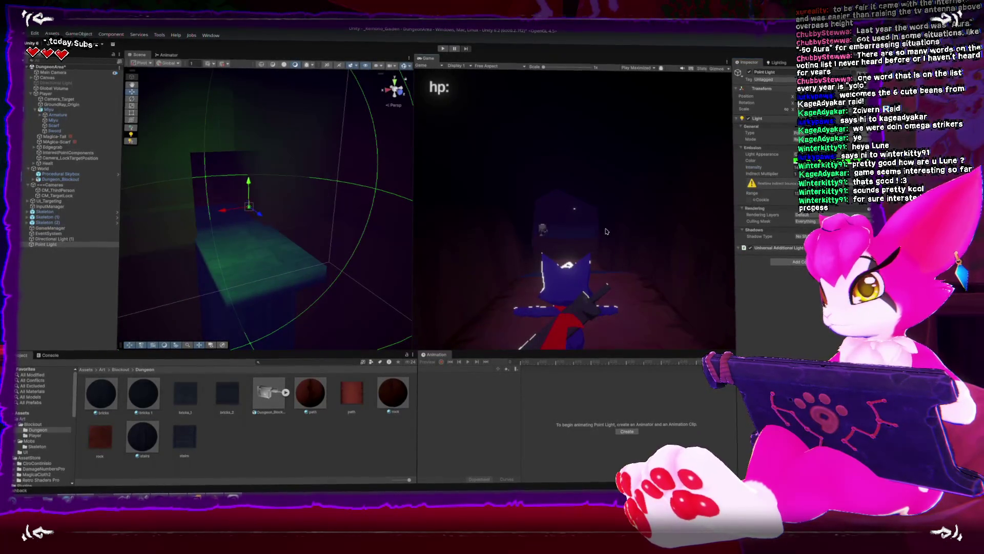
key(ctrl+p)
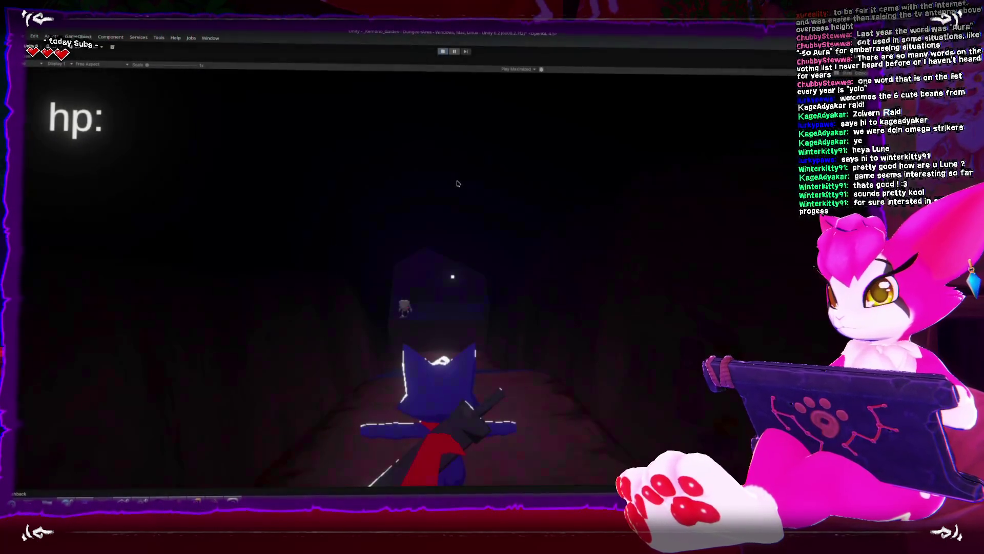
Step: Run the character through the skeleton room and across the wide platform
key(w)
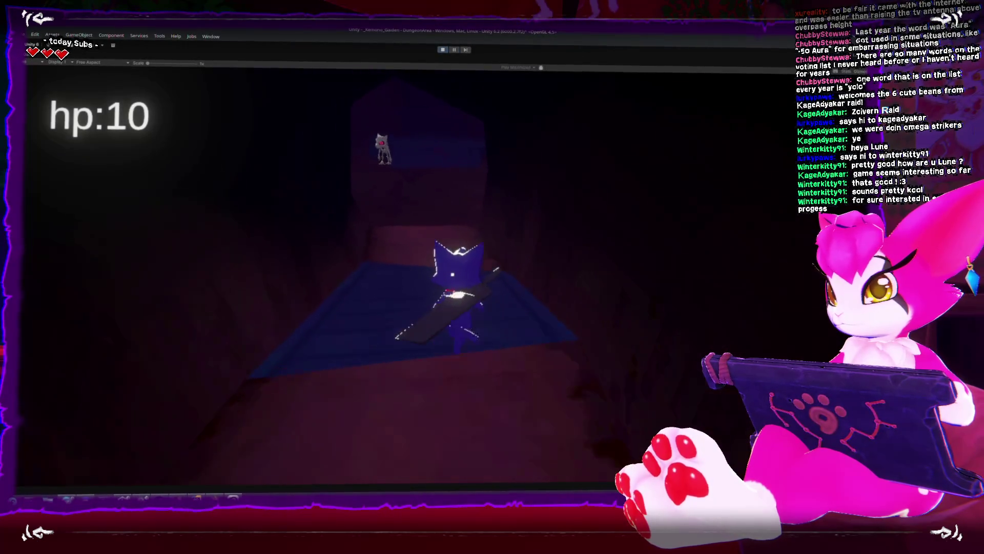
key(w)
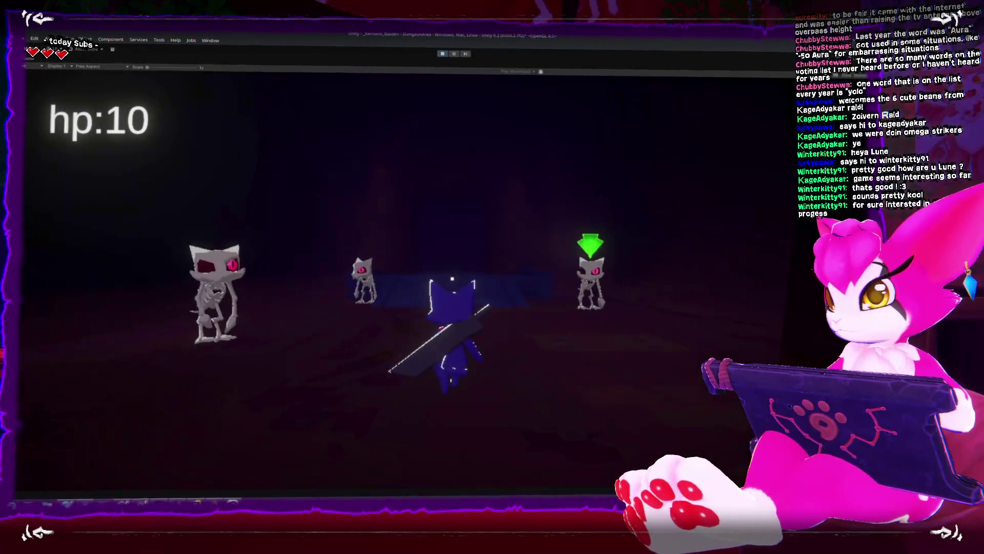
key(s)
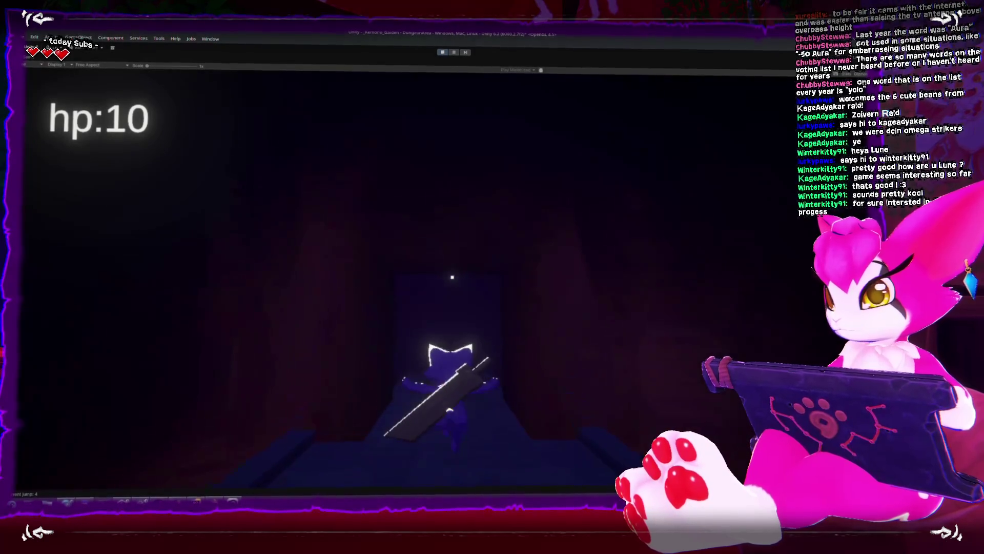
key(w)
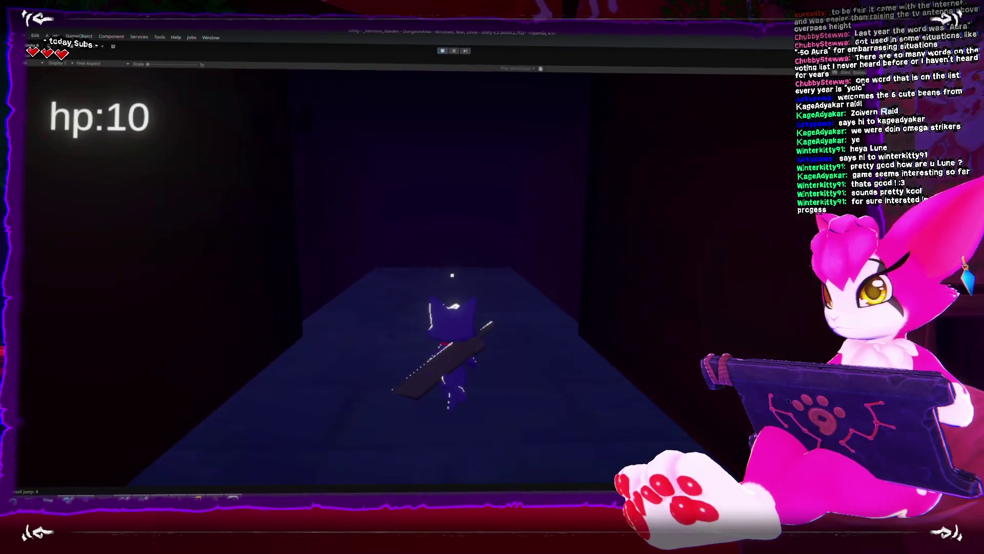
key(w)
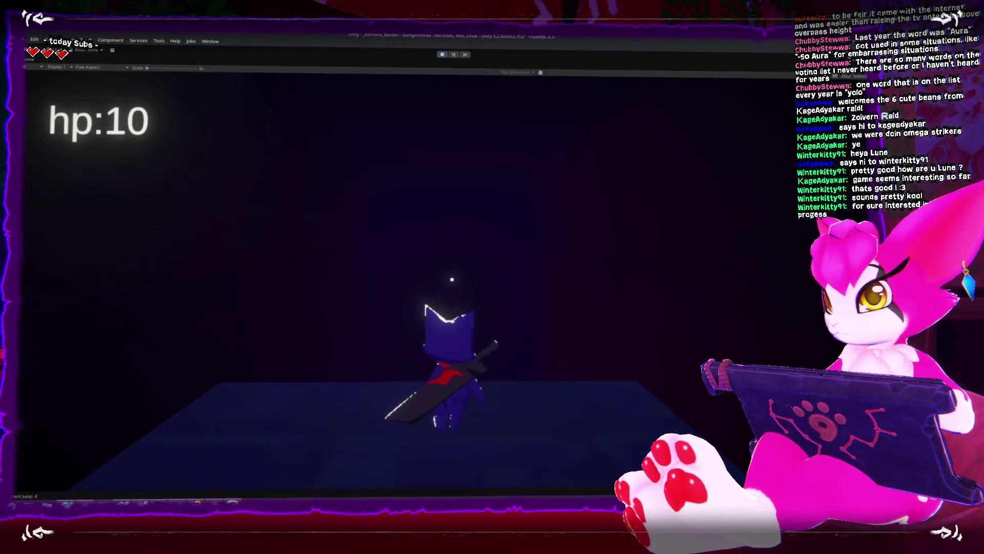
key(w)
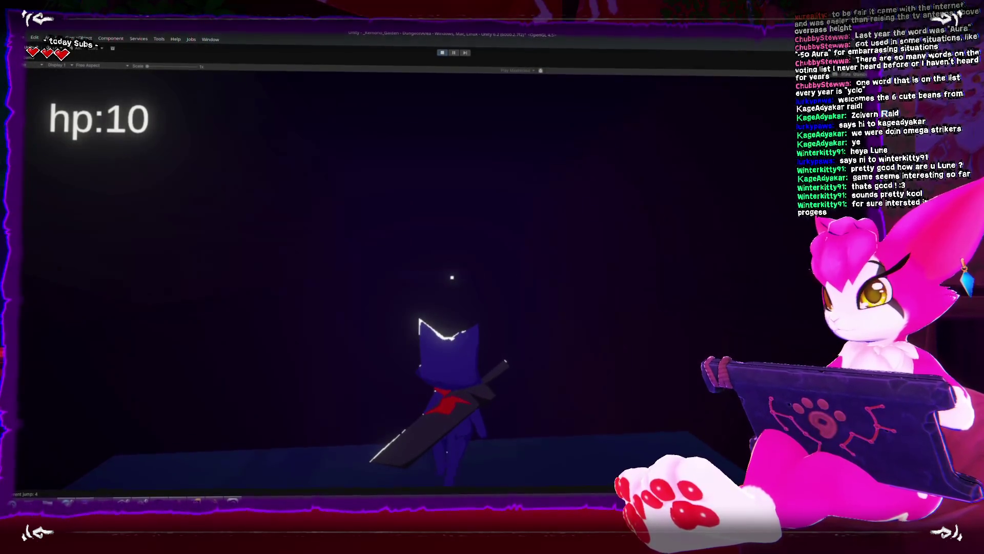
Step: Turn toward the corridor and advance on the skeletons, swinging the sword and targeting one
key(d)
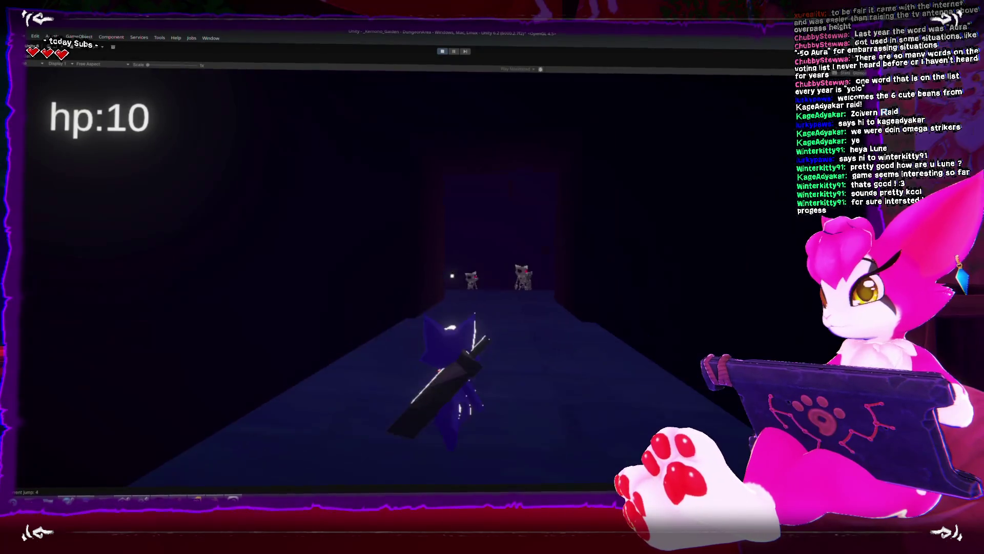
key(w)
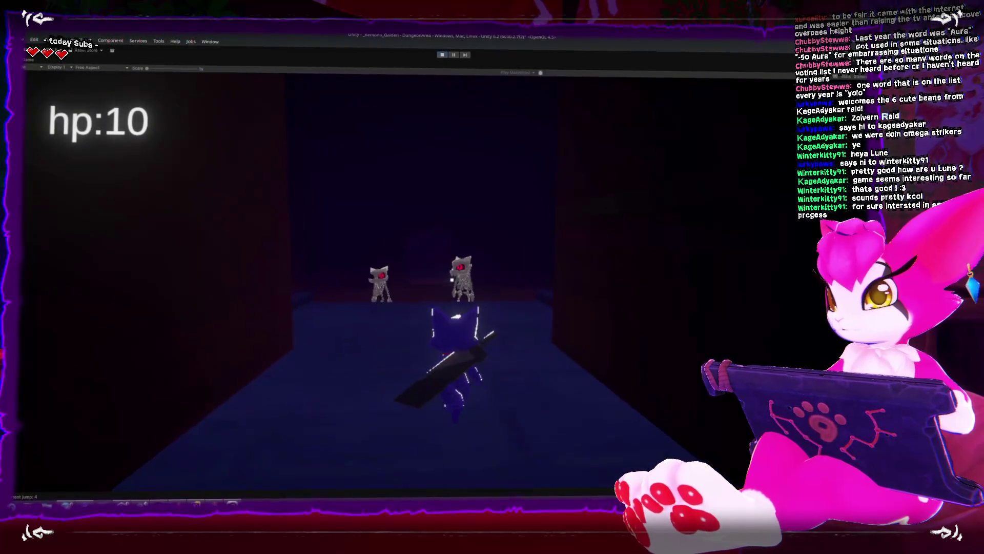
key(s)
key(w)
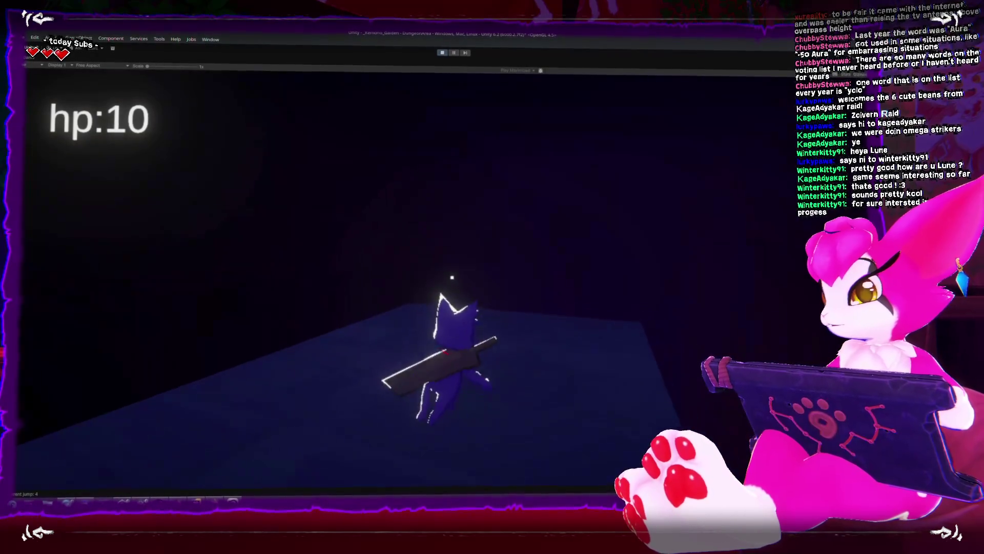
key(w)
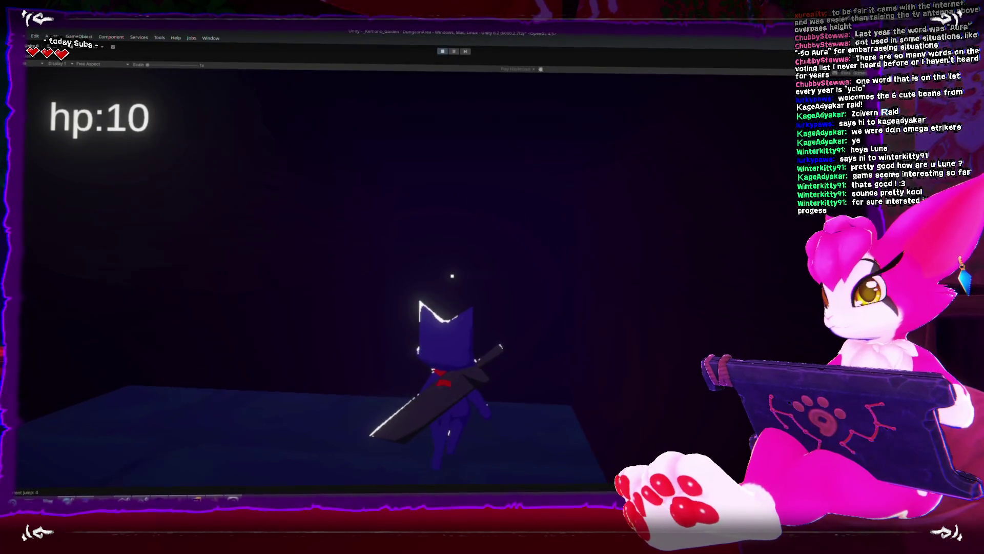
key(w)
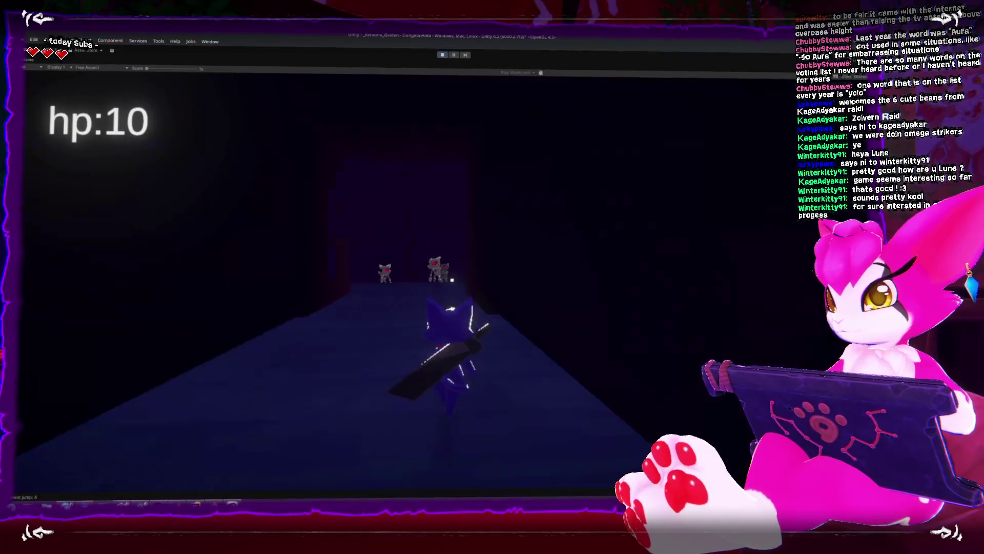
key(w)
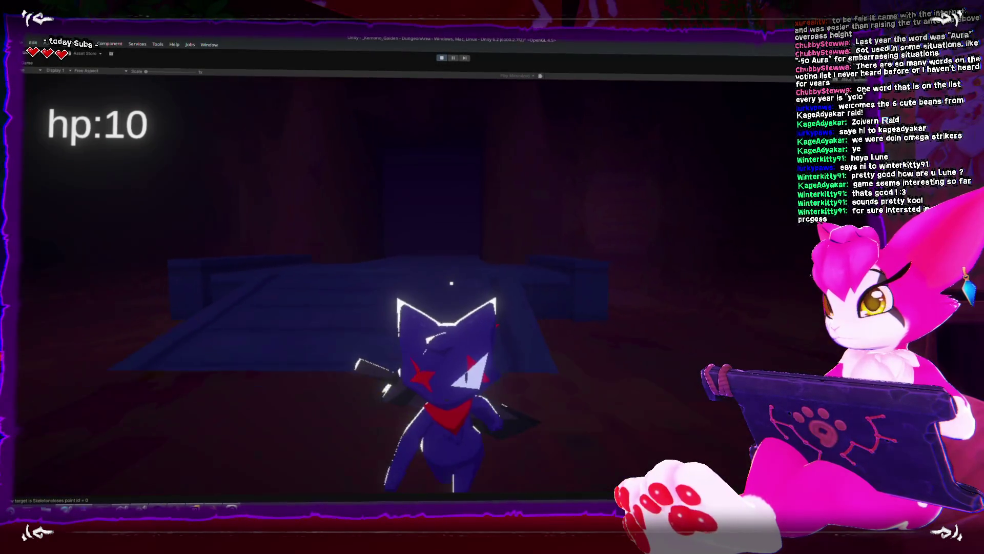
Step: Stop the play-test and briefly switch to Clip Studio Paint and back
click(442, 54)
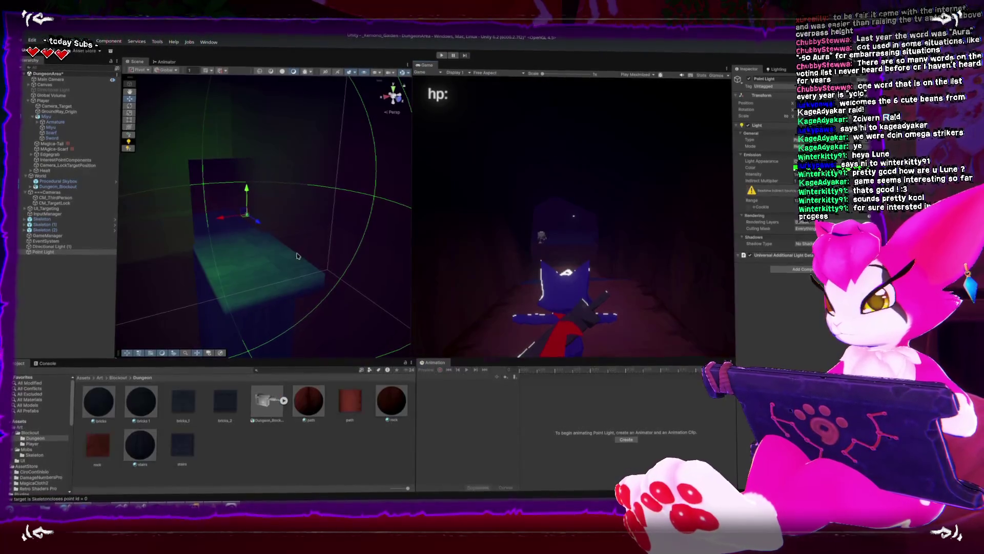
key(alt+Tab)
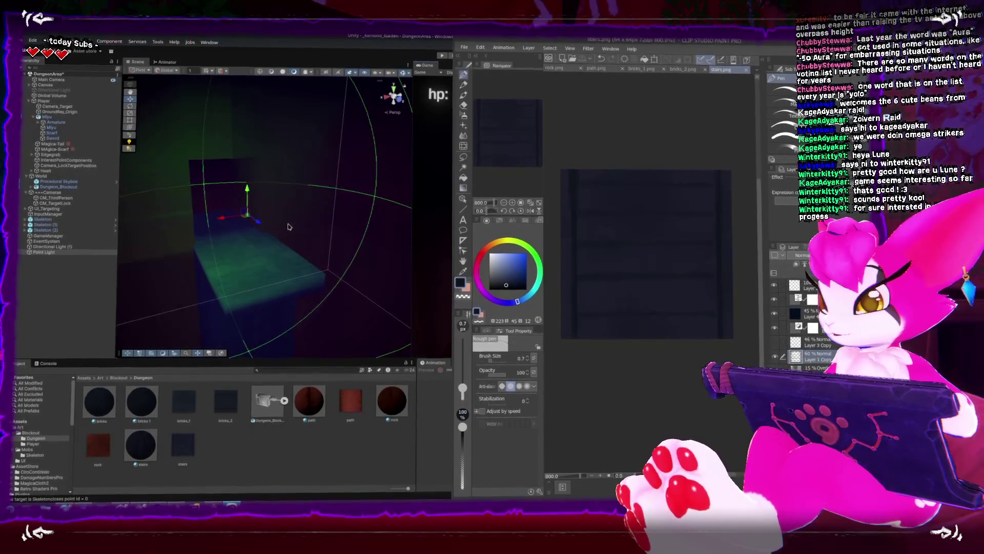
key(alt+Tab)
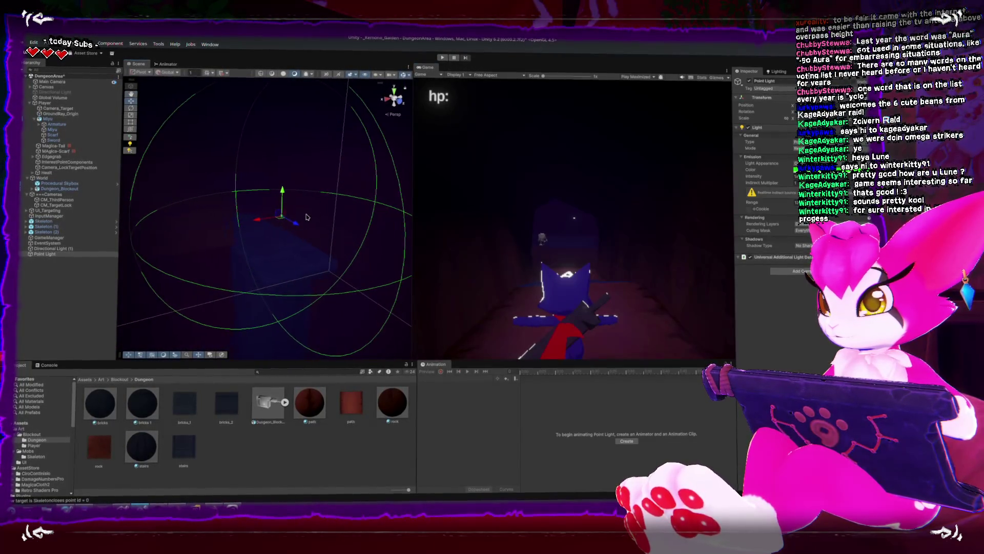
Step: Frame the point light, enlarge its range and move it to light the box
key(f)
drag(764, 199, 784, 198)
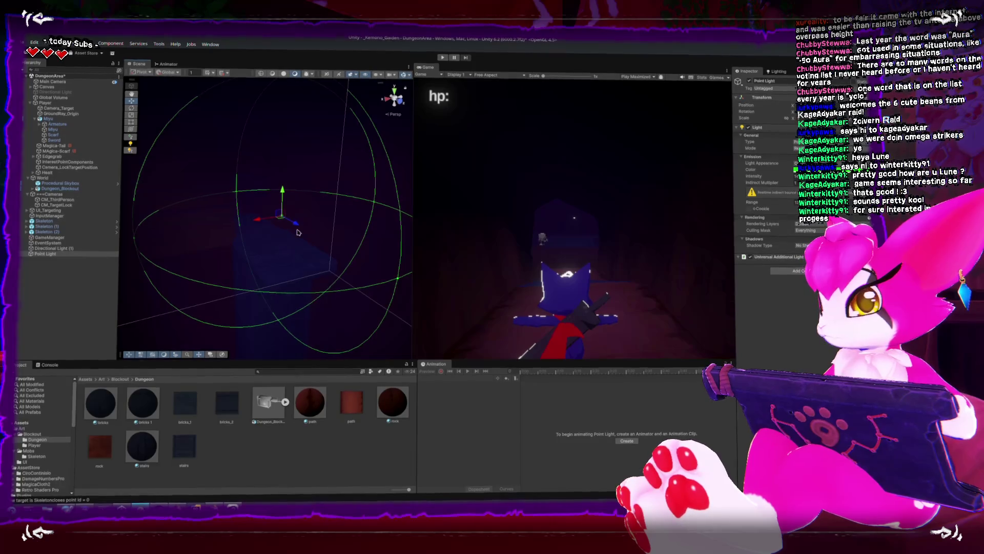
drag(294, 221, 326, 232)
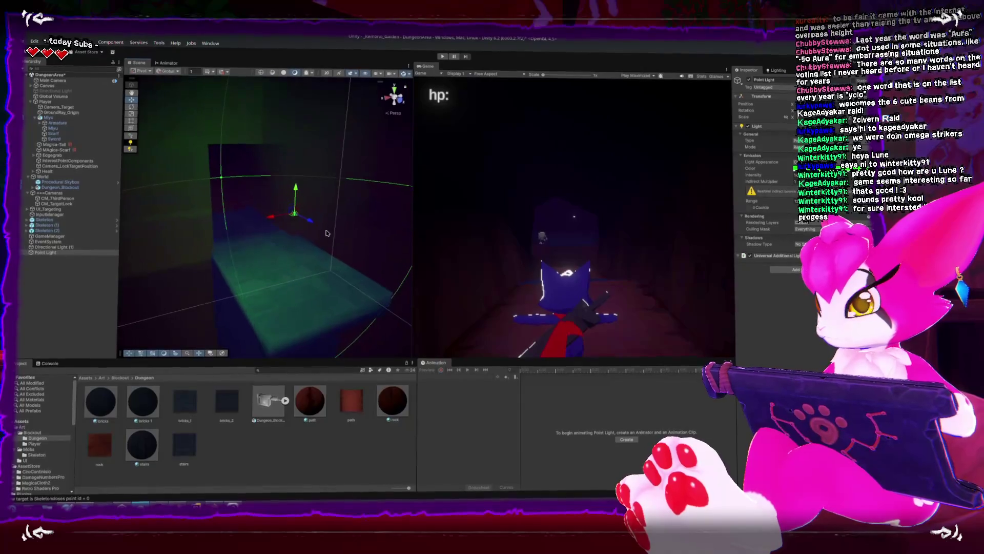
Step: Undo the light's move and delete the Point Light from the scene
key(ctrl+z)
key(Delete)
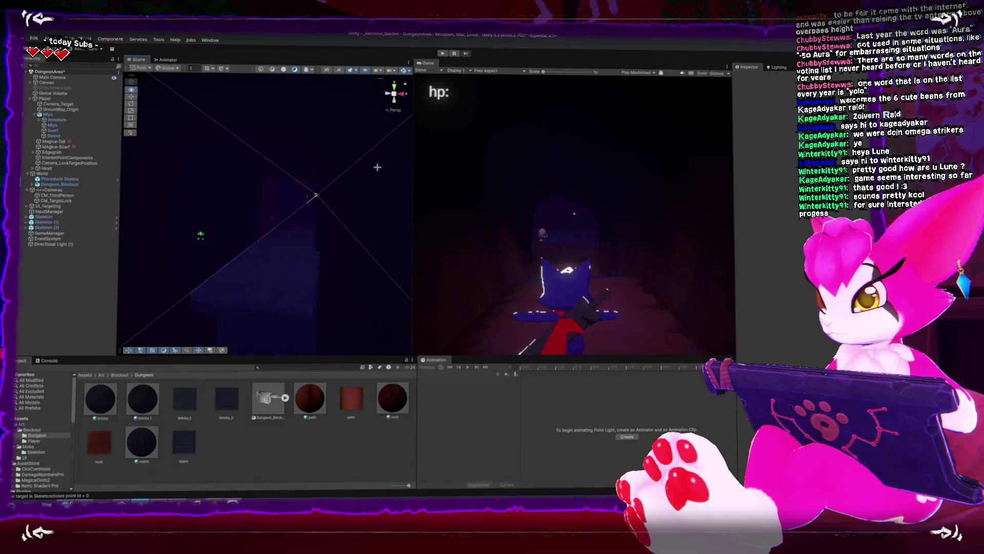
scroll(382, 166, up, 5)
scroll(261, 172, up, 3)
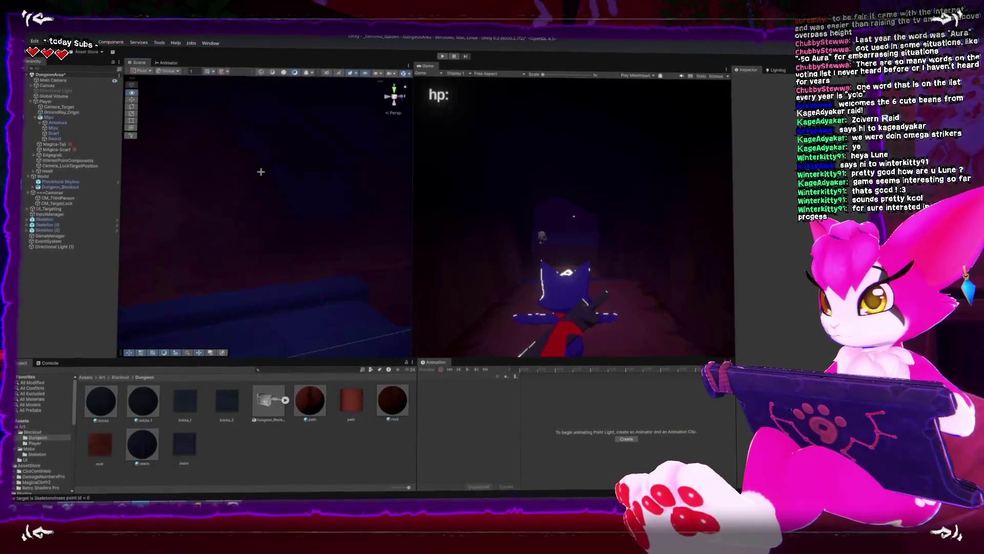
scroll(240, 174, up, 5)
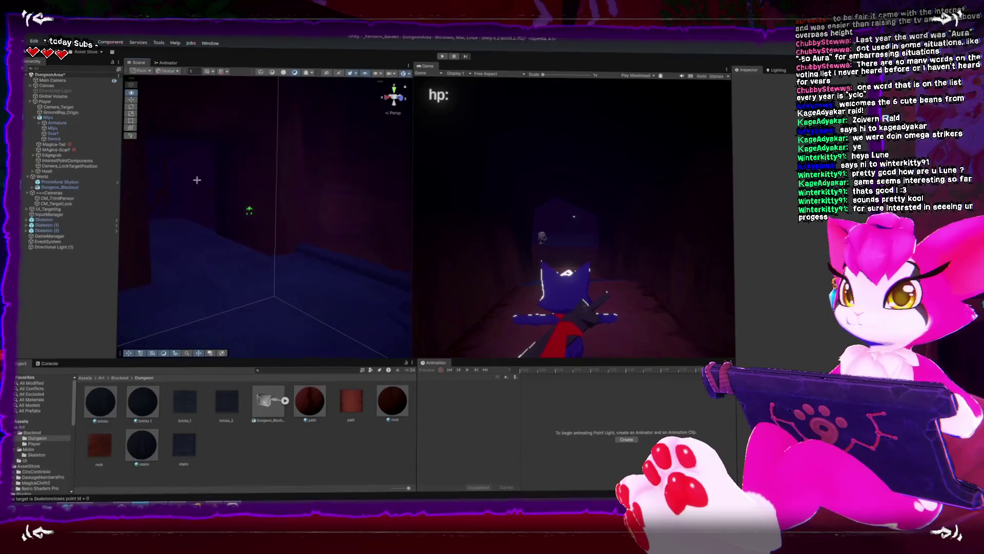
Step: On Cube.001's bricks material, set Resolution Limit 64 and Color Depth 150, then select bricks 1
scroll(199, 183, up, 5)
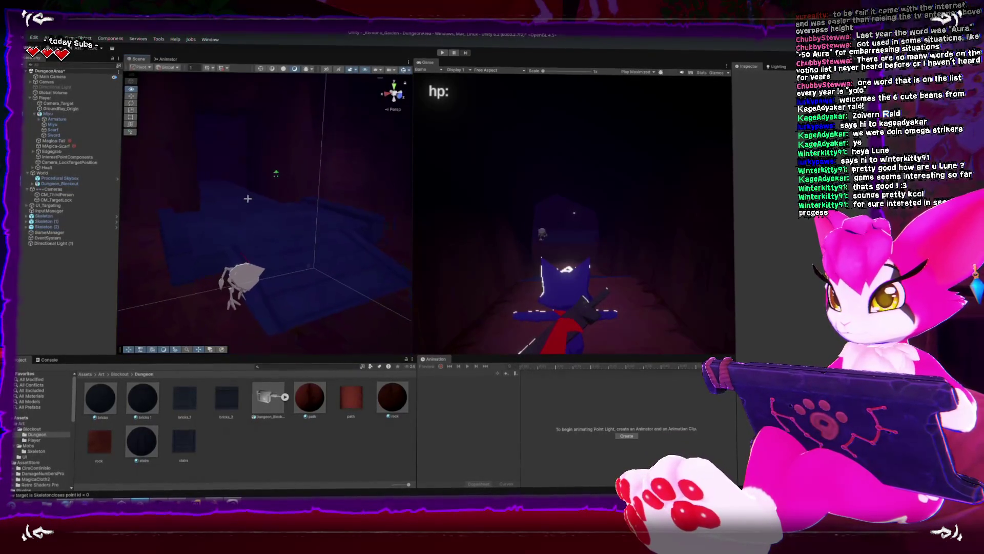
click(289, 255)
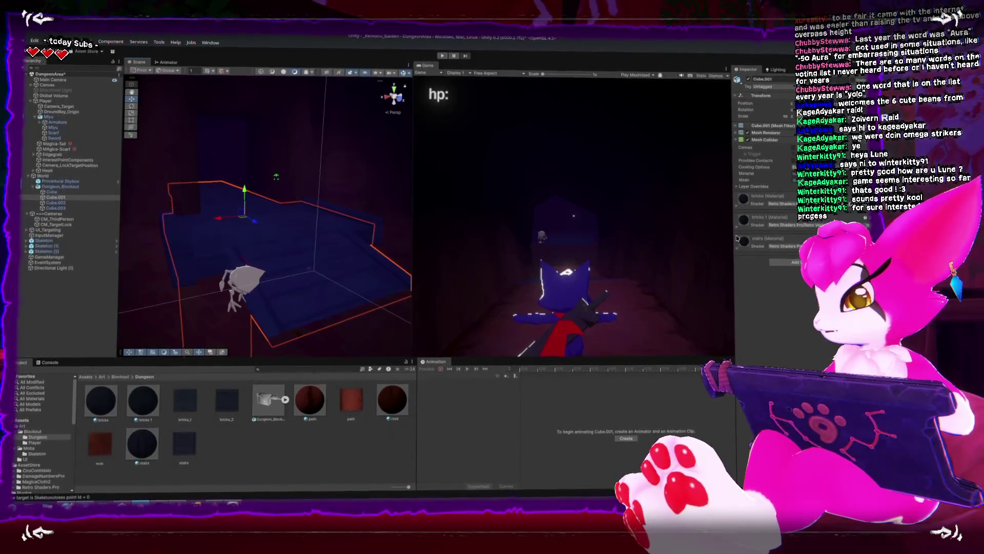
click(739, 202)
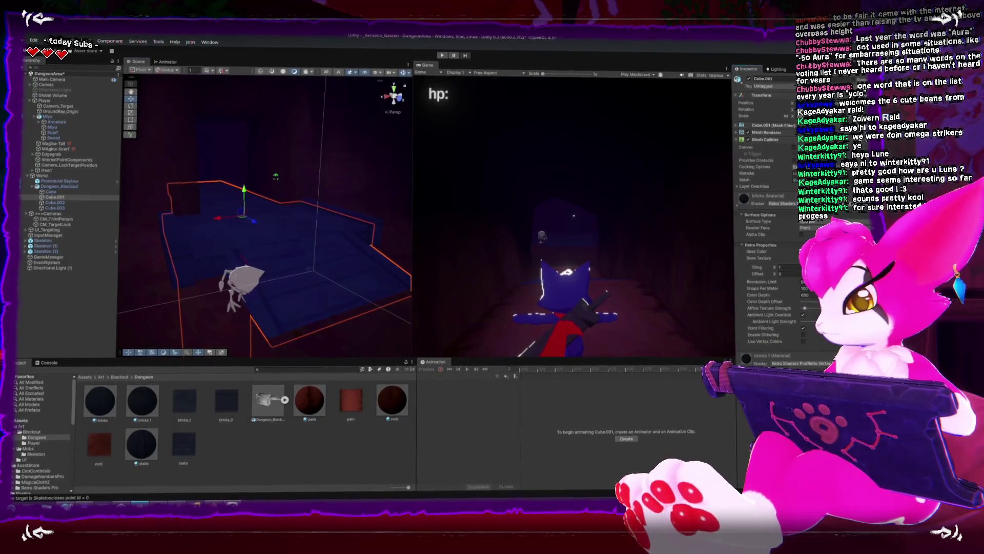
drag(762, 279, 613, 262)
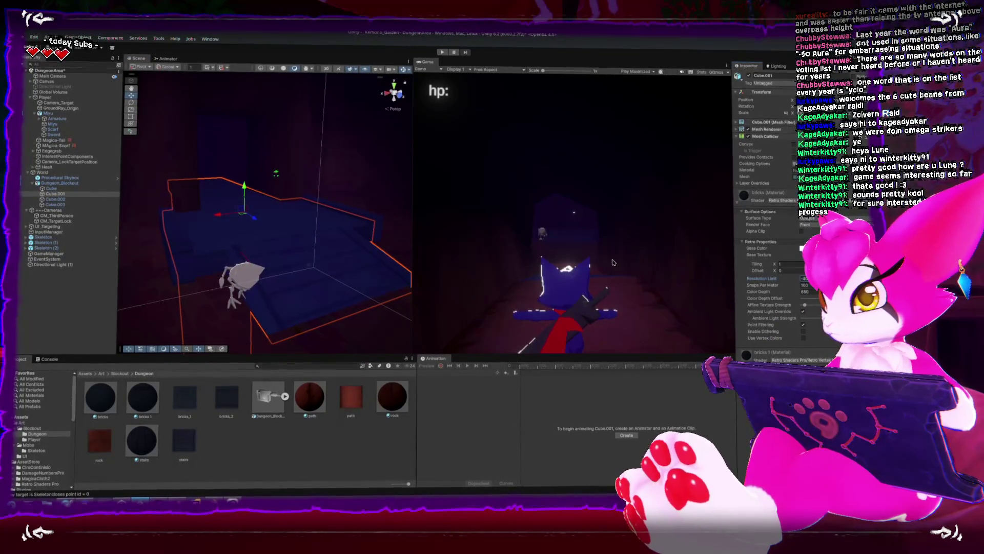
text(64)
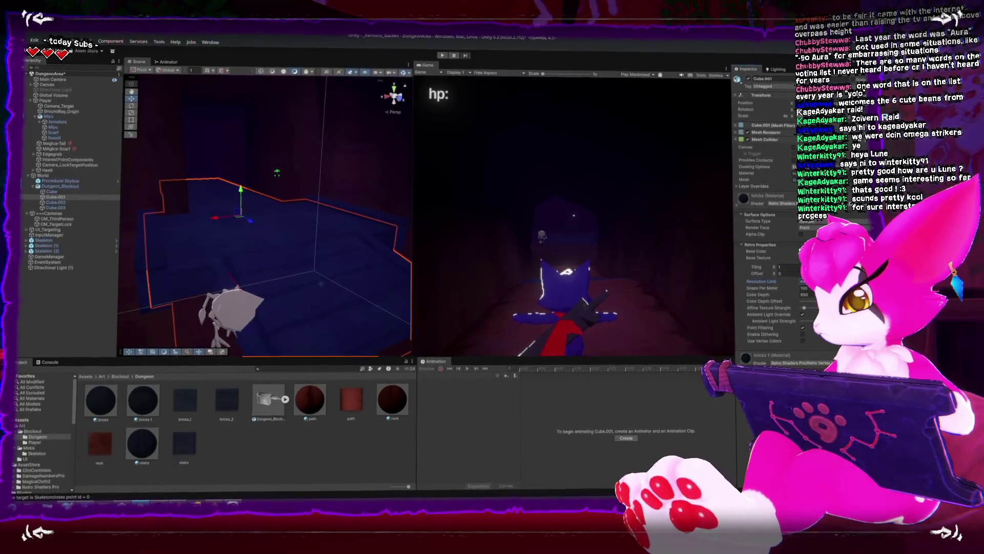
drag(718, 275, 591, 275)
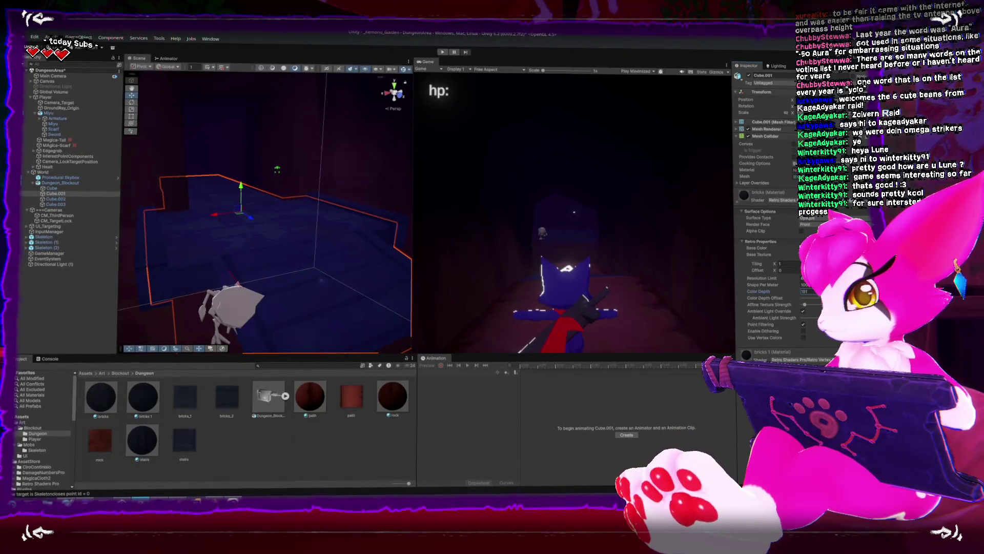
text(150)
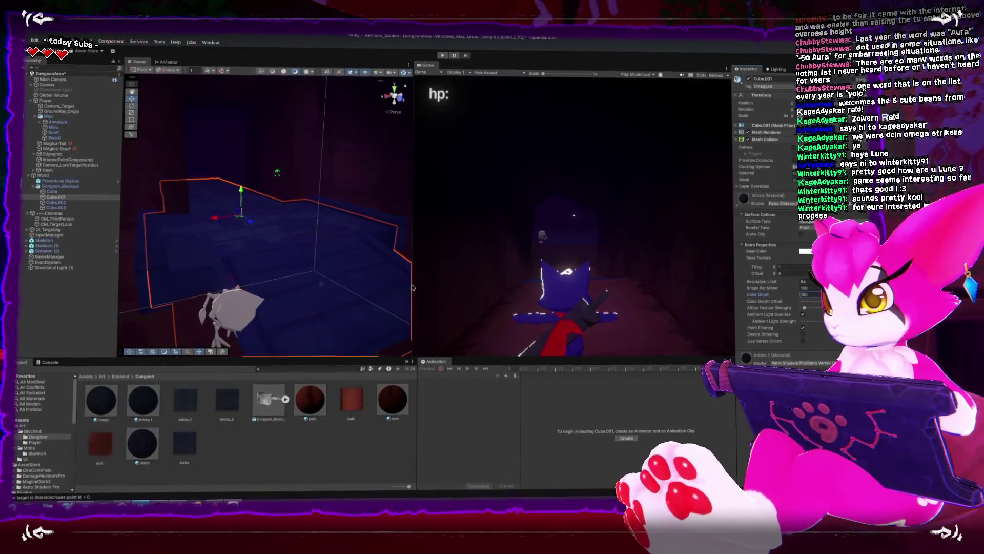
click(157, 409)
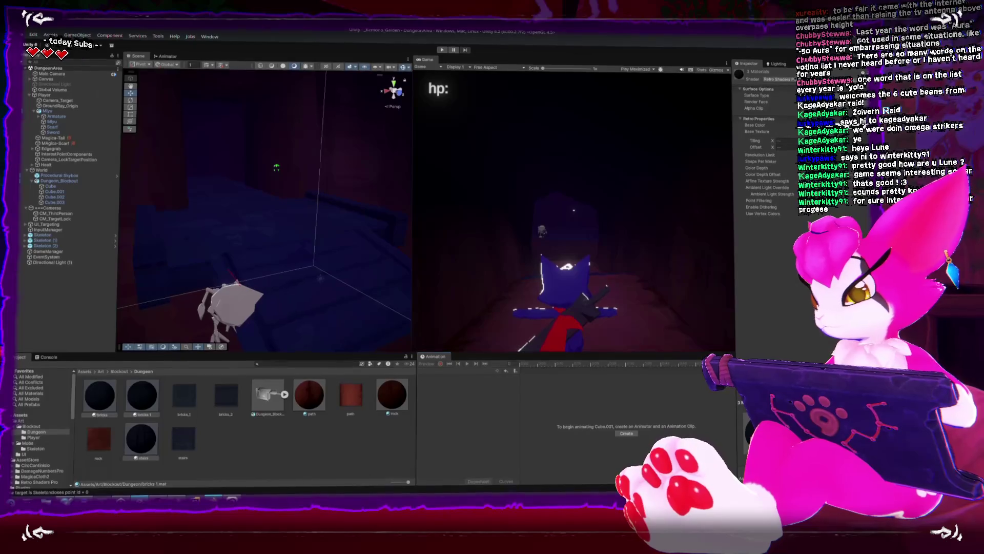
Step: Pick the Rough pen sub tool for stairs.png in Clip Studio Paint, then return to Unity
key(alt+Tab)
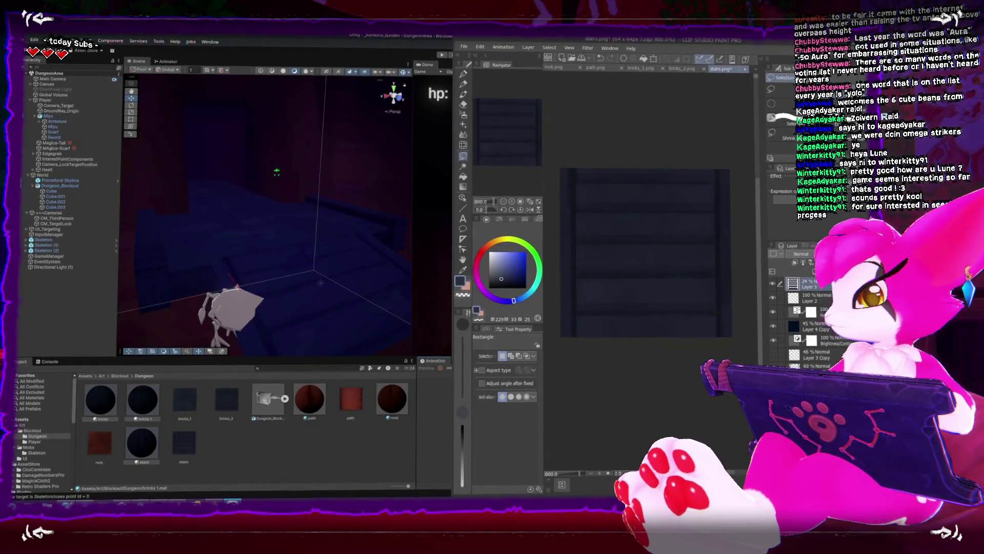
key(p)
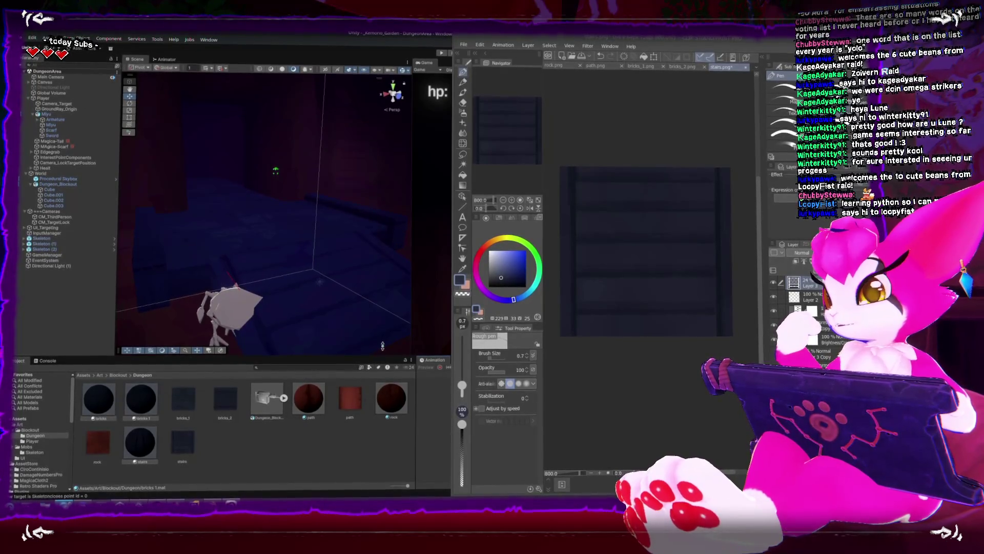
click(411, 292)
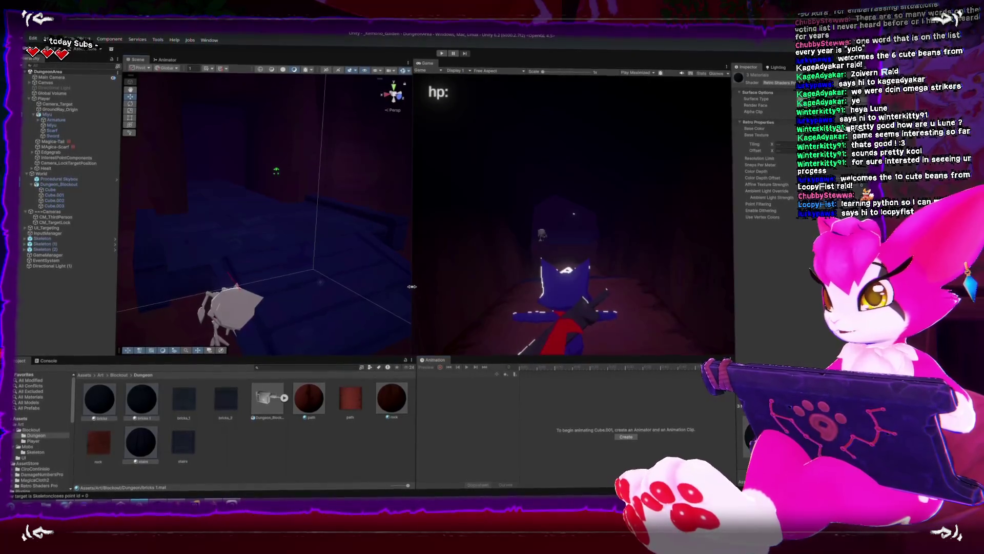
Step: Widen Unity's Scene view beside the Game view, then bring Clip Studio Paint forward
drag(411, 287, 454, 287)
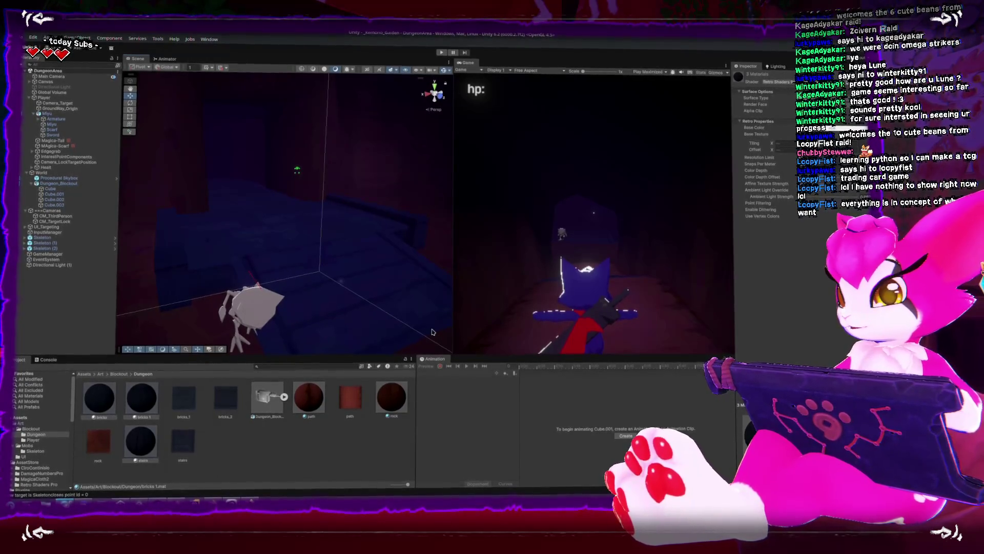
key(alt+Tab)
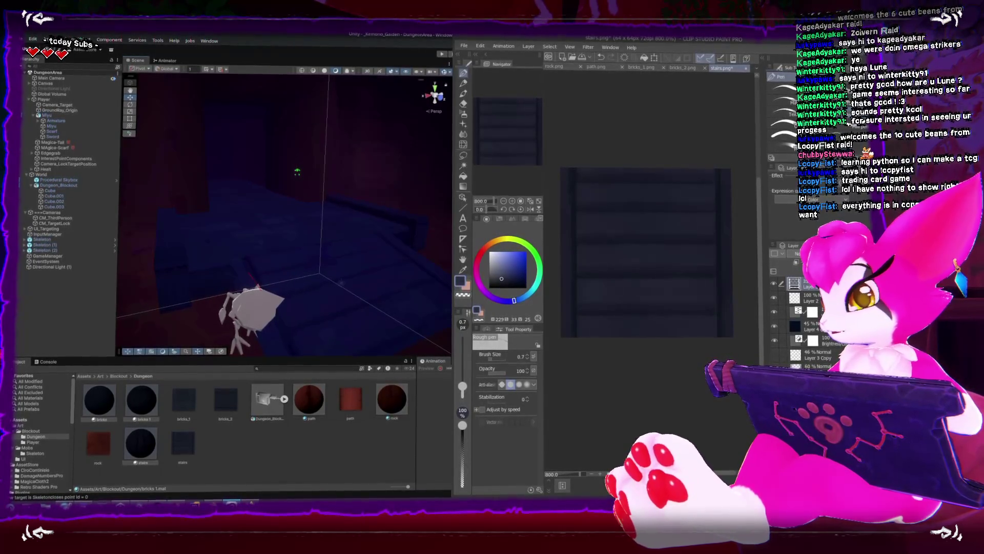
Step: Set Layer 3 to Glow dodge blend mode at 87% opacity
click(802, 252)
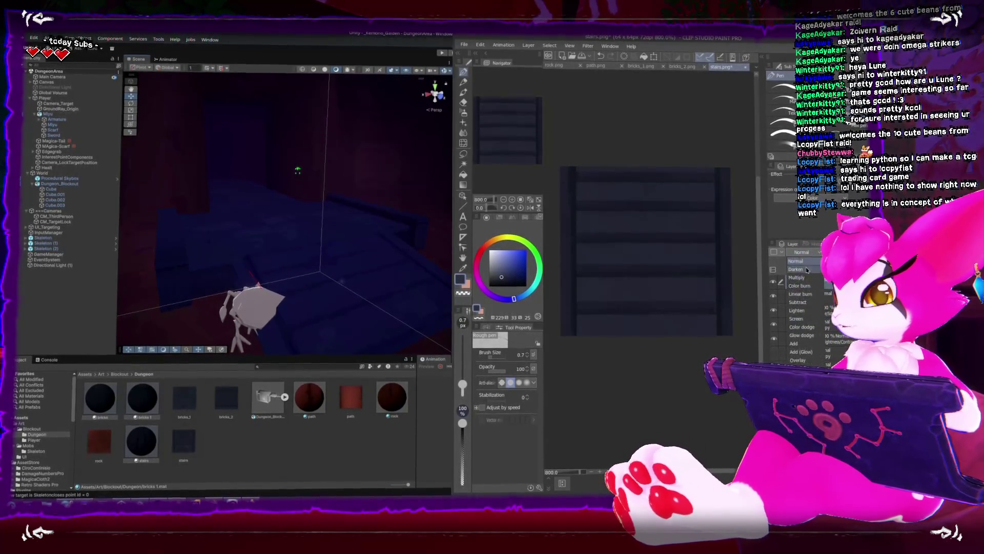
click(802, 335)
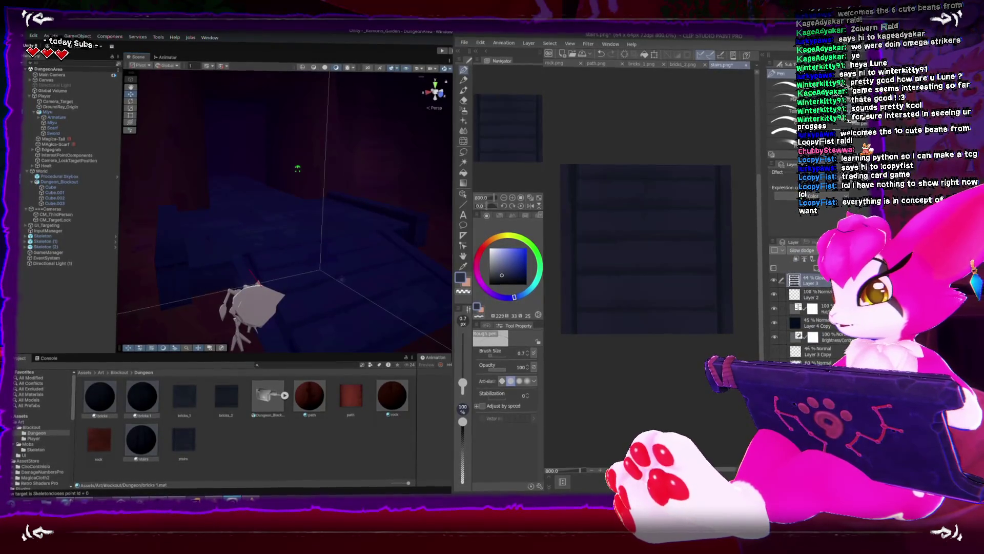
drag(844, 251, 861, 250)
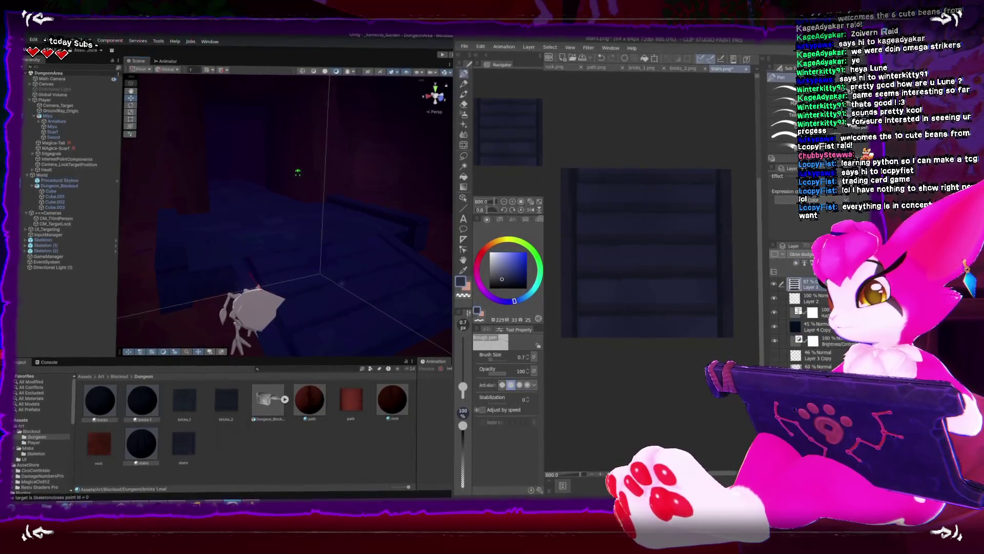
Step: Save the texture over stairs.png, confirming the replacement, and return to Unity
key(ctrl+shift+s)
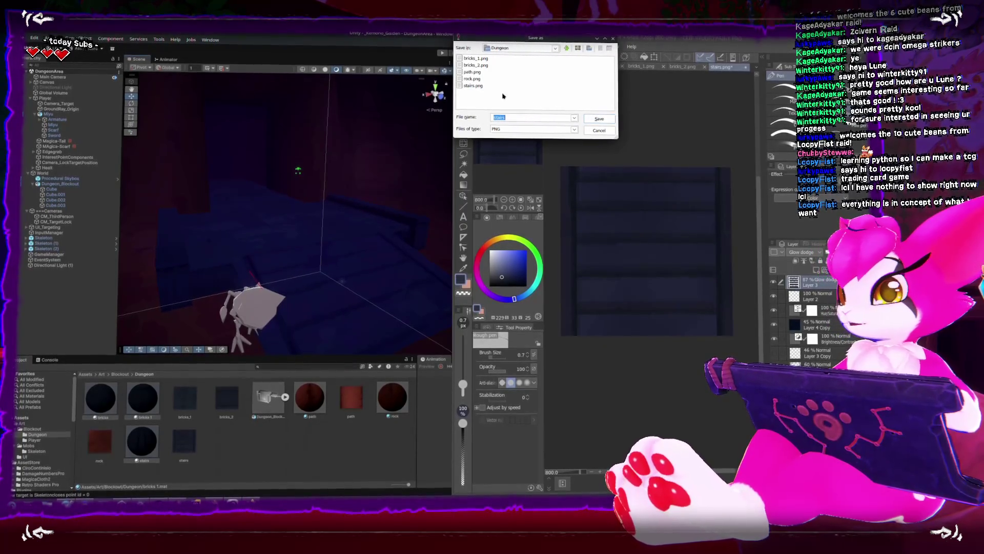
click(473, 86)
key(Return)
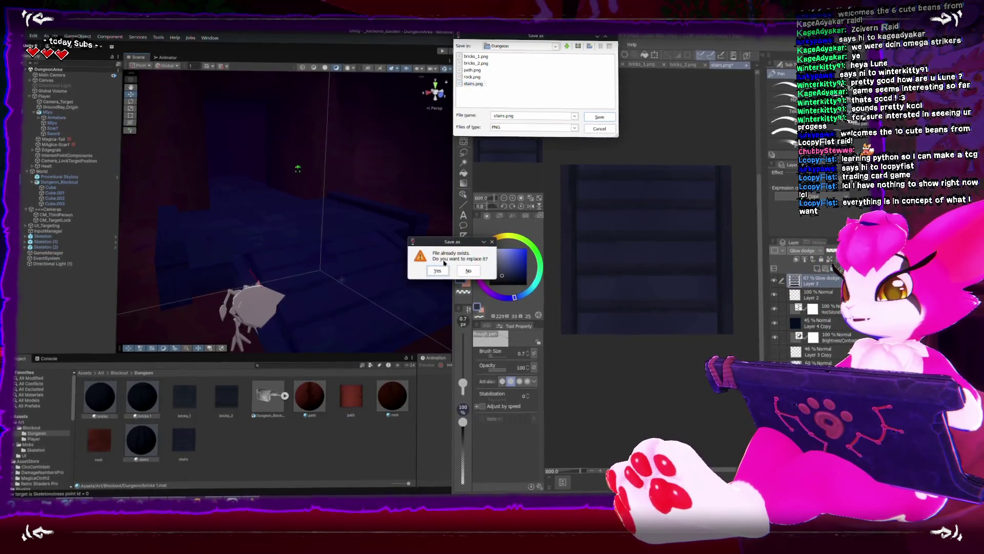
click(437, 270)
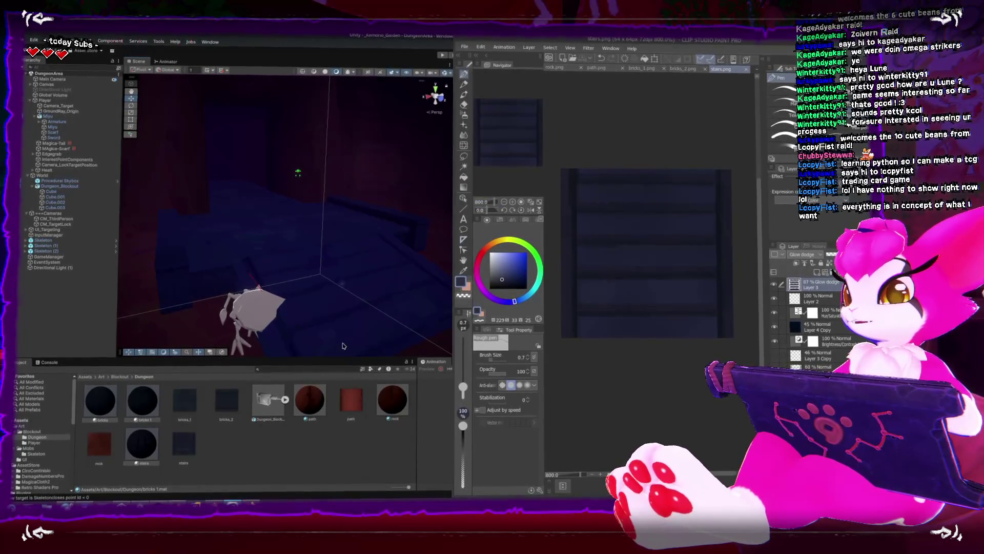
click(323, 281)
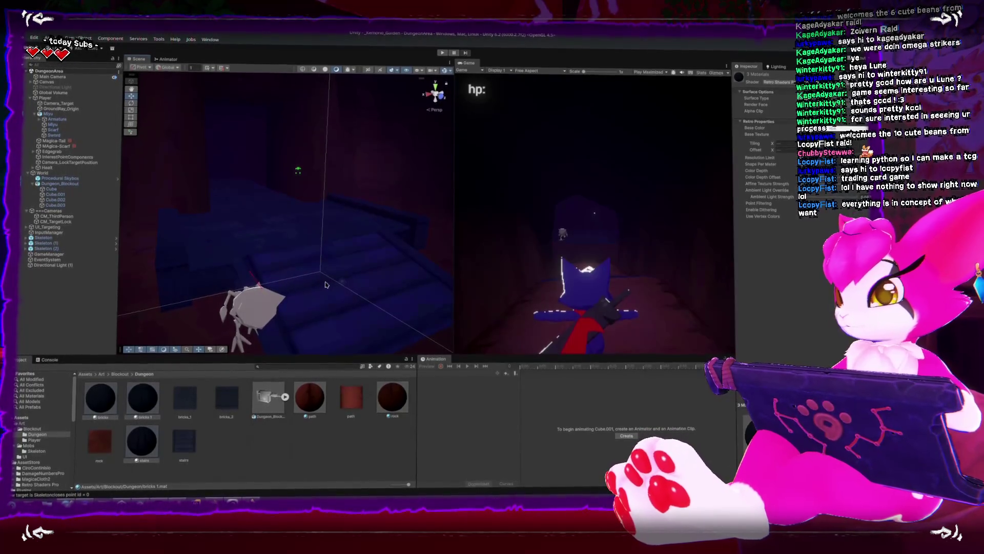
Step: Re-save stairs.png, orbit the Scene view to face the stairs, and start Play Maximized
drag(325, 285, 385, 282)
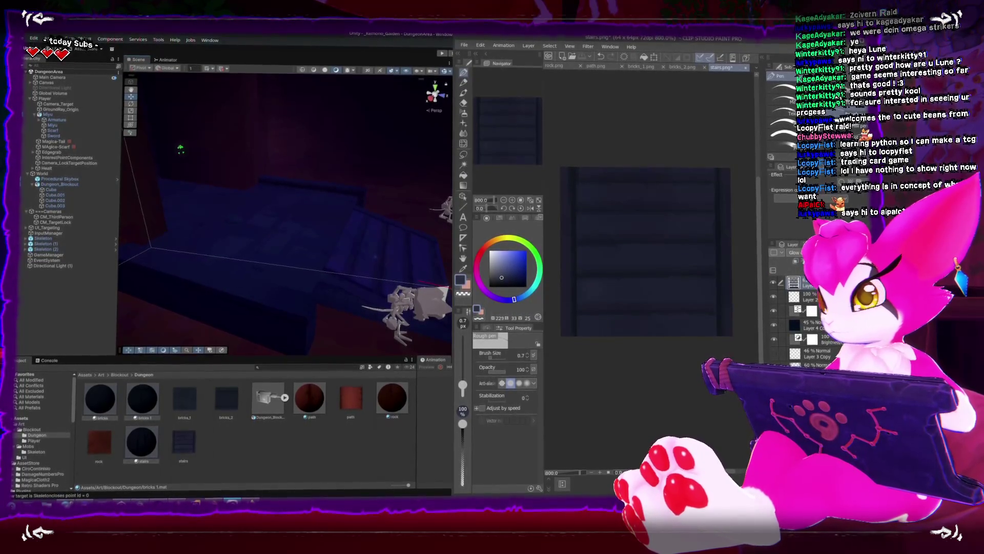
key(ctrl+shift+s)
key(Return)
key(Return)
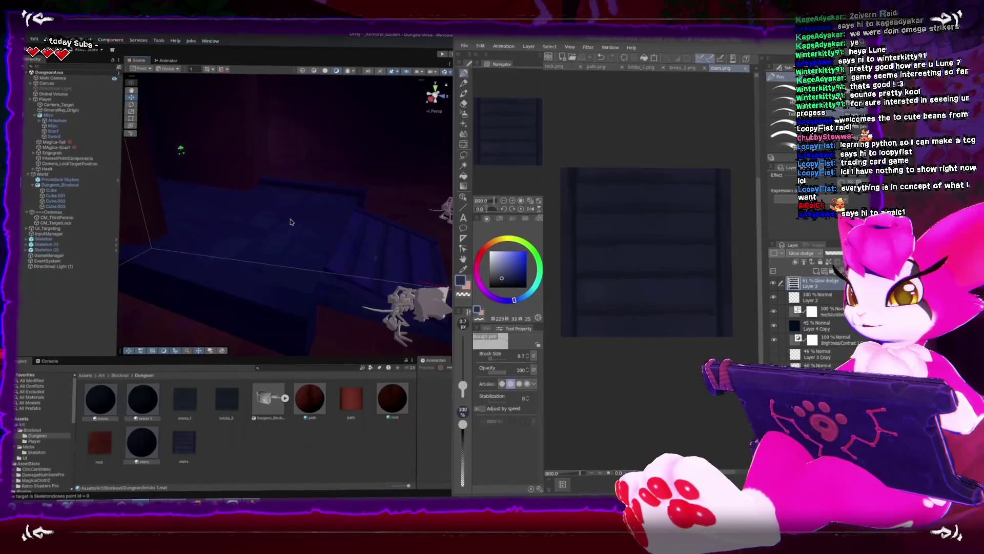
click(276, 211)
mouse_move(271, 212)
mouse_down()
mouse_move(183, 211)
mouse_move(377, 285)
mouse_move(410, 179)
mouse_up()
click(443, 58)
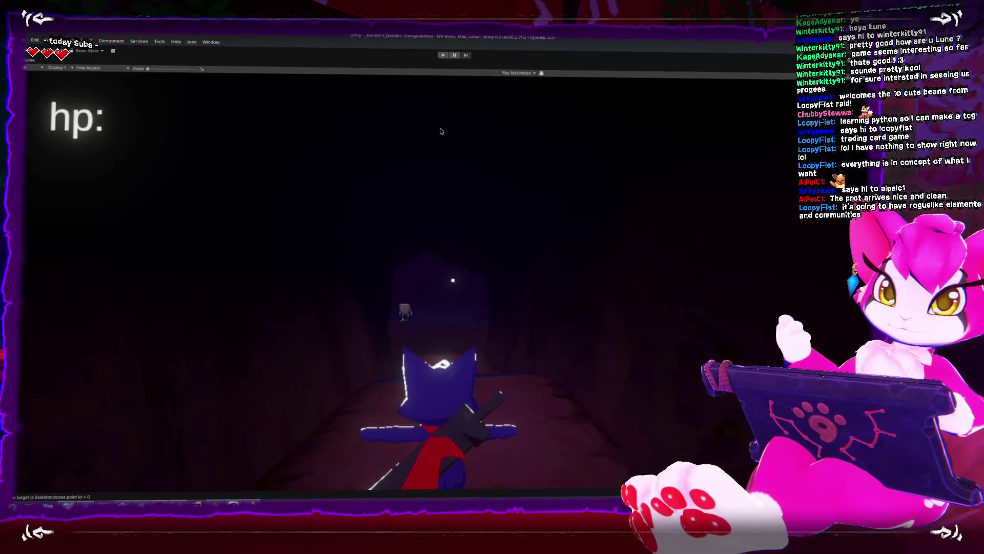
Step: Run the character down the corridor and slash the first skeletons
click(443, 56)
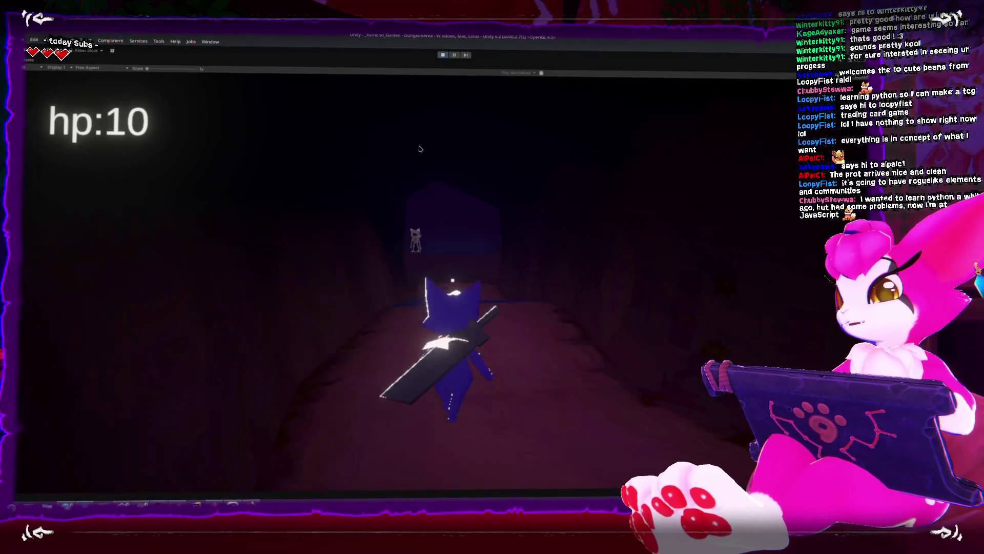
key(w)
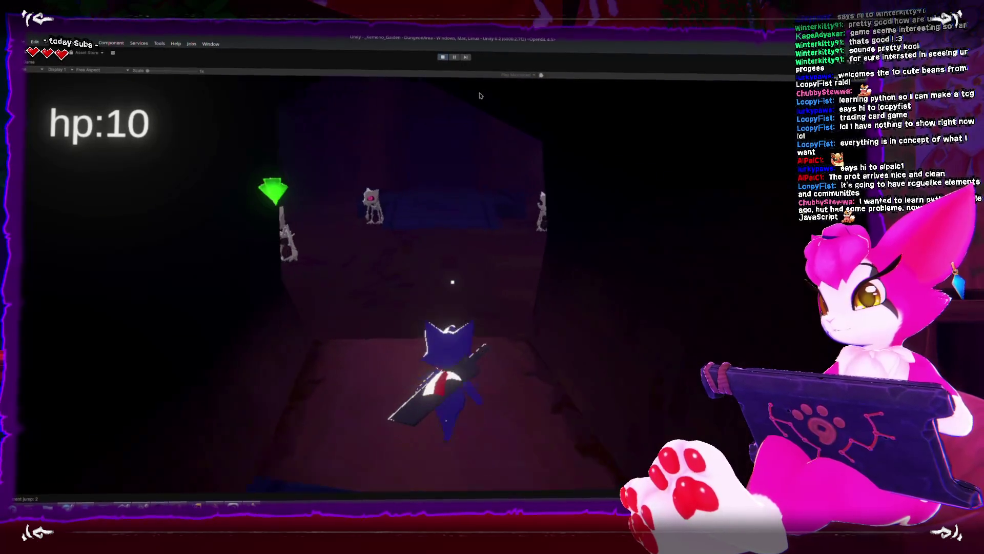
key(w)
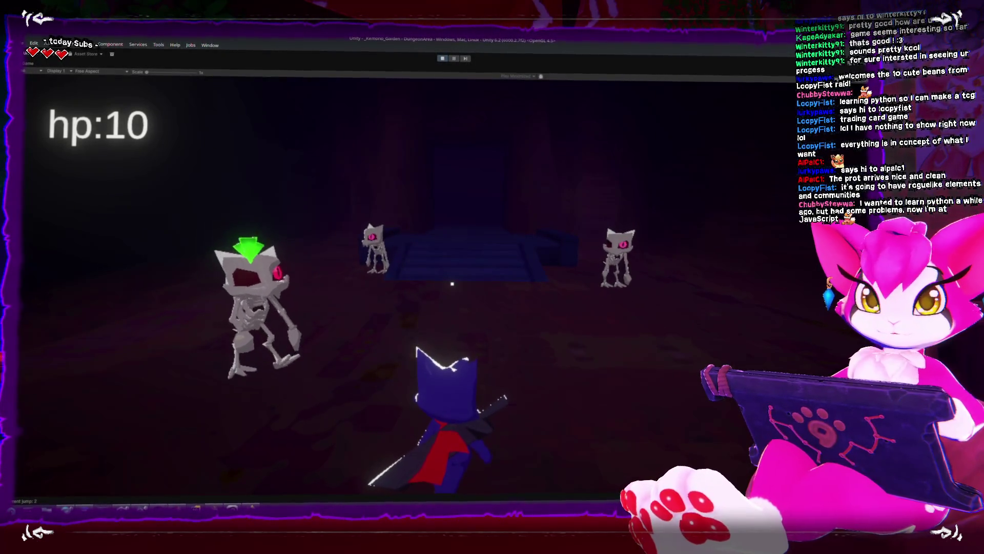
click(452, 284)
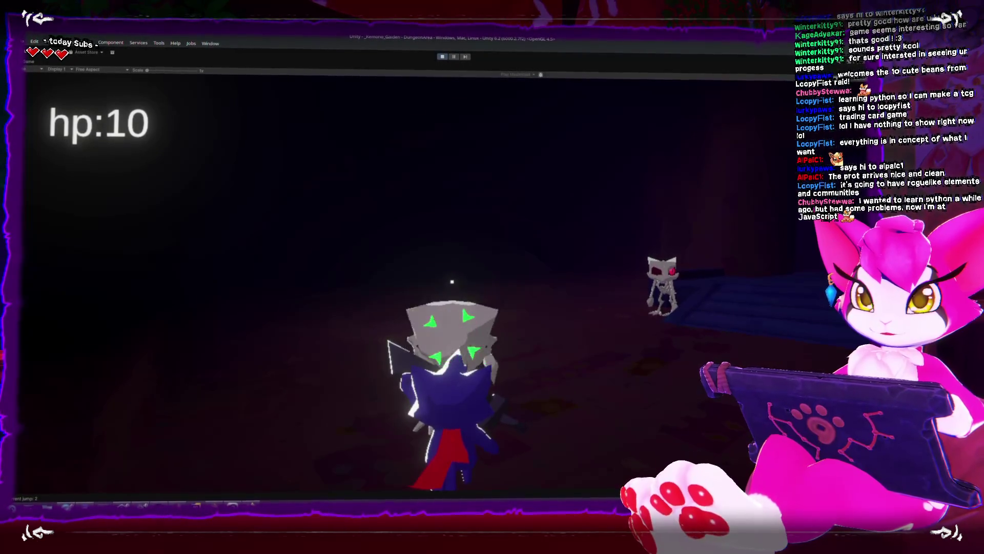
click(452, 282)
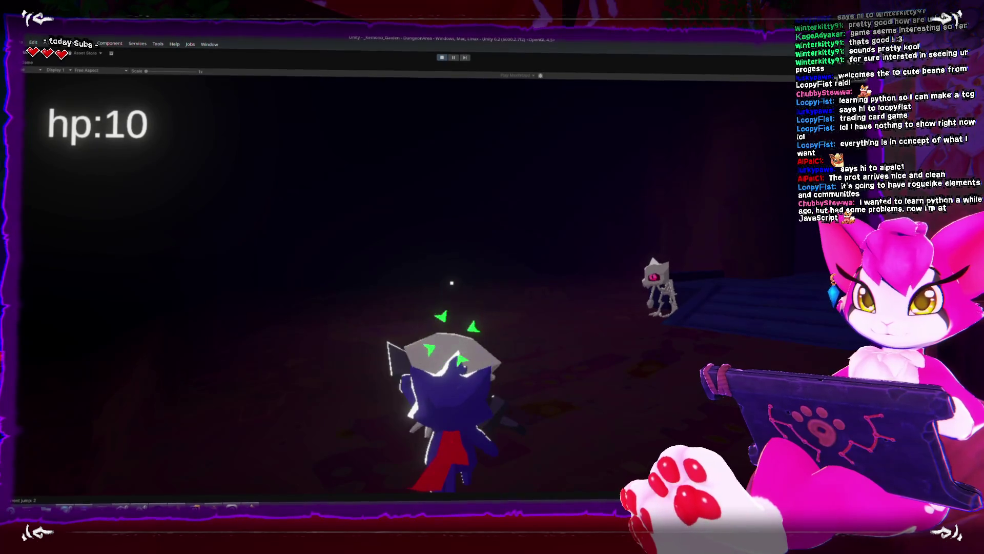
click(452, 279)
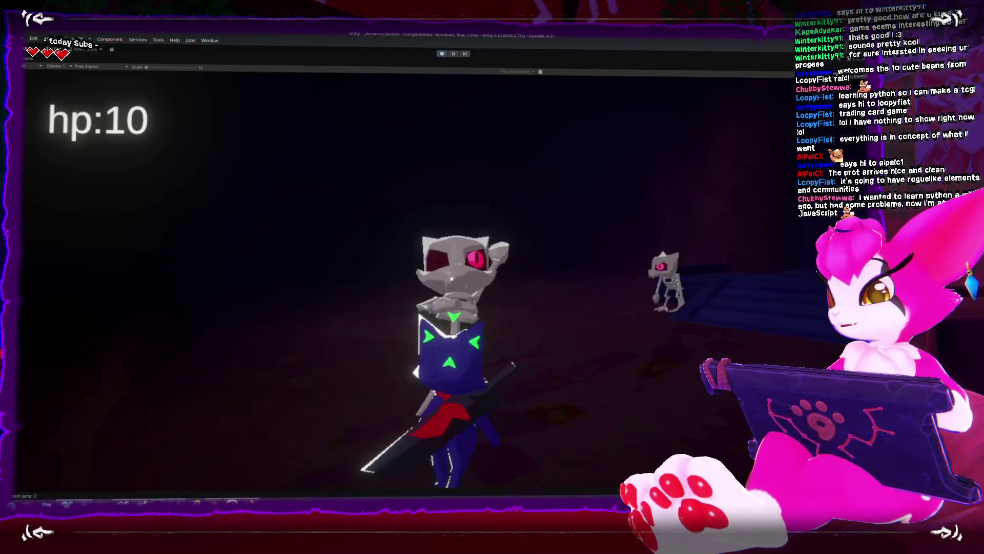
Step: Keep turning and combo-attacking skeletons as they close in, with hp staying at 10
key(s)
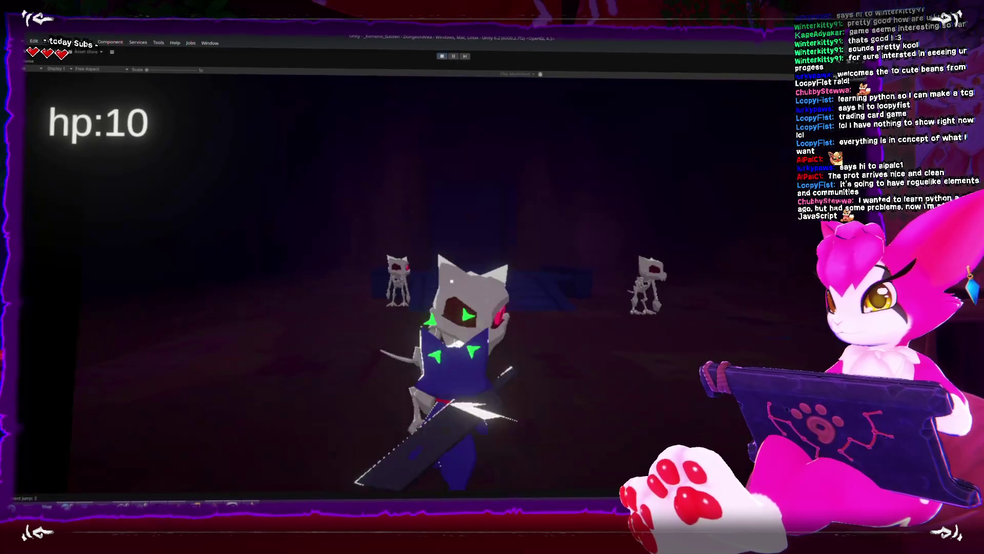
click(452, 282)
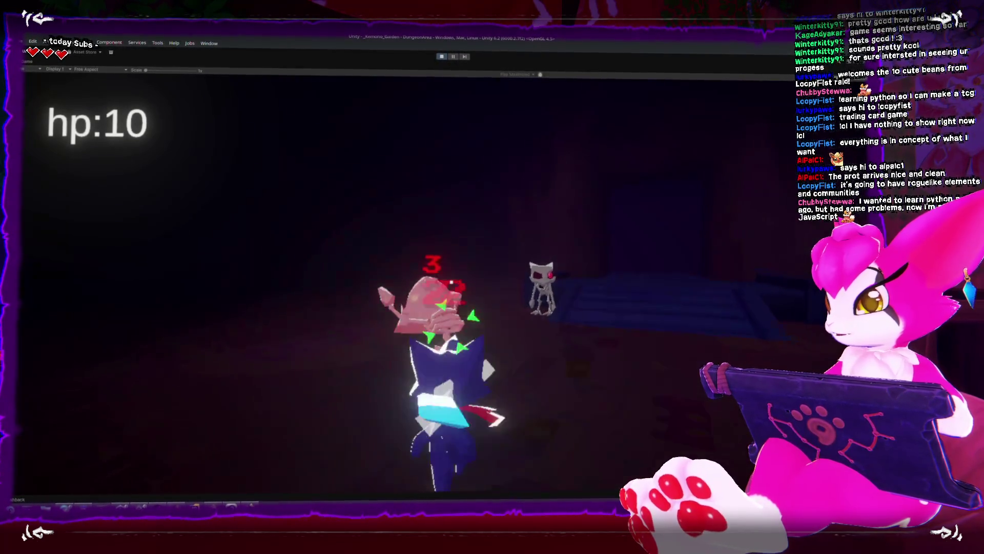
click(452, 281)
click(452, 278)
key(s)
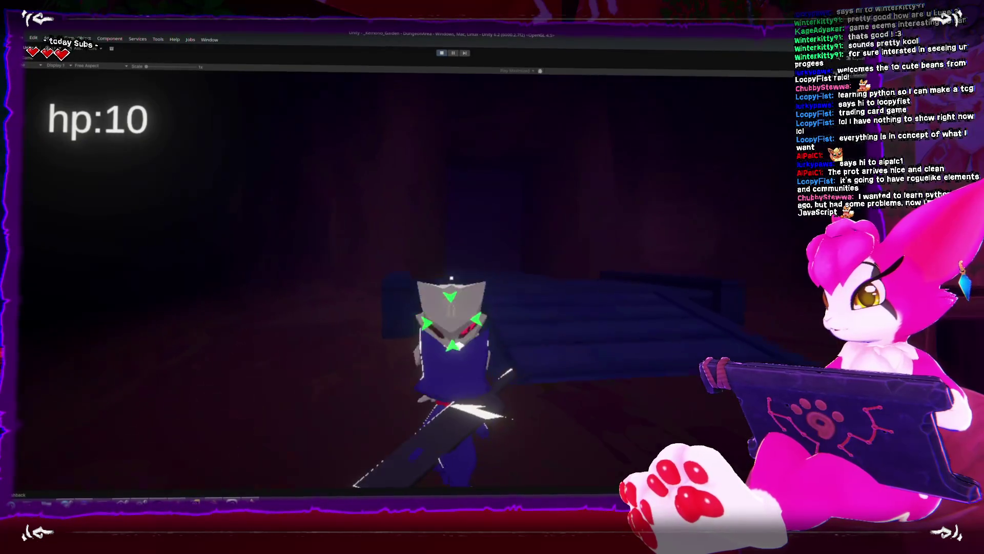
click(452, 279)
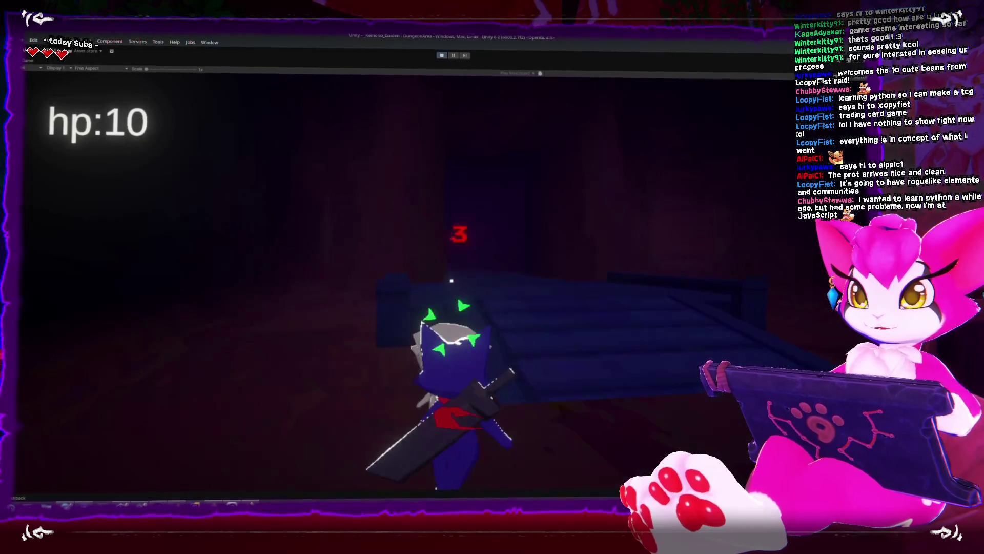
key(s)
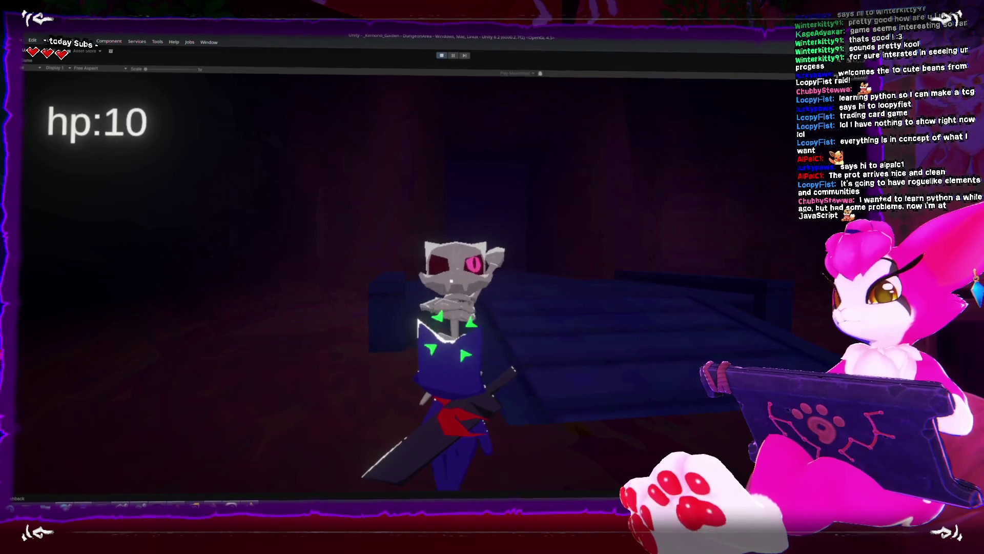
click(451, 281)
click(452, 279)
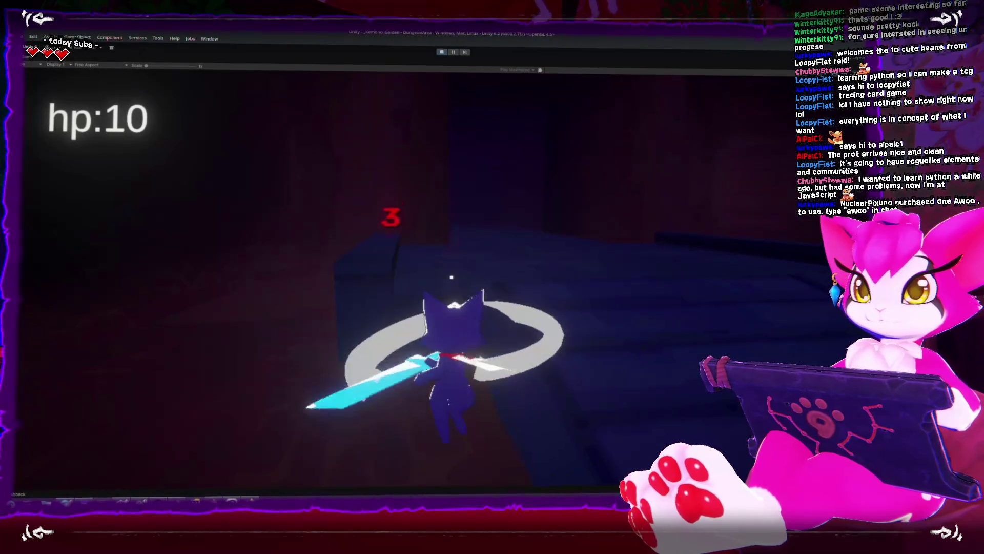
key(s)
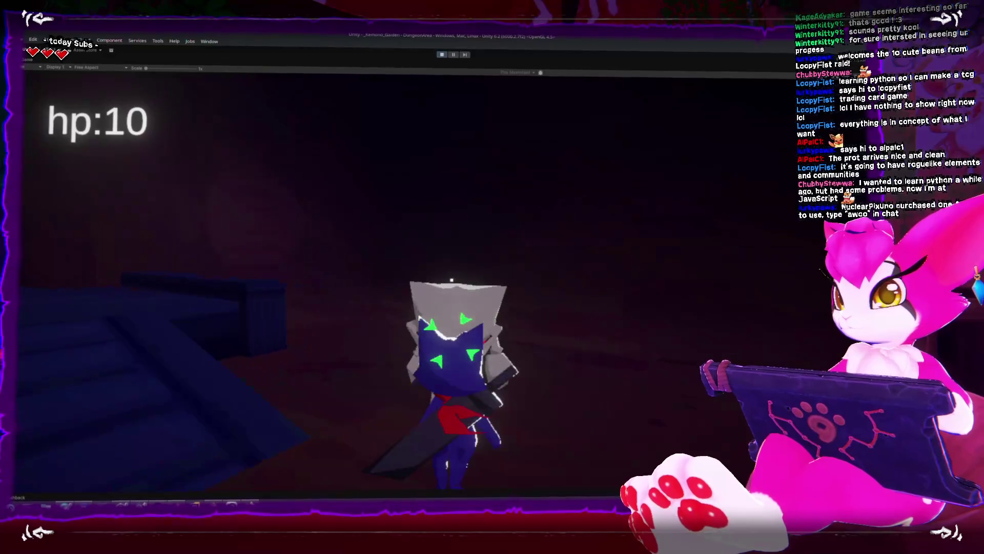
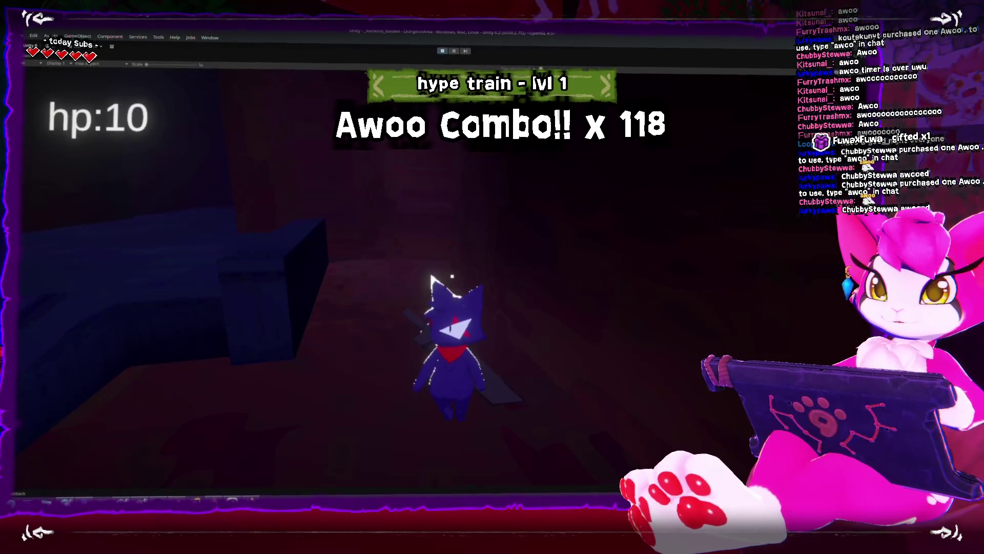
Step: Turn the character, jump, and run into the dark corridor attacking with the sword
key(a)
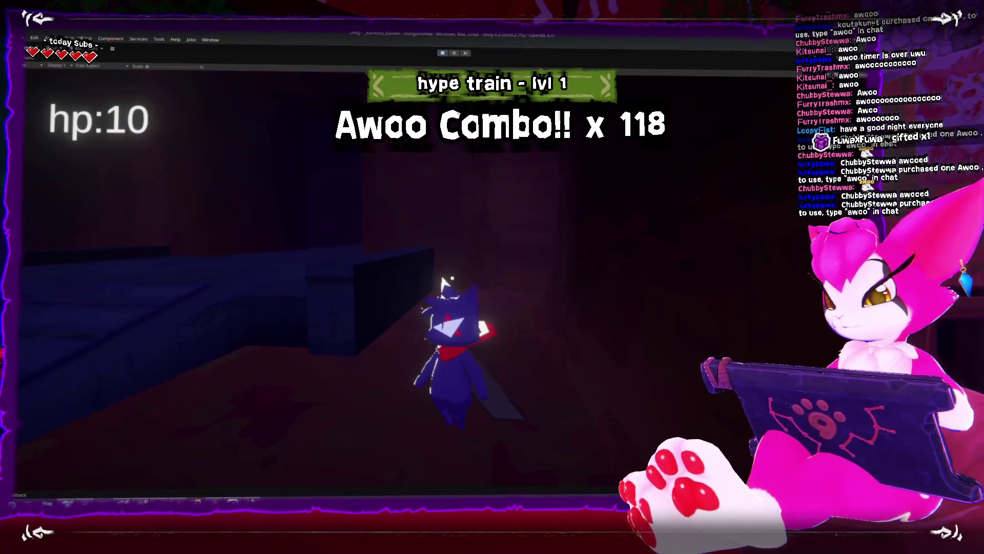
key(w)
key(w)
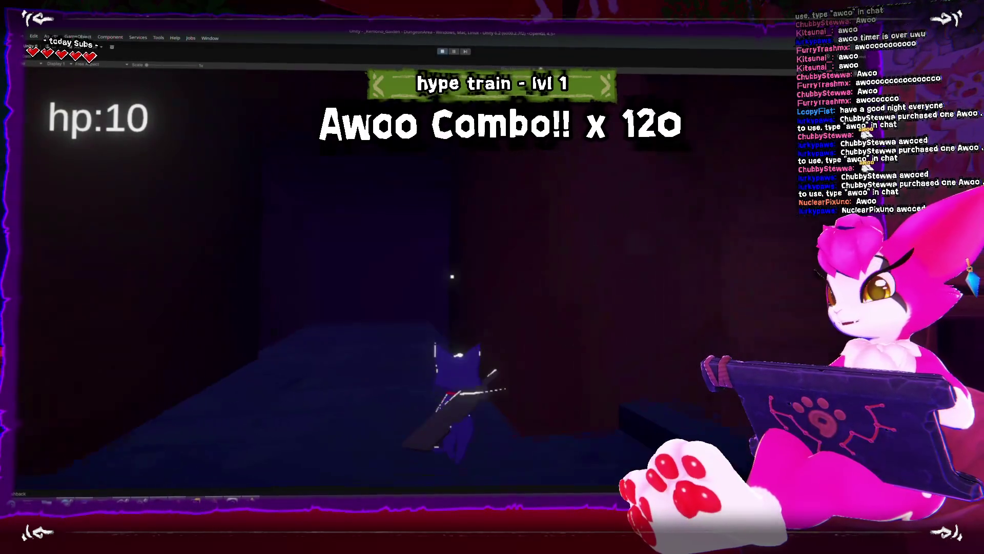
key(space)
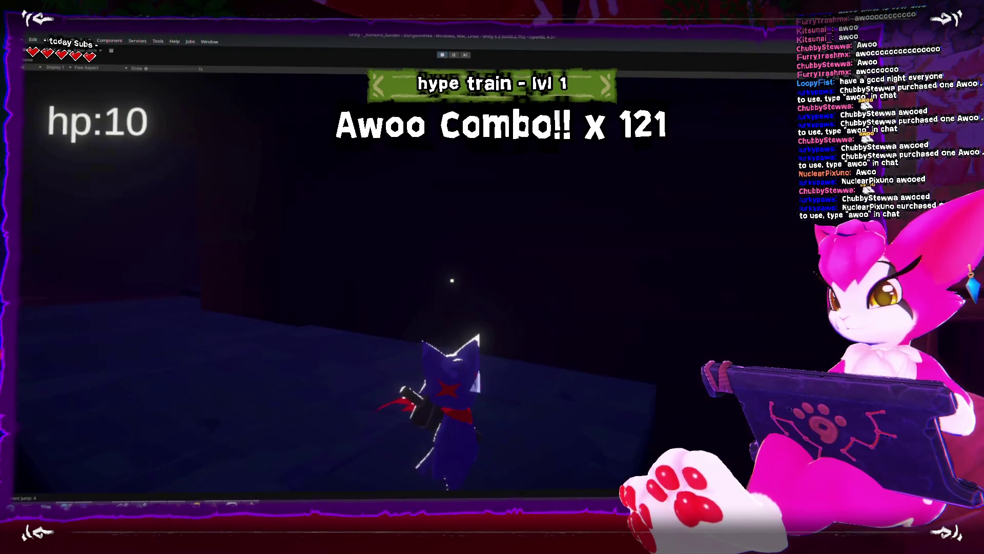
key(w)
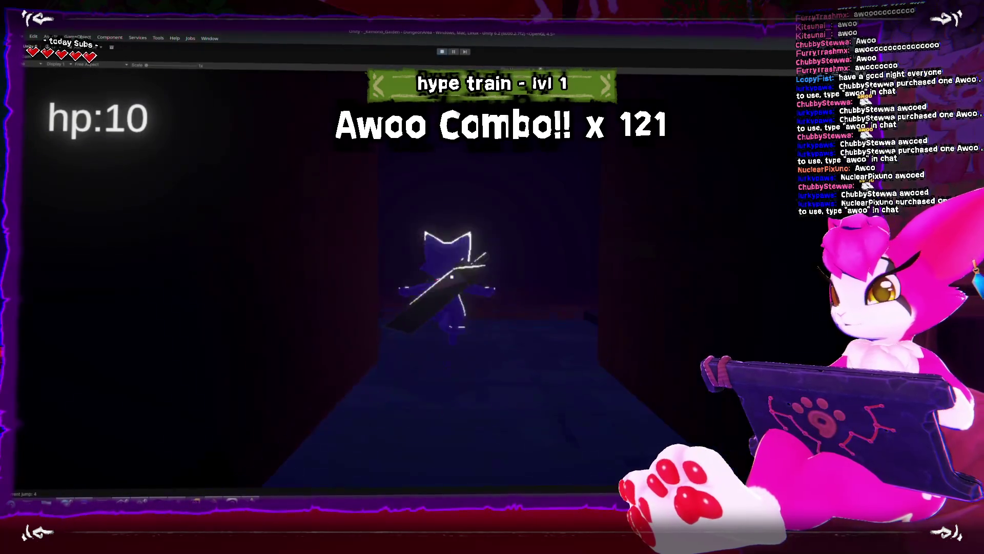
click(452, 277)
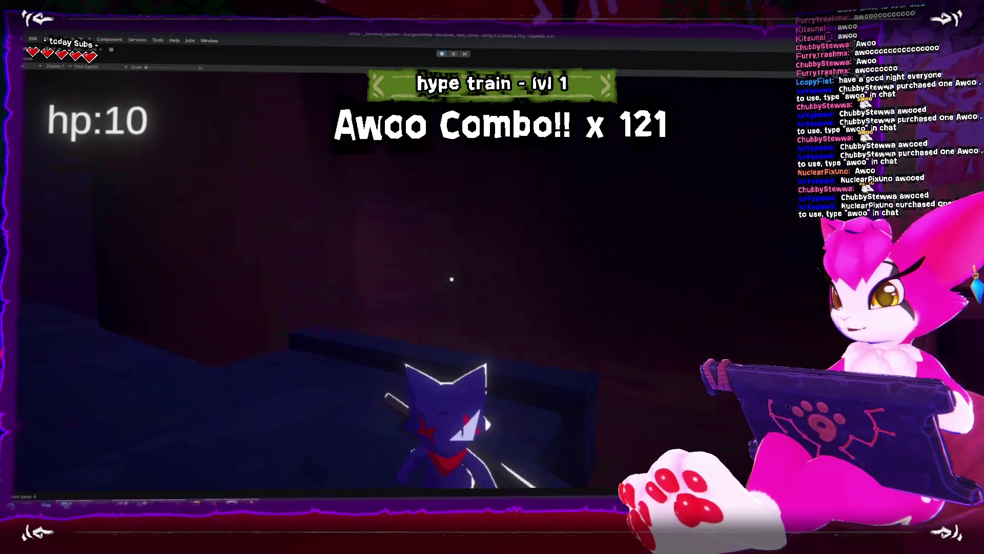
Step: Push into the dark room swinging the sword twice, walk up the corridor, then stop the game
key(w)
click(452, 279)
click(452, 281)
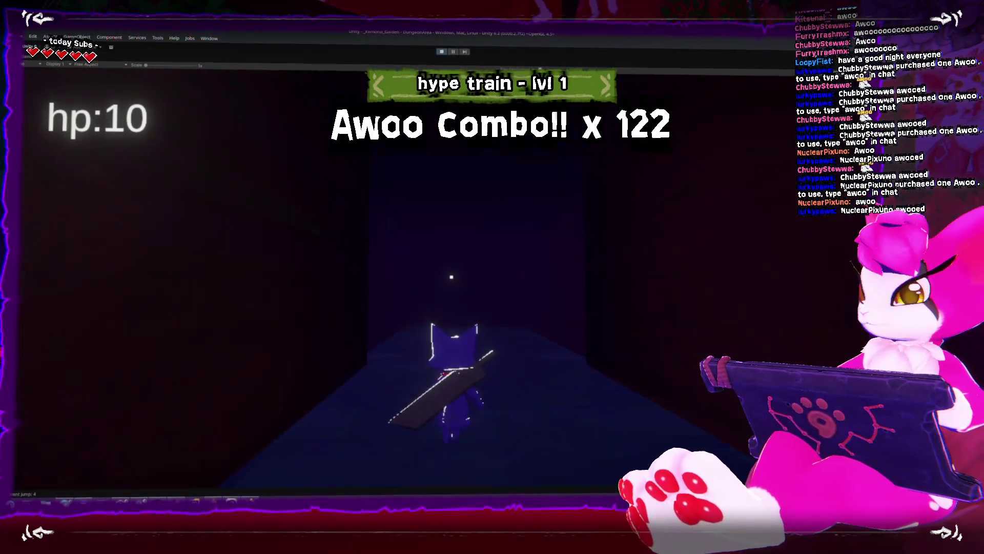
key(s)
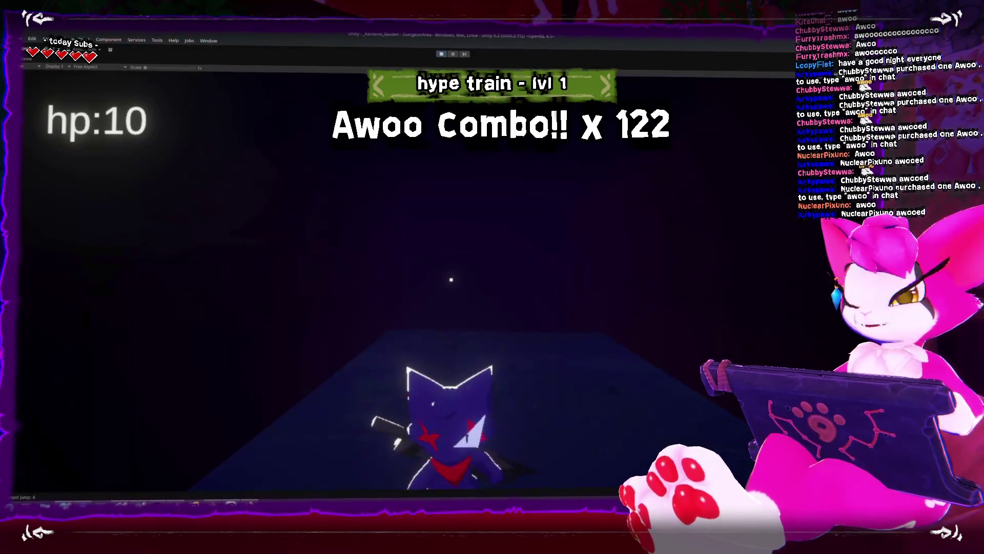
key(w)
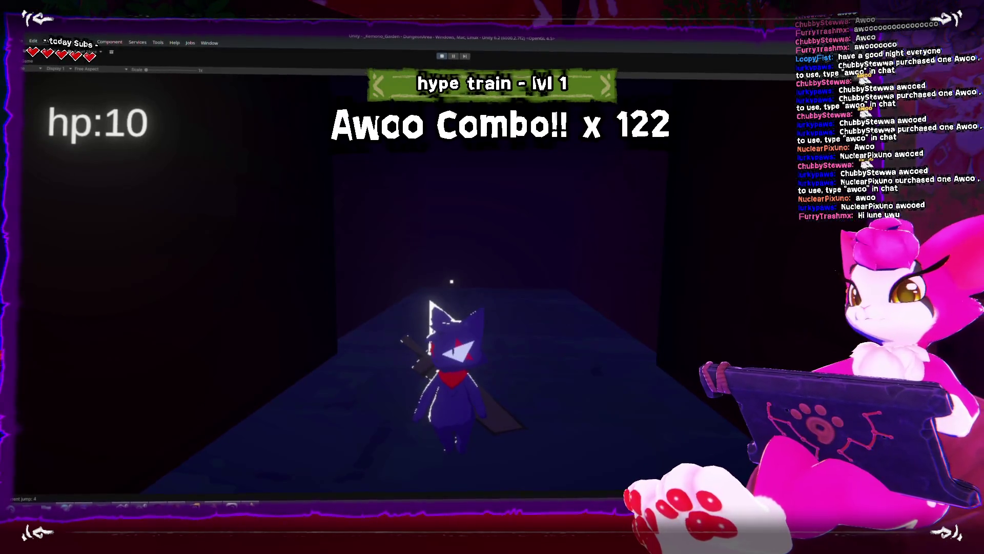
click(443, 54)
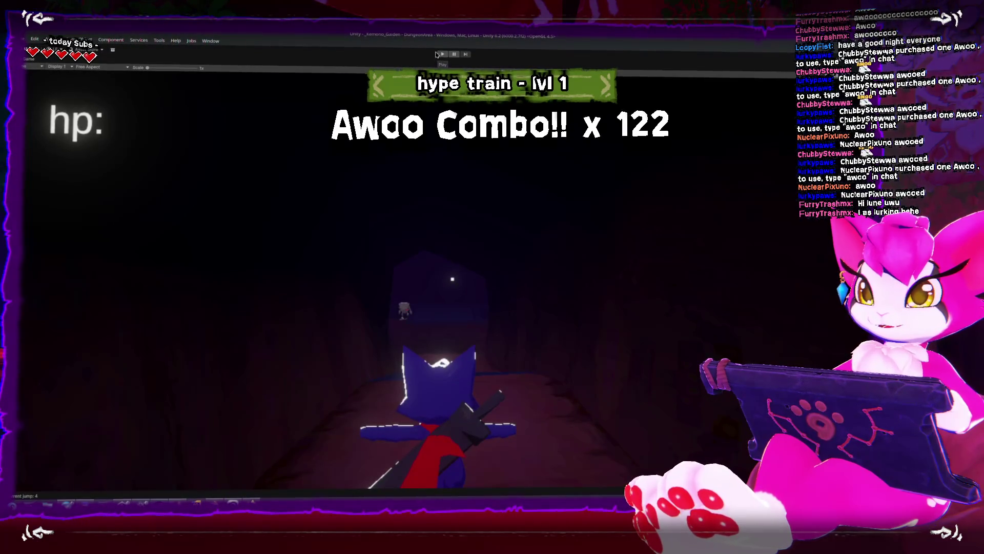
Step: Restart the game and walk the character up the corridor to the skeleton enemies
click(441, 54)
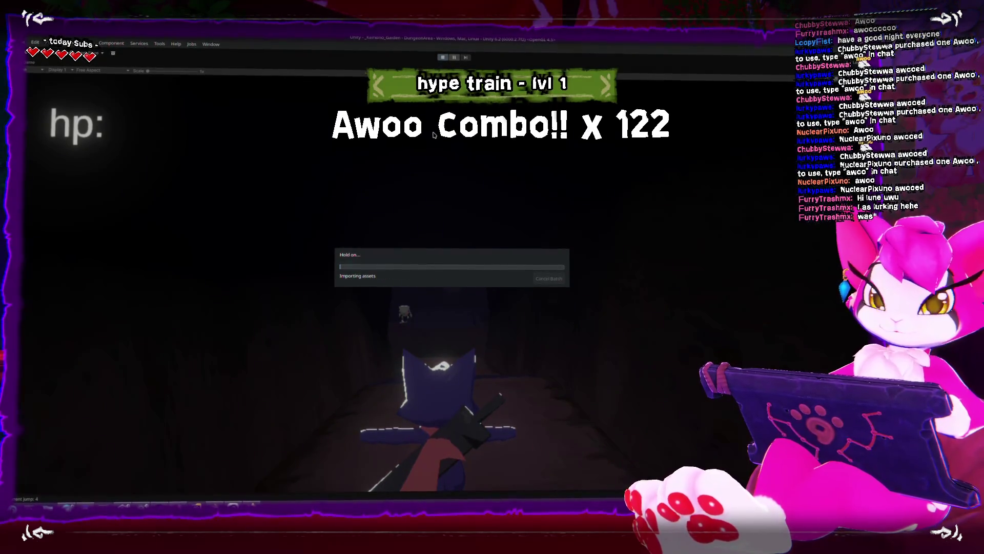
click(465, 318)
key(w)
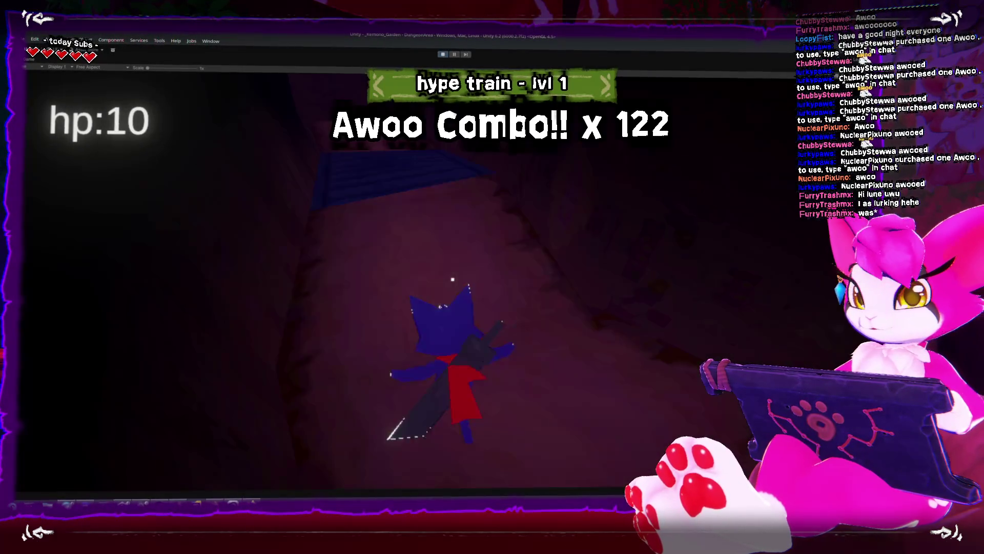
key(w)
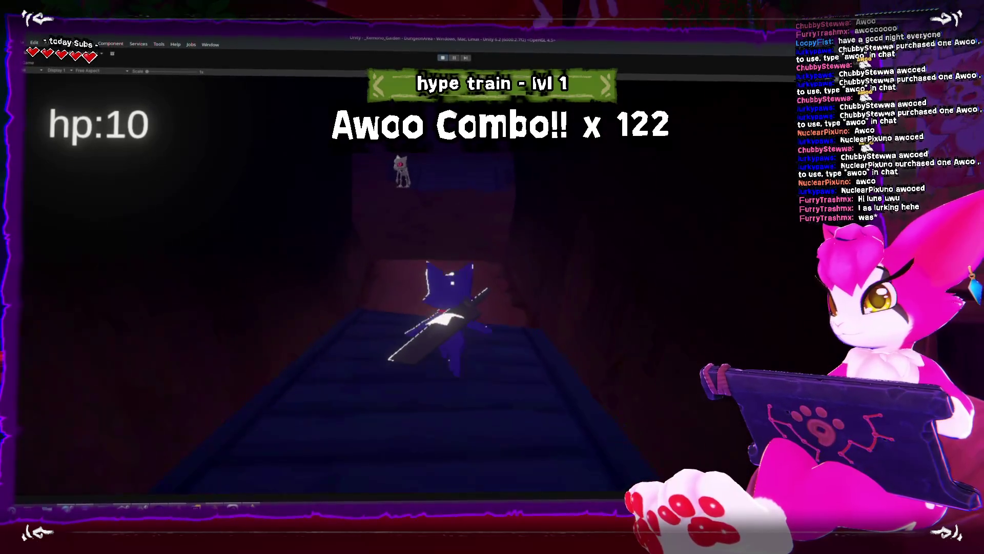
key(w)
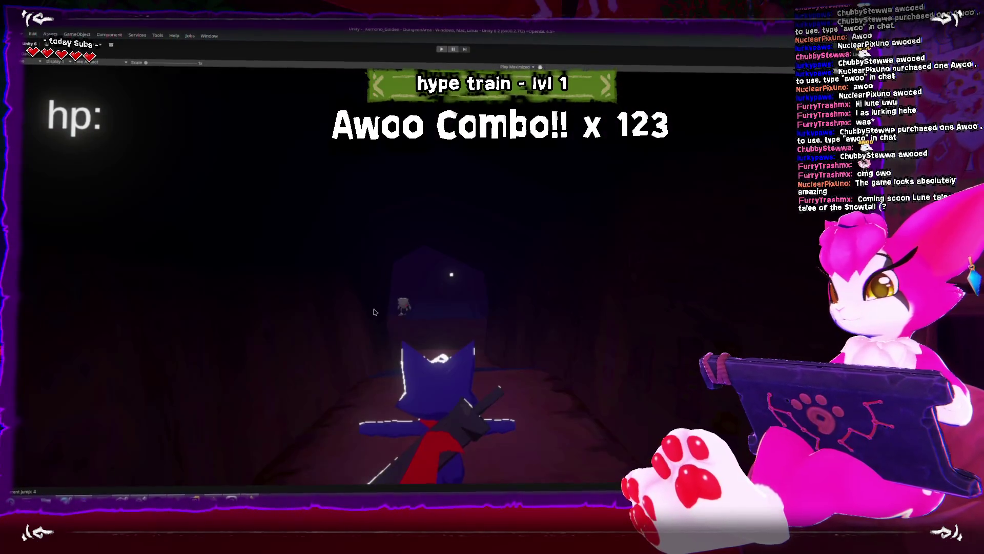
Step: Restore the full Unity editor layout, orbit the scene, and return to Blender
key(shift+space)
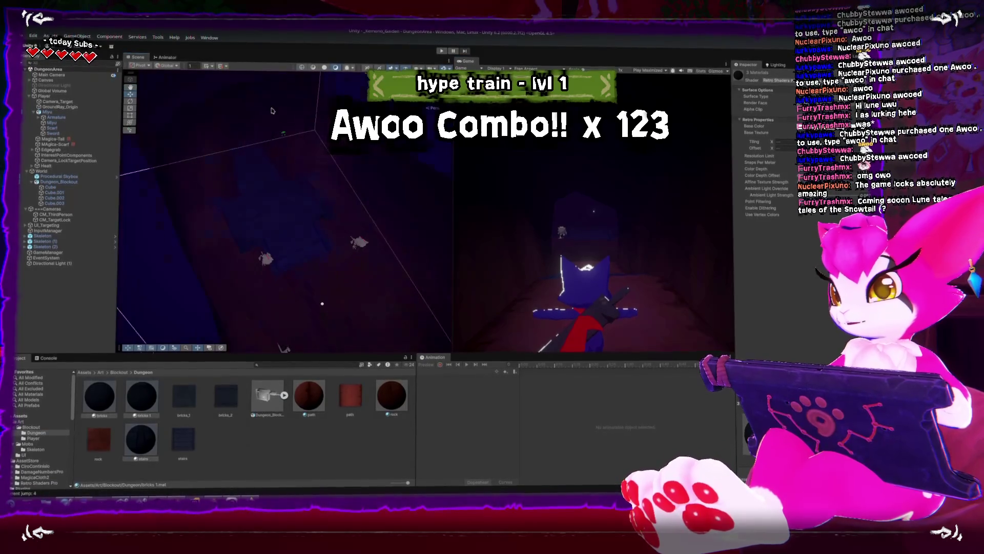
drag(415, 203, 259, 229)
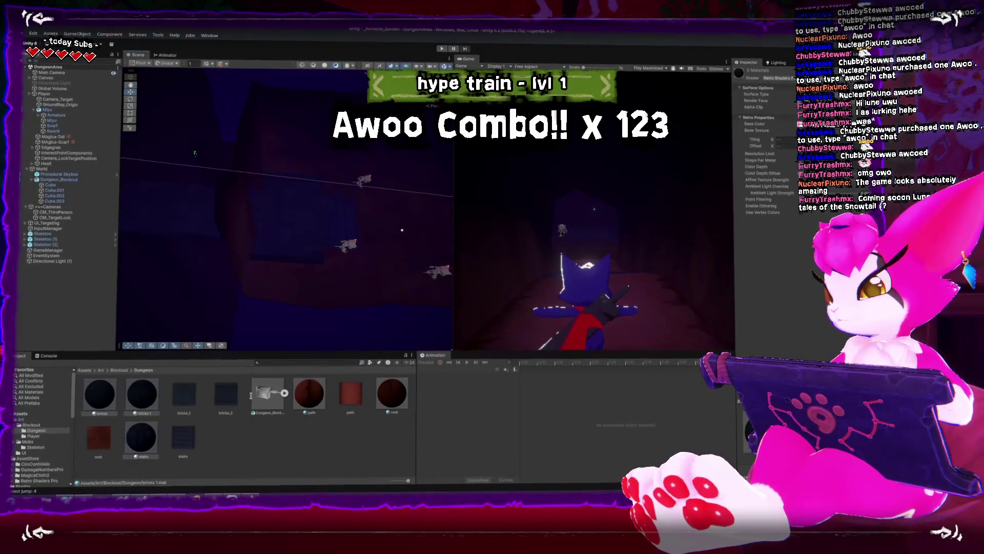
key(alt+Tab)
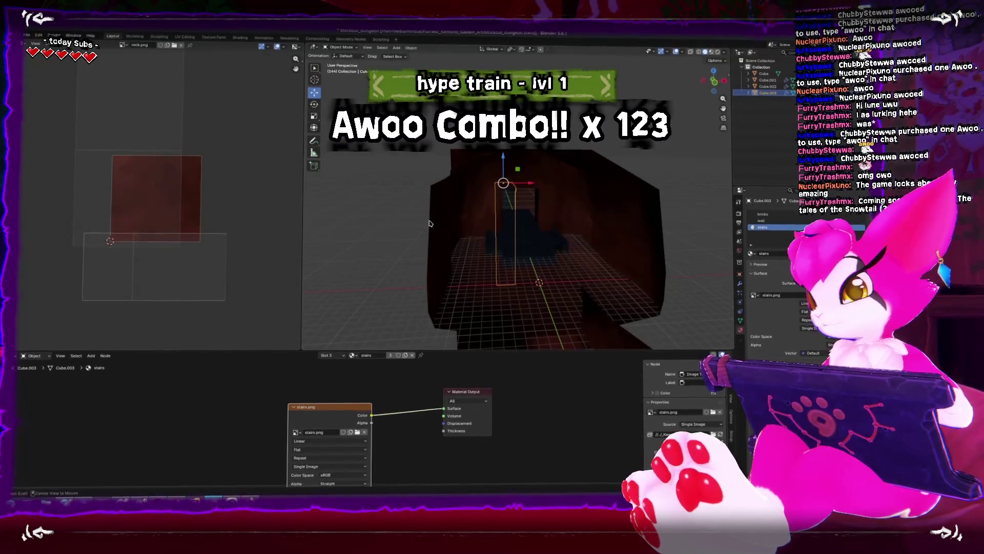
Step: In the Cube mesh, select the narrow arm piece and shift it sideways into a new position
key(ctrl+KP_3)
drag(531, 234, 651, 201)
click(549, 197)
key(Tab)
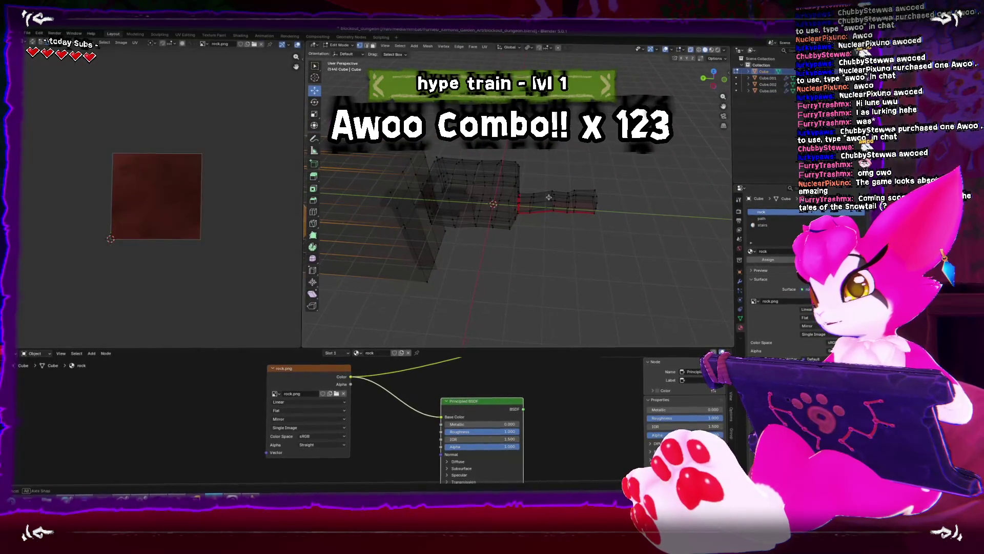
key(l)
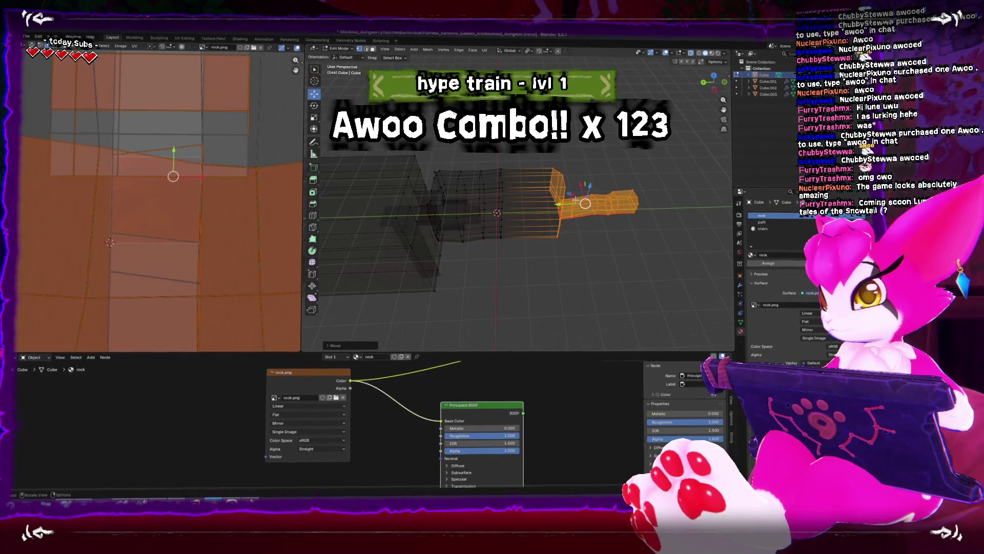
drag(576, 200, 537, 201)
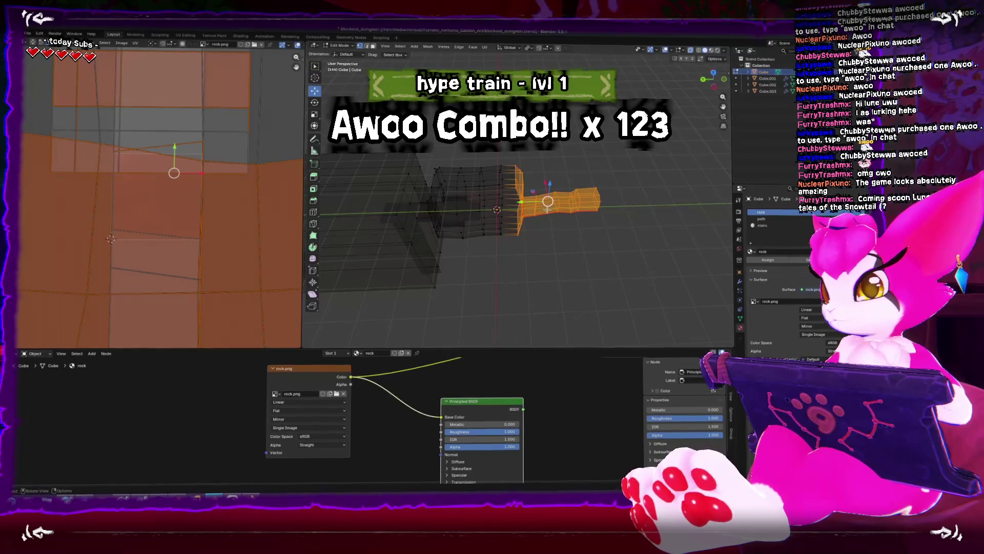
drag(526, 203, 549, 205)
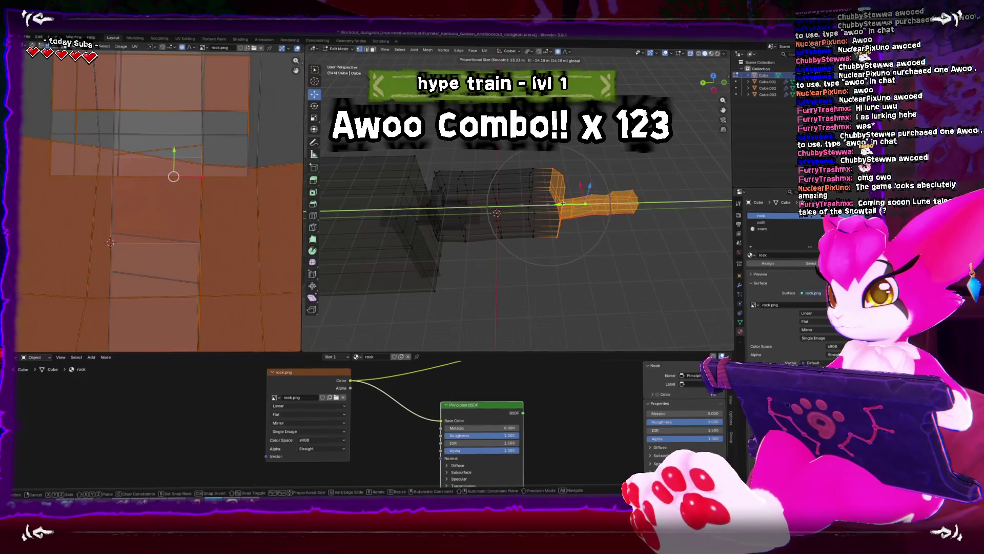
drag(563, 203, 571, 203)
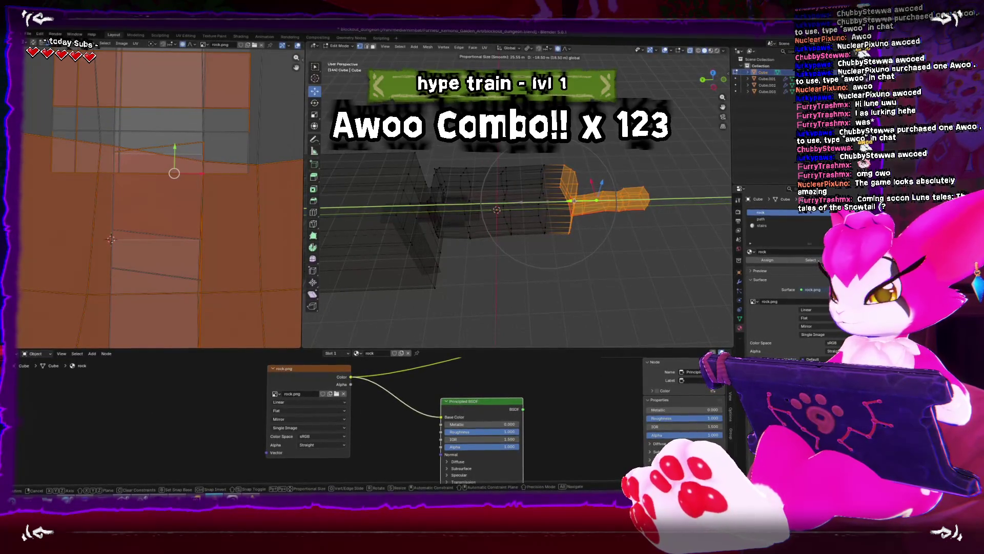
Step: Widen the wide section by scaling its edge vertices outward with proportional editing
drag(490, 272, 463, 269)
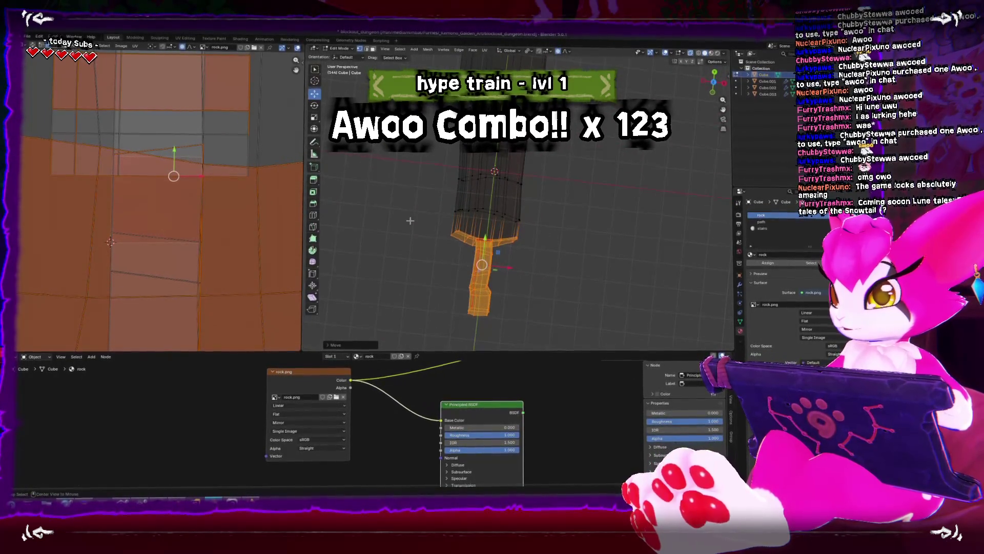
drag(535, 216, 533, 215)
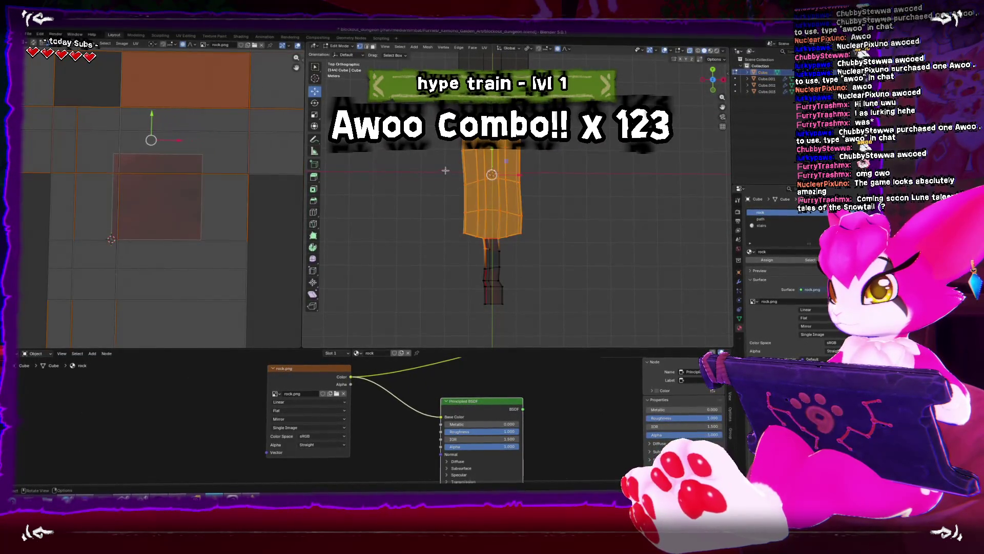
click(445, 170)
drag(469, 238, 511, 222)
key(s)
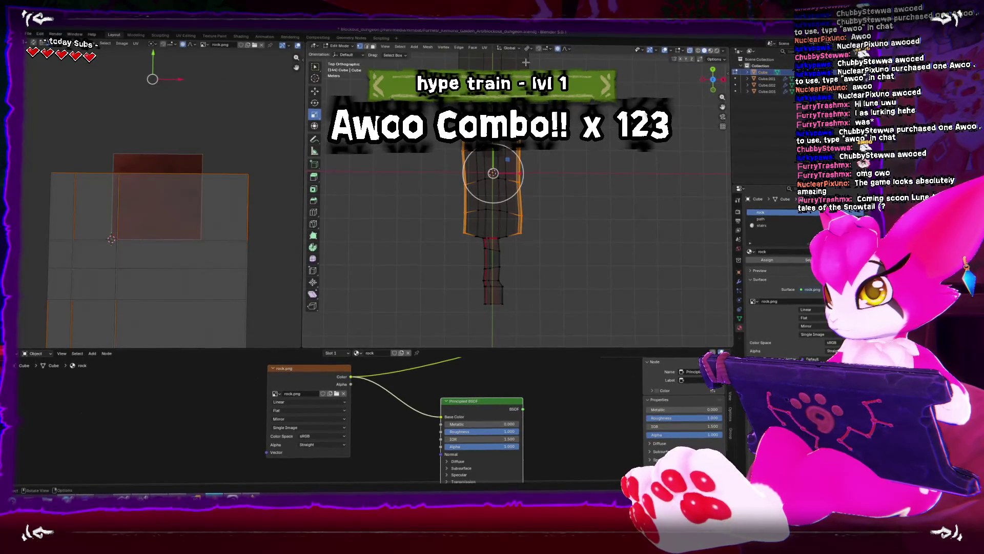
key(s)
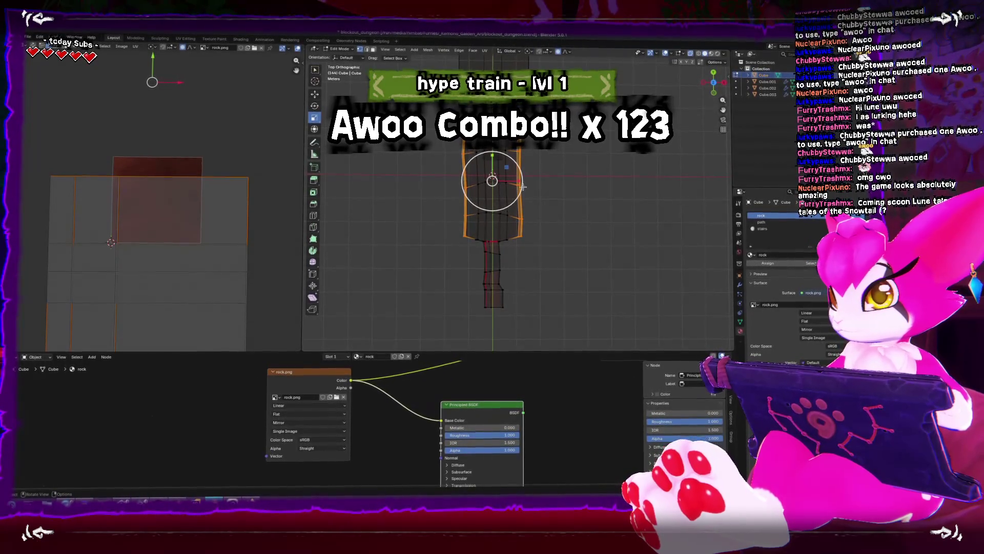
click(532, 183)
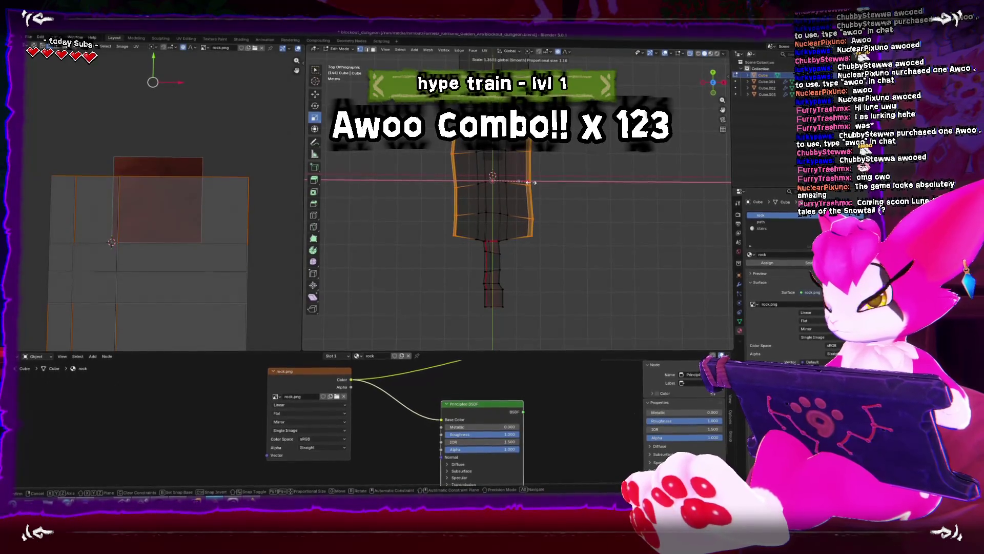
drag(533, 183, 546, 180)
key(Tab)
drag(604, 230, 545, 203)
scroll(485, 193, down, 5)
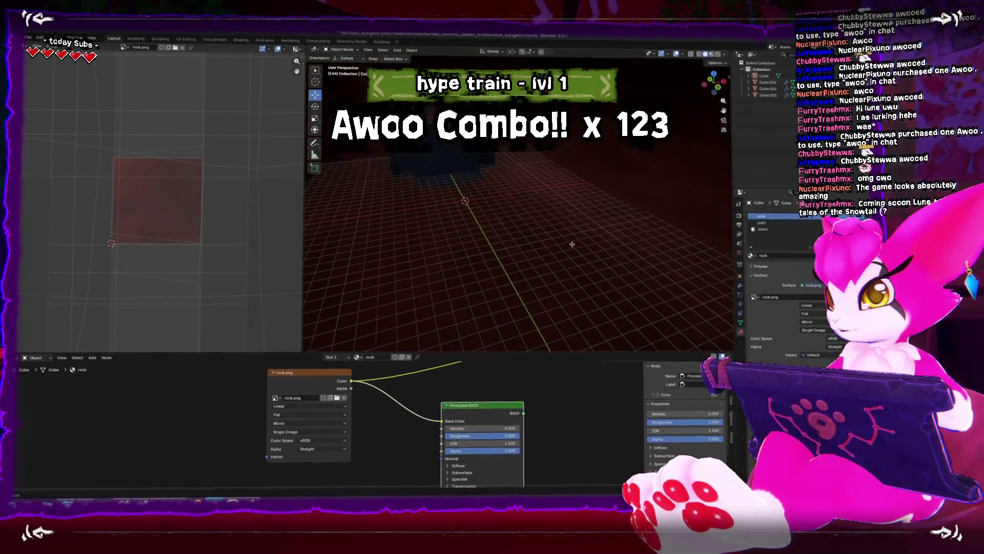
Step: Select the stairs floor piece Cube.001, box-select its stair faces and slide them left along X
click(458, 215)
key(Tab)
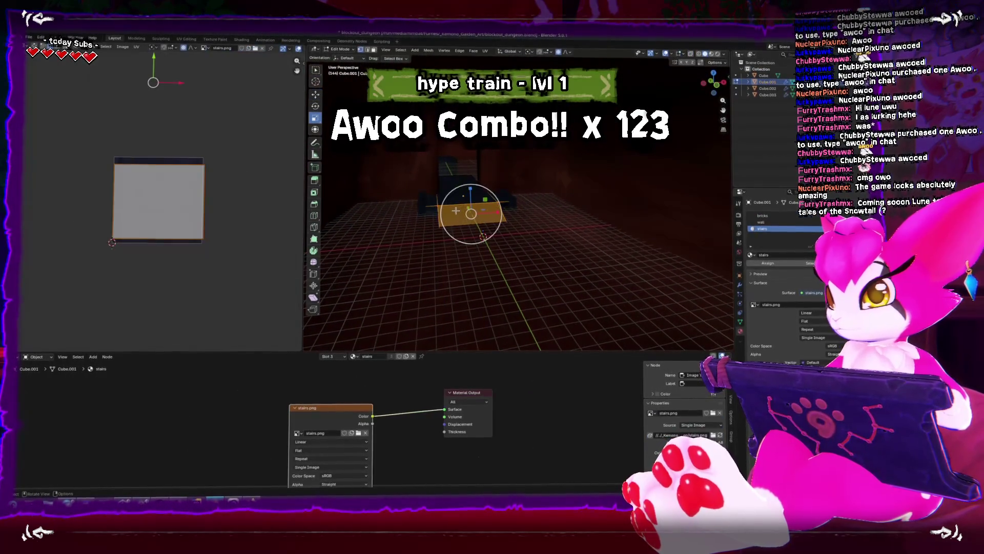
key(Tab)
mouse_move(457, 214)
mouse_down()
mouse_move(445, 195)
mouse_move(481, 224)
mouse_up()
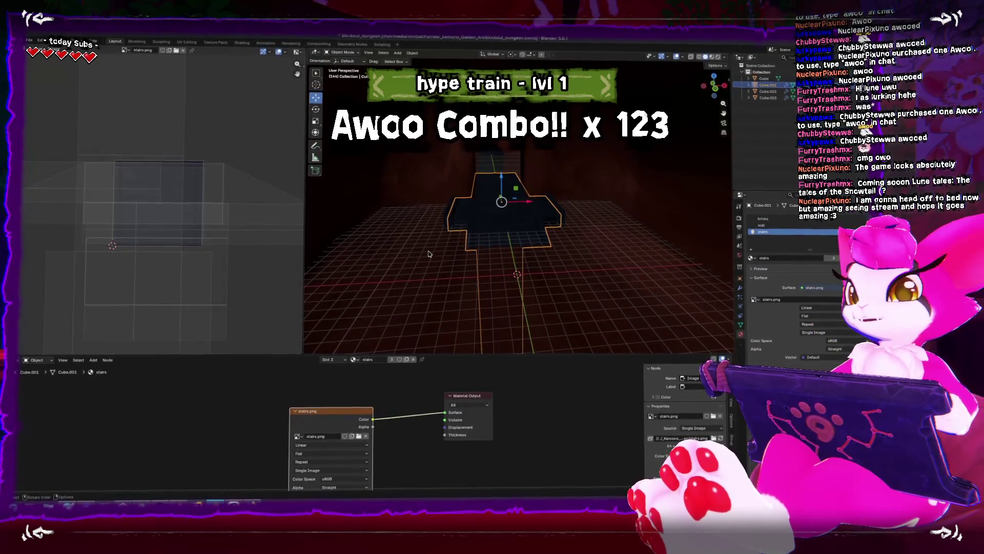
key(Tab)
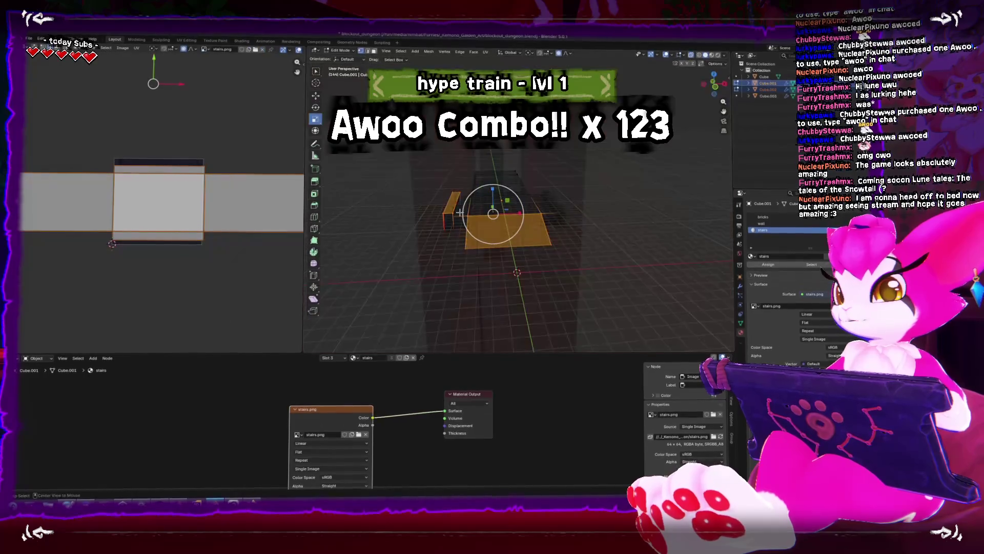
drag(424, 164, 471, 255)
key(KP_Decimal)
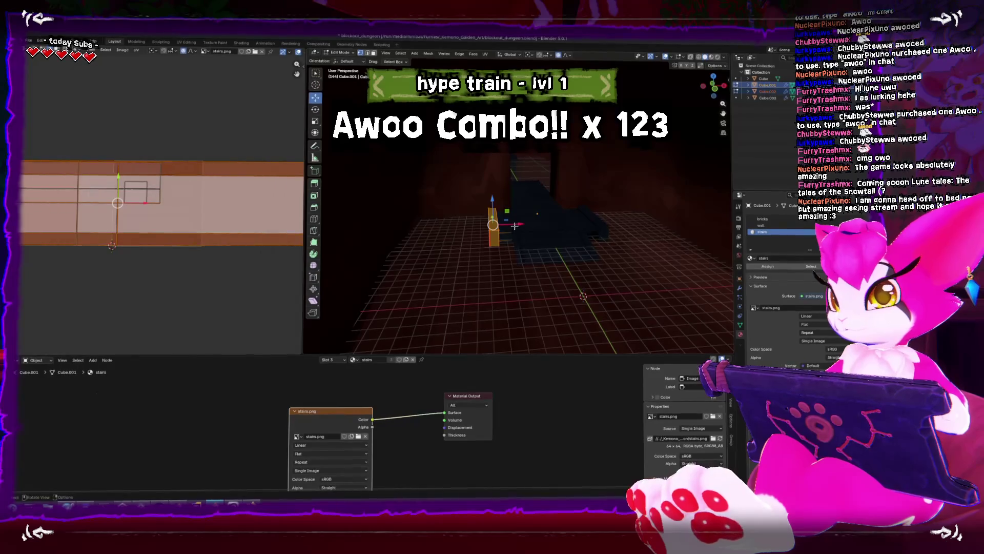
key(Escape)
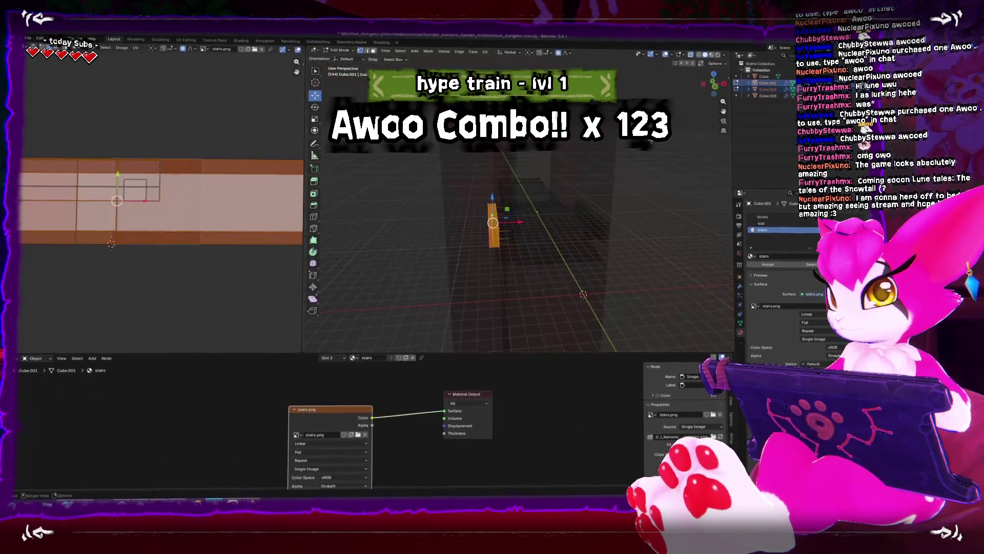
drag(516, 219, 477, 226)
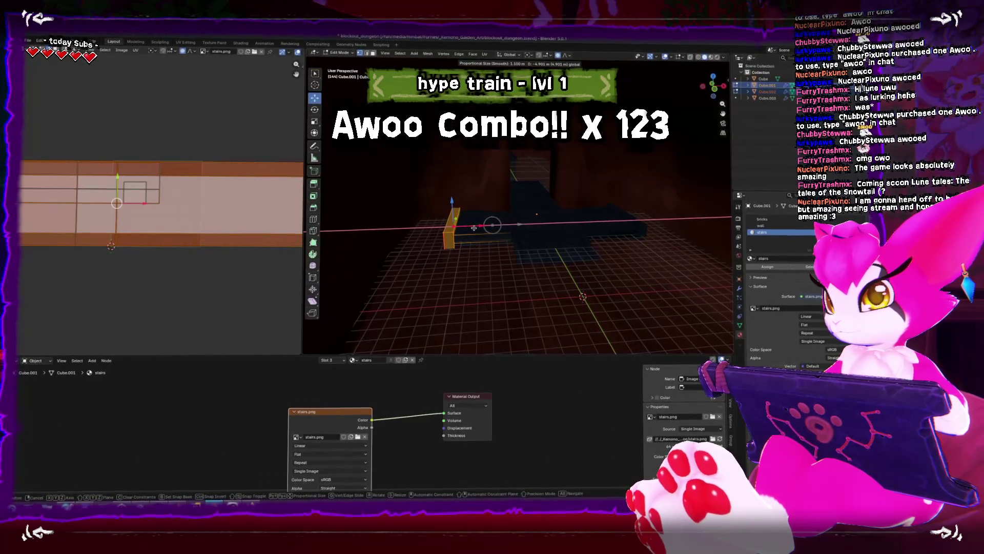
key(KP_Decimal)
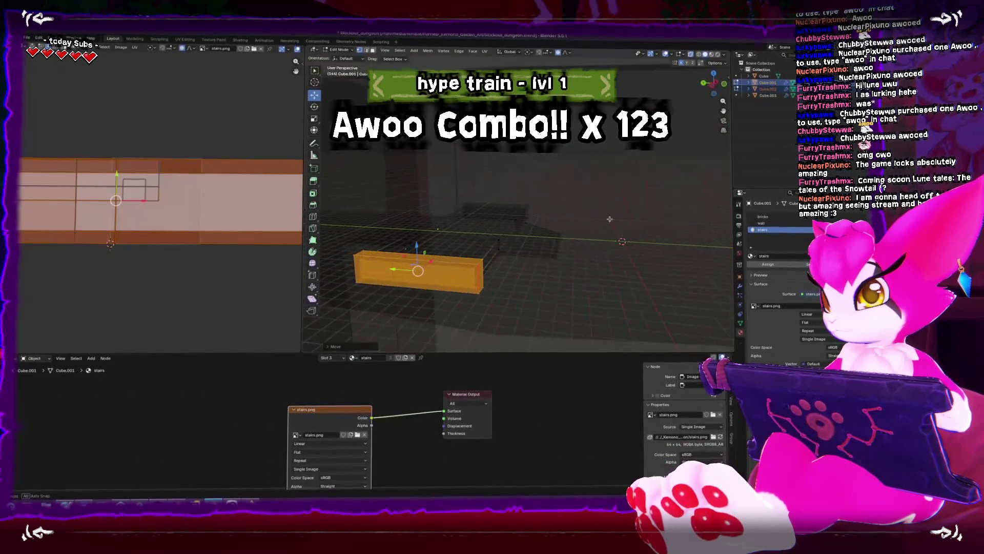
drag(467, 181, 479, 189)
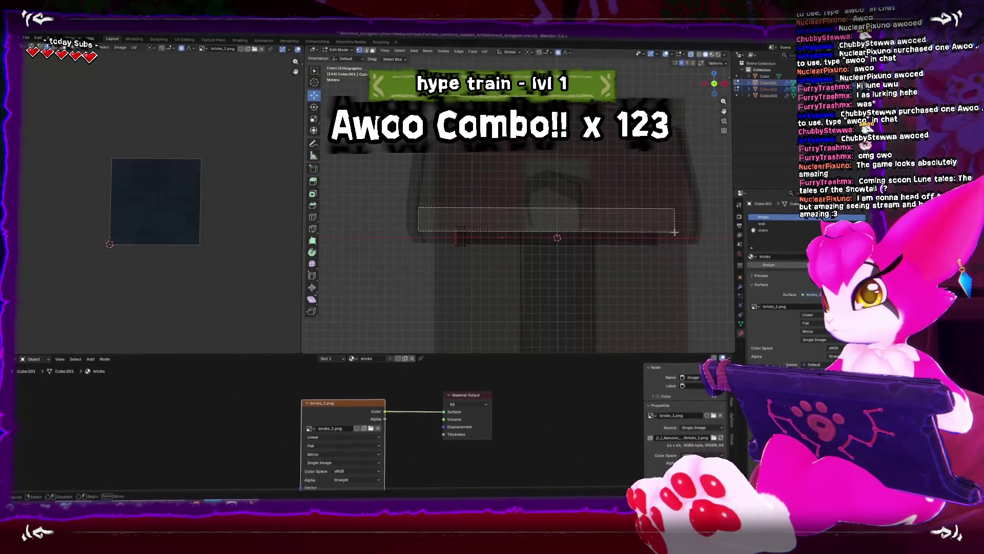
Step: Isolate the brick wall piece Cube.002, select all its faces and move them along X
drag(674, 232, 675, 233)
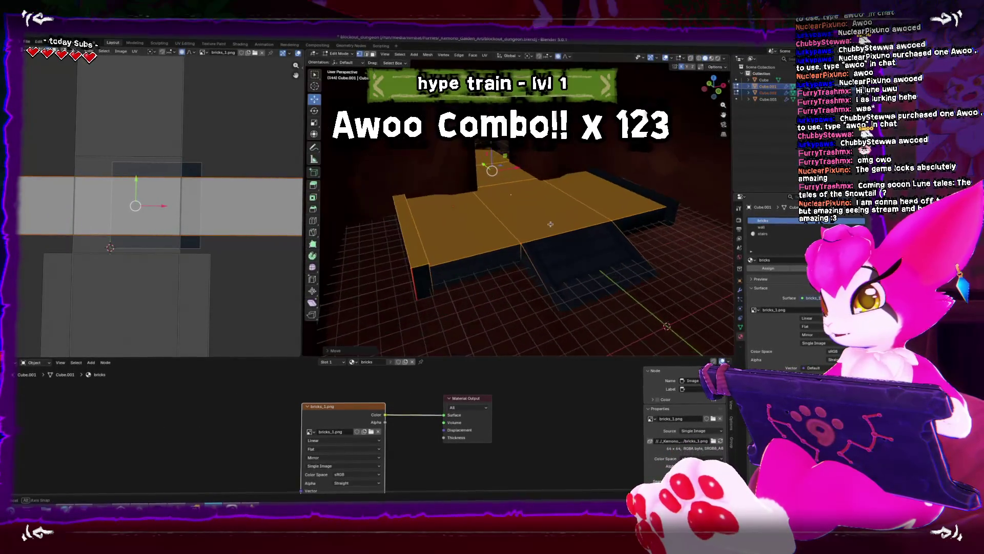
key(Tab)
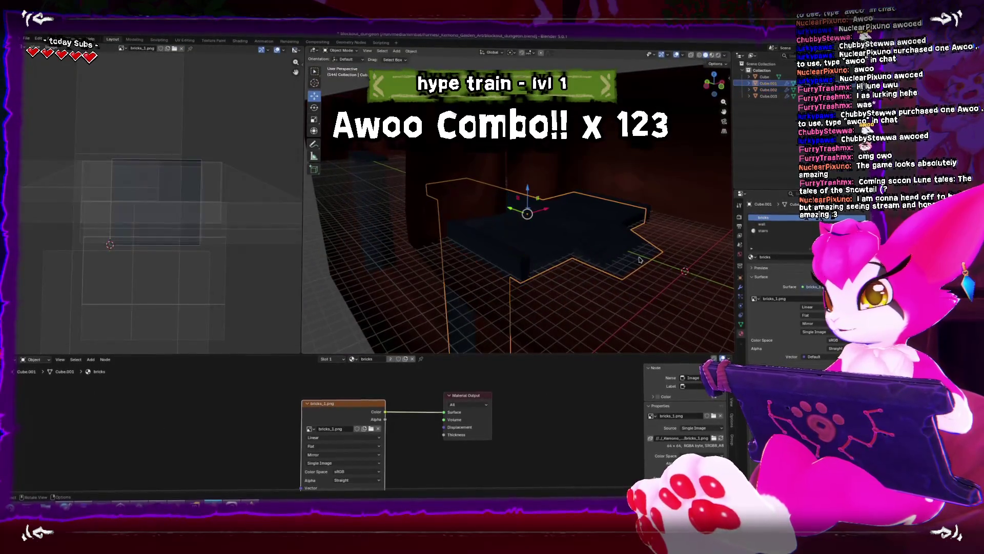
click(524, 255)
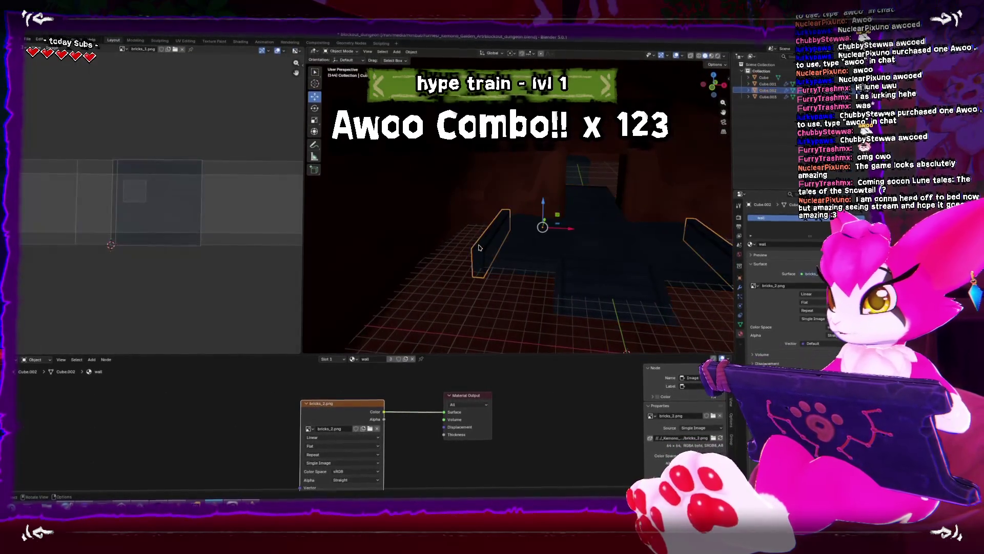
key(Tab)
key(KP_Divide)
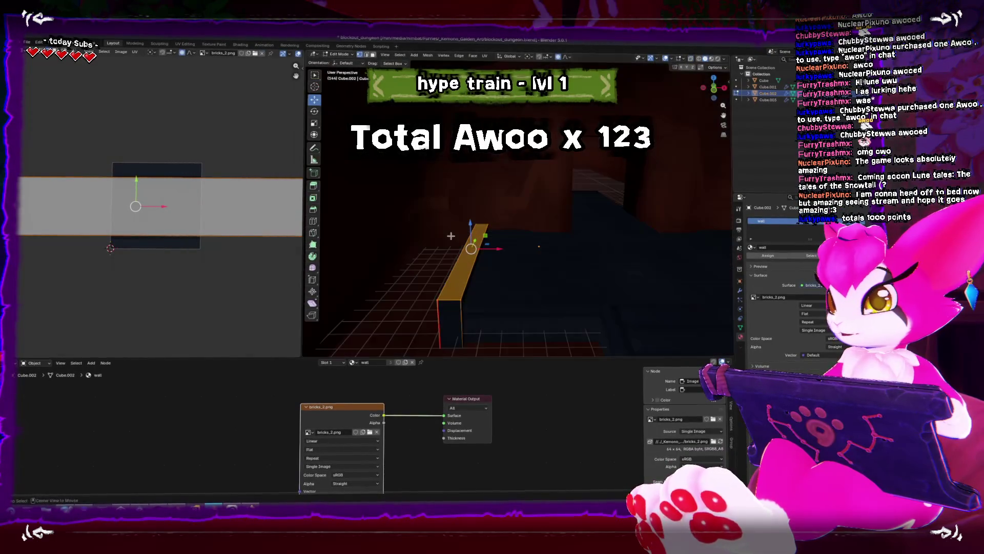
mouse_move(456, 169)
mouse_down()
mouse_move(505, 274)
mouse_move(546, 327)
mouse_move(590, 328)
mouse_up()
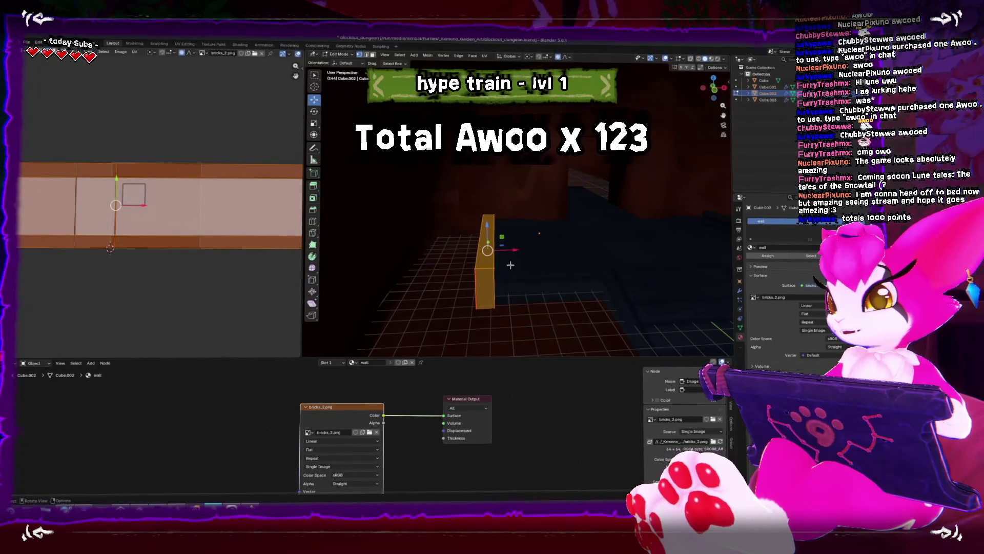
key(g)
key(x)
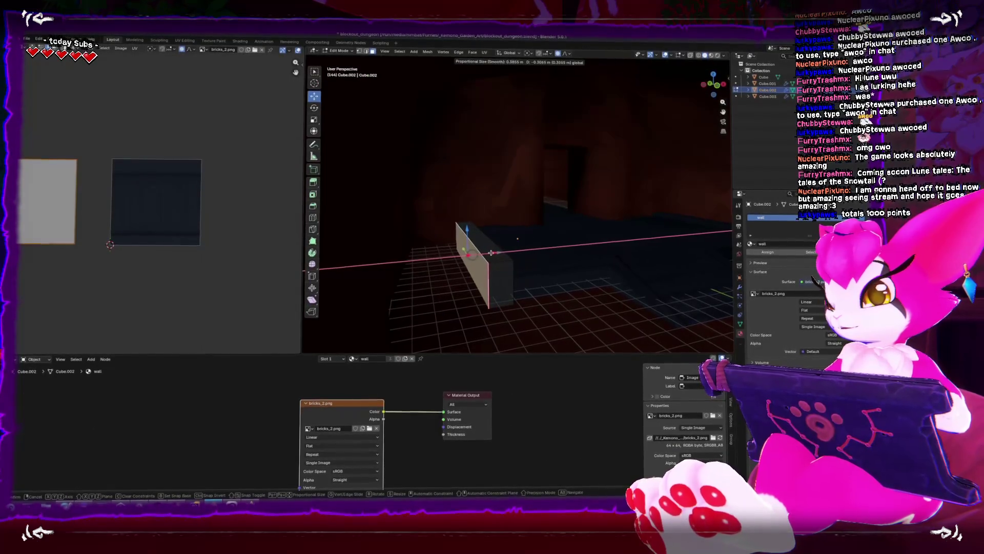
click(491, 253)
Step: Return to the full scene view and reselect the brick wall piece
key(Tab)
click(477, 241)
key(KP_Decimal)
scroll(469, 234, down, 3)
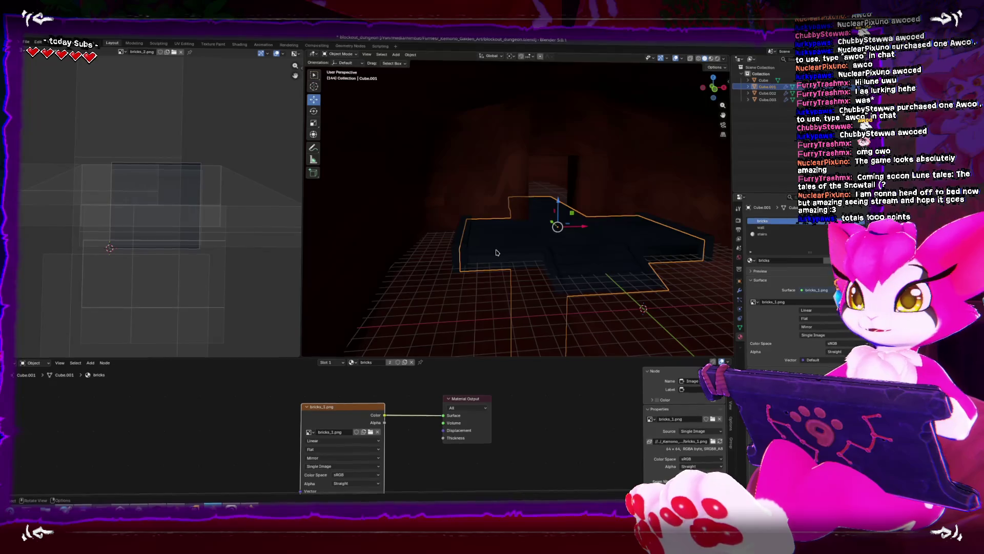
mouse_move(496, 253)
mouse_down()
mouse_move(581, 240)
mouse_move(541, 206)
mouse_up()
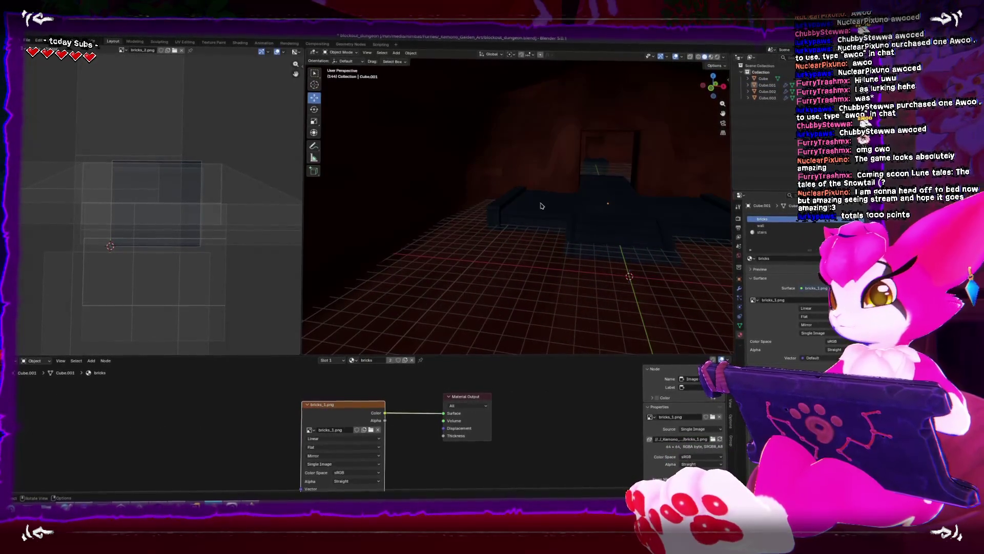
click(504, 210)
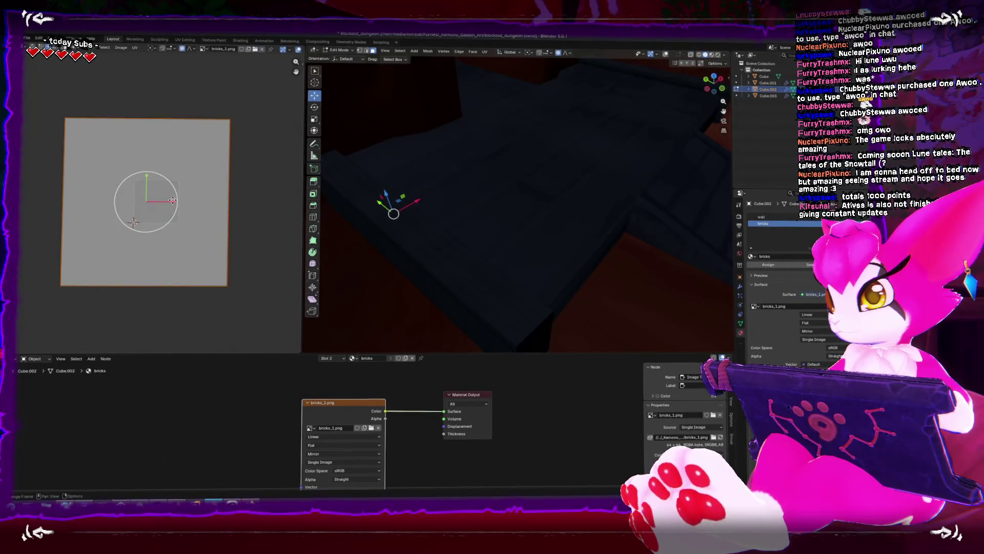
Step: Scale the wall's UV face along X and Y in the UV Editor, shortening the brick strip
key(s)
key(x)
click(154, 198)
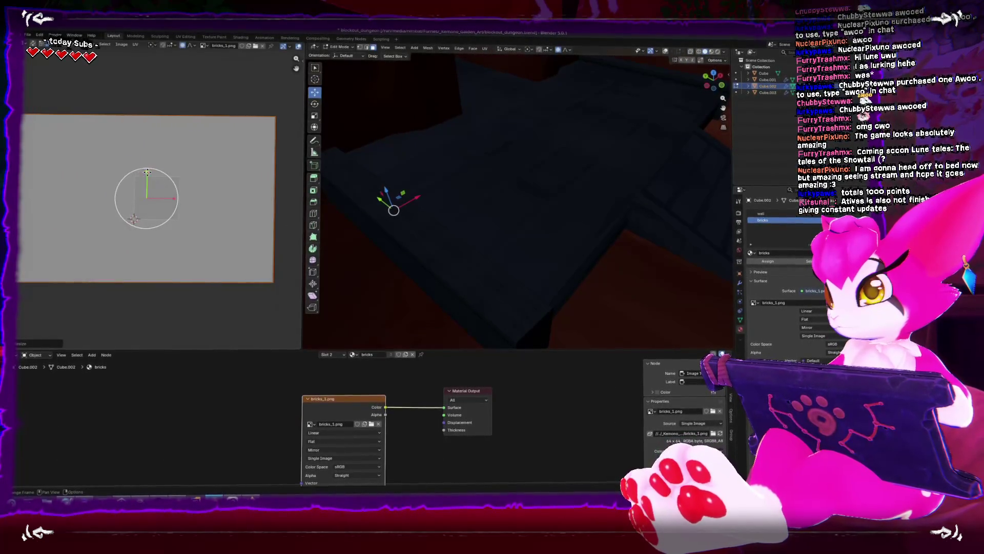
key(s)
key(y)
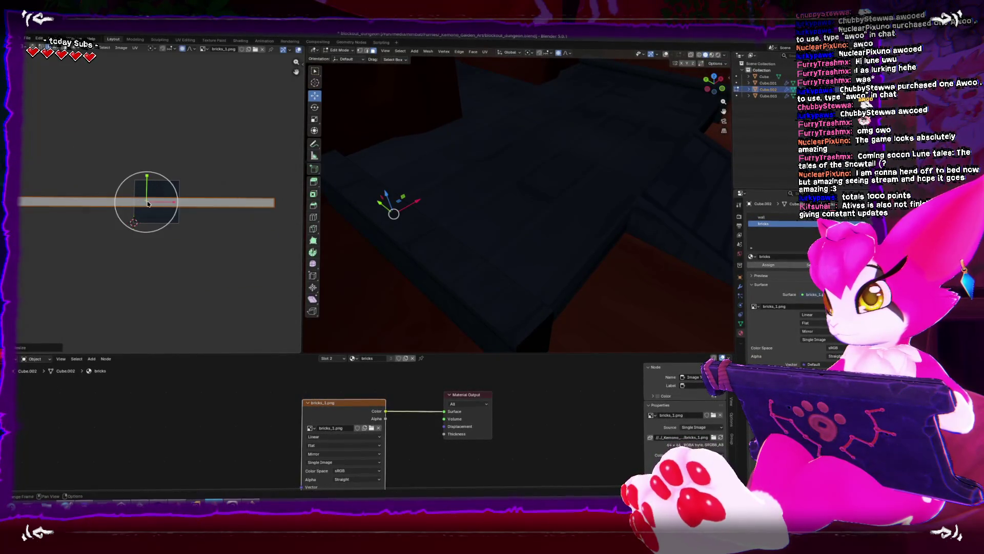
key(x)
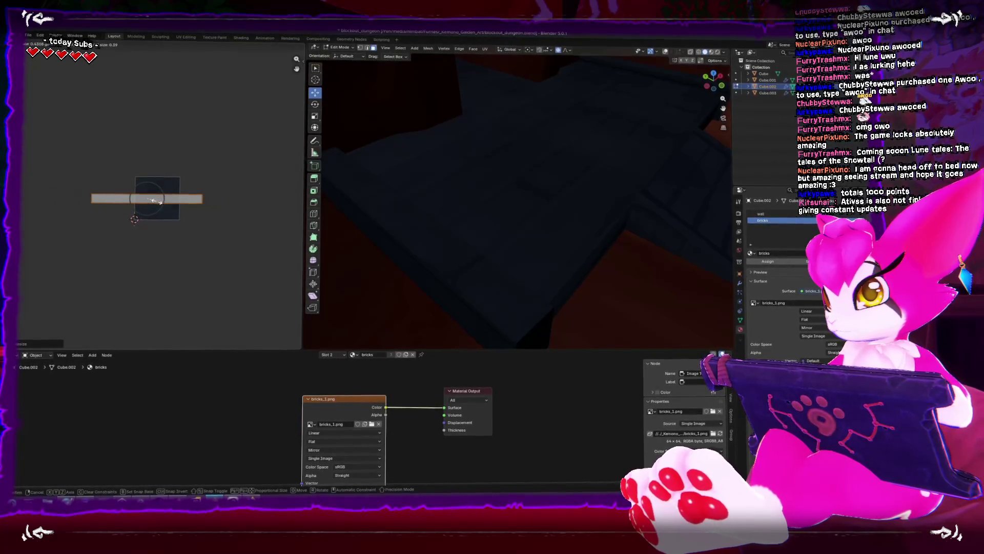
click(153, 200)
Step: Select the rock-textured room mesh and enter Edit Mode on it
key(Tab)
click(424, 187)
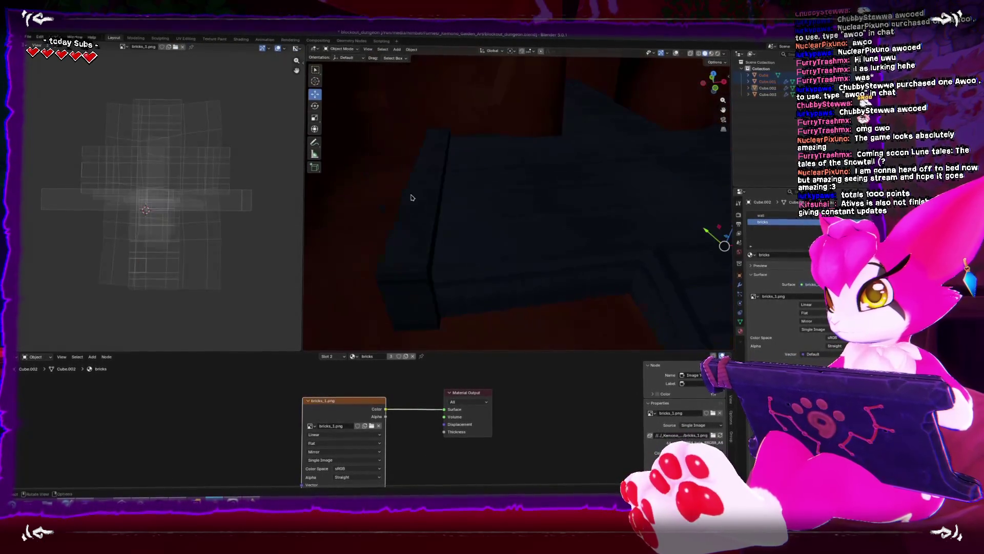
scroll(424, 187, down, 3)
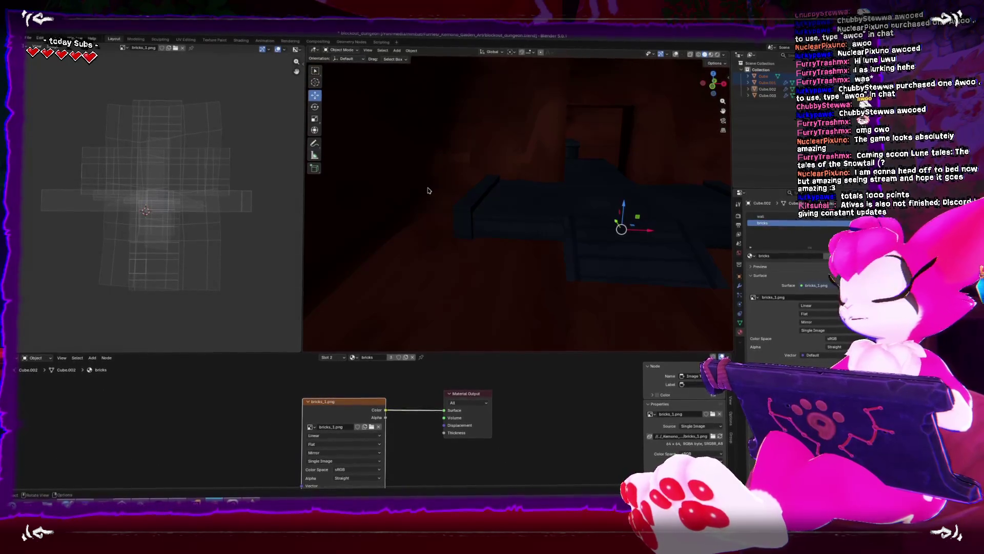
click(416, 188)
key(Tab)
scroll(553, 118, down, 5)
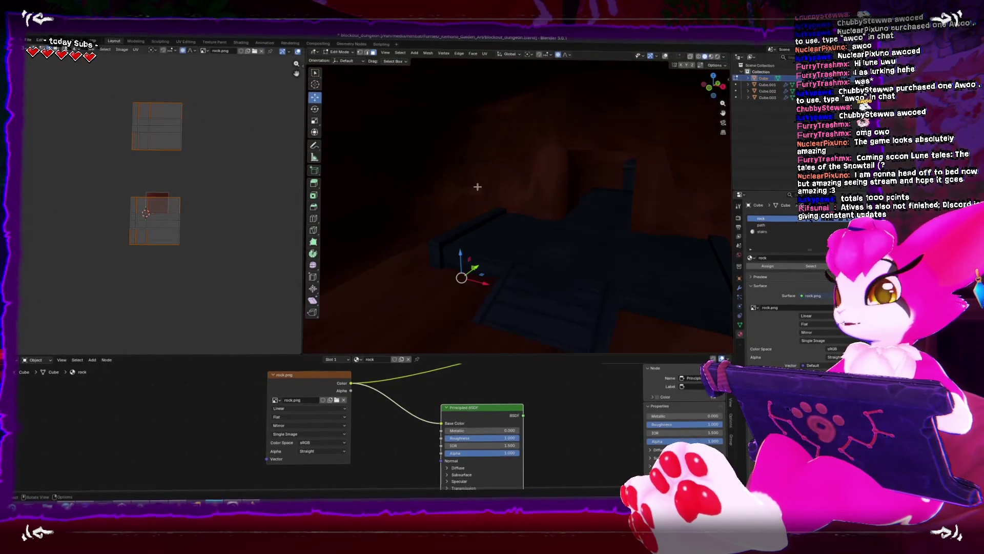
Step: Adjust the room's far wall: move a vertex along X and lower two edges along Z
click(664, 54)
drag(595, 123, 555, 124)
click(466, 140)
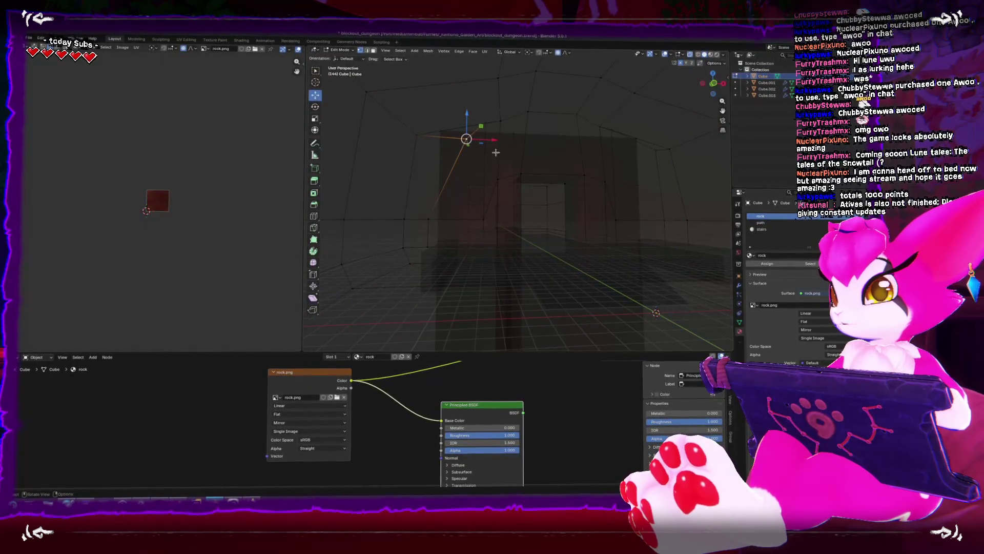
key(g)
key(x)
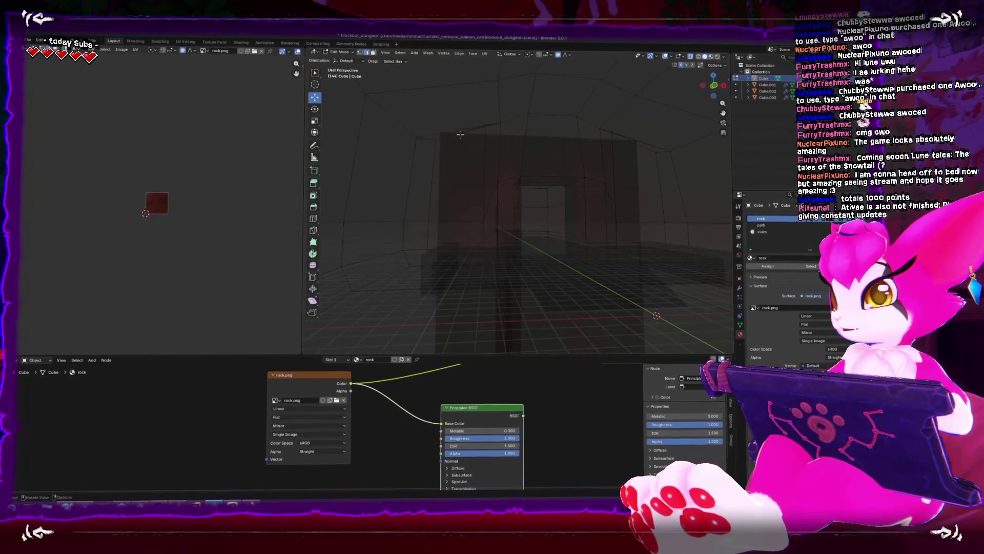
click(642, 146)
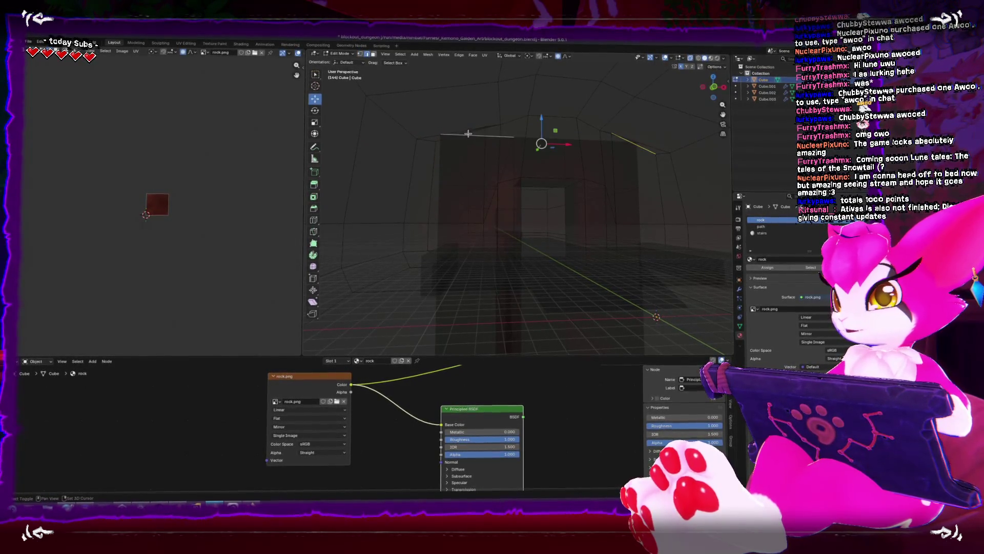
shift+click(448, 139)
key(alt+z)
mouse_move(552, 117)
mouse_down()
mouse_move(552, 130)
mouse_move(473, 163)
mouse_move(493, 155)
mouse_move(482, 195)
mouse_up()
key(Tab)
Step: Orbit around the blockout to inspect the dark stairs, then switch to Clip Studio Paint
mouse_move(567, 224)
mouse_down()
mouse_move(507, 218)
mouse_move(533, 218)
mouse_move(525, 195)
mouse_up()
drag(517, 188, 520, 201)
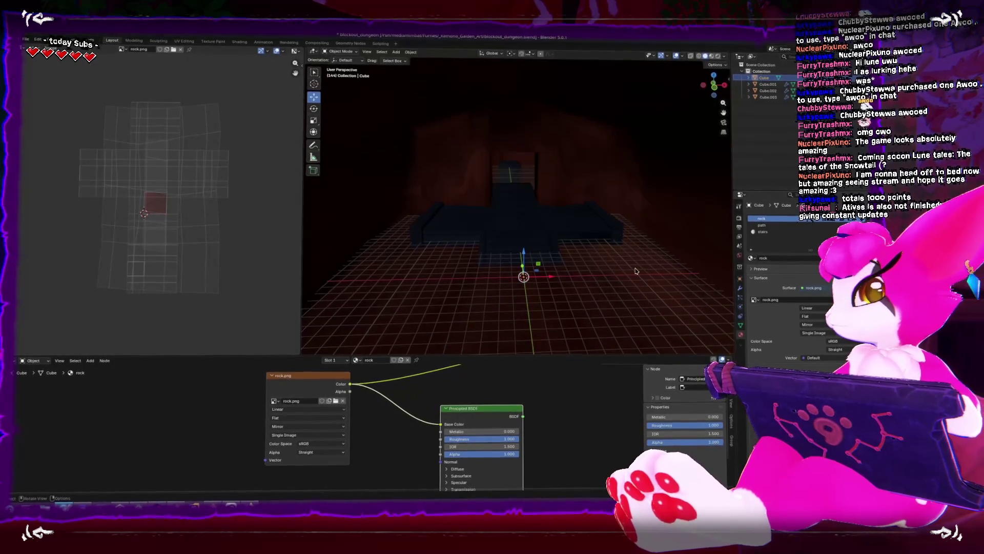
scroll(636, 266, up, 6)
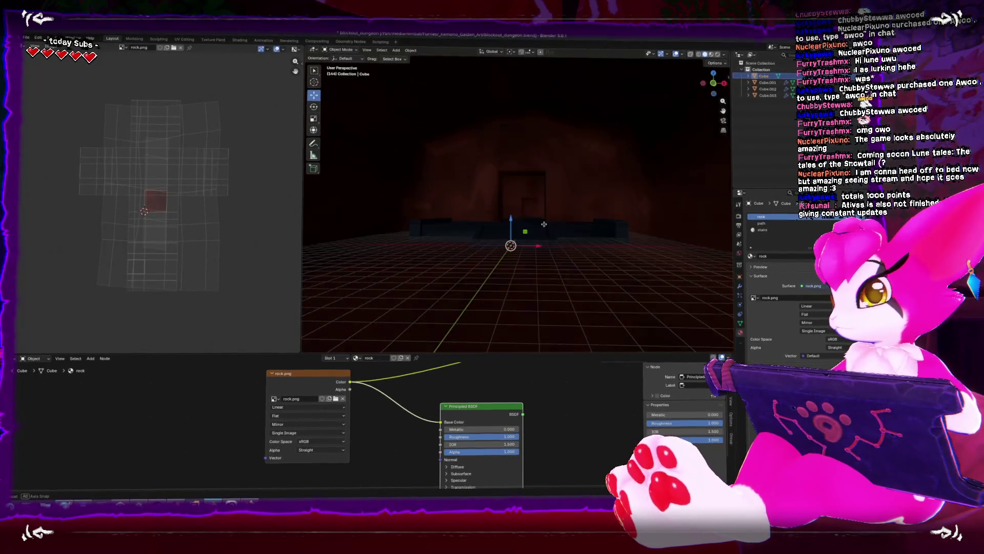
drag(567, 251, 564, 236)
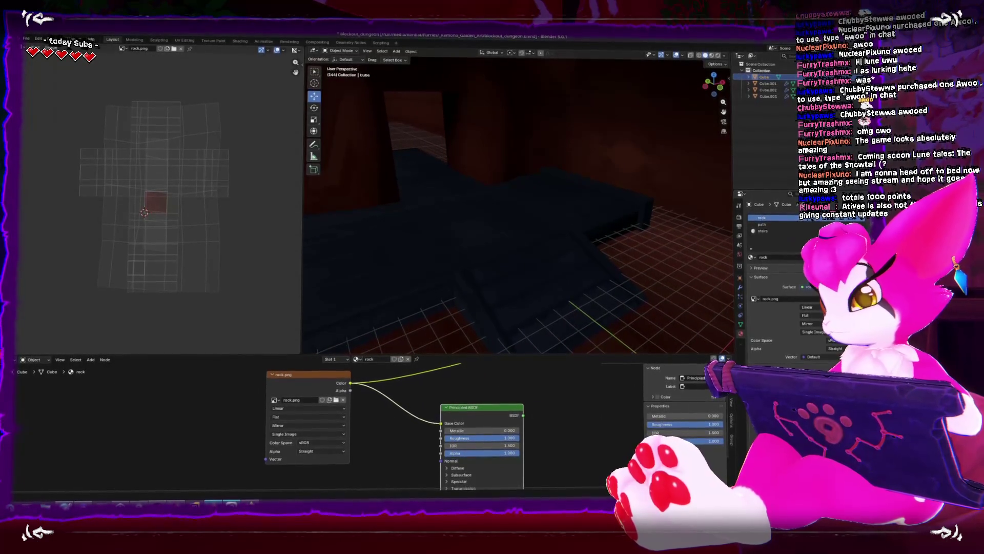
key(alt+Tab)
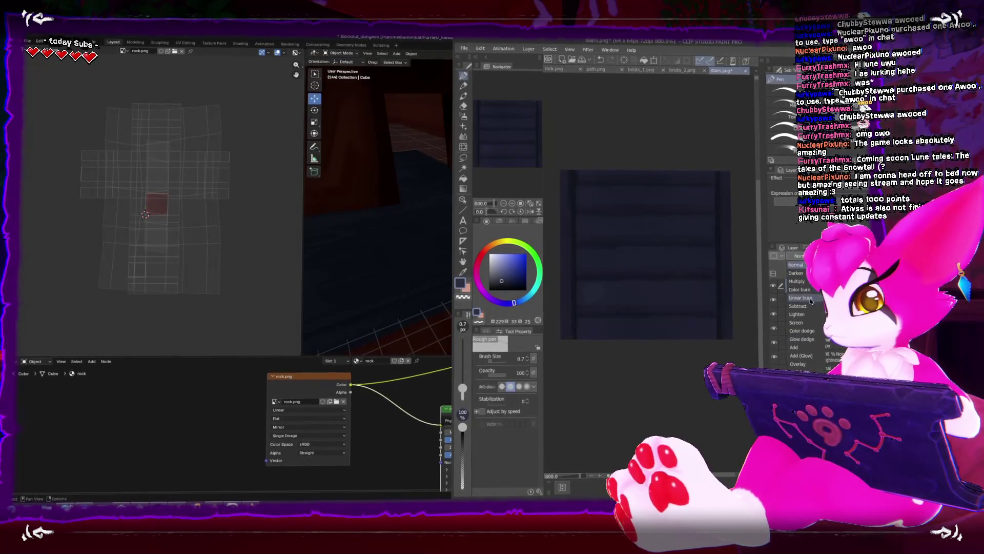
Step: Draw filled dark rectangular bars across the steps of the stairs texture
key(u)
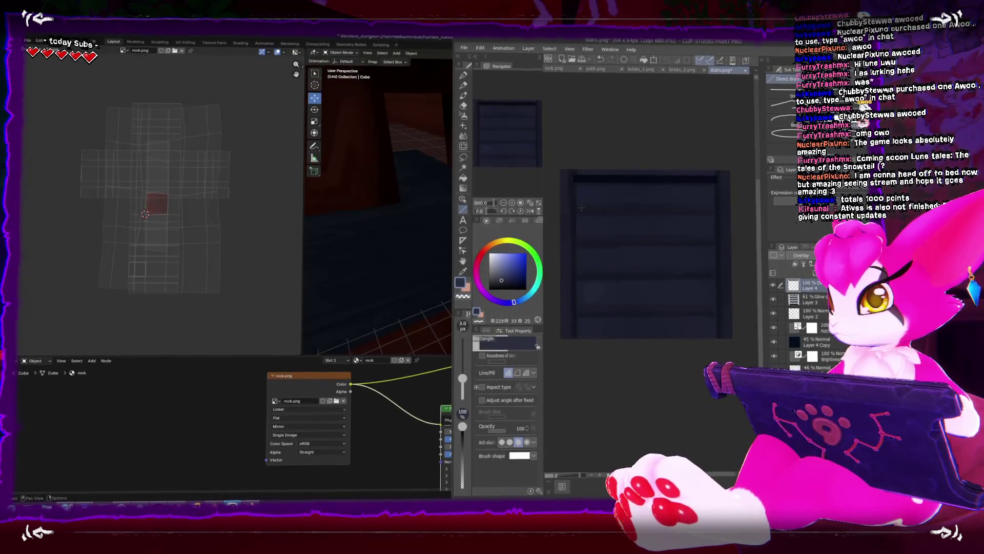
drag(716, 212, 716, 211)
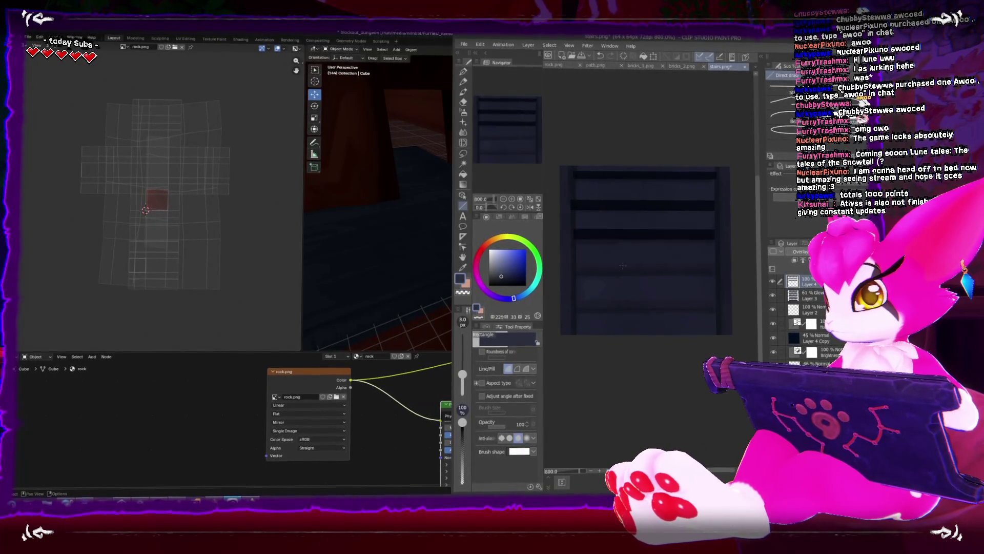
drag(574, 267, 721, 277)
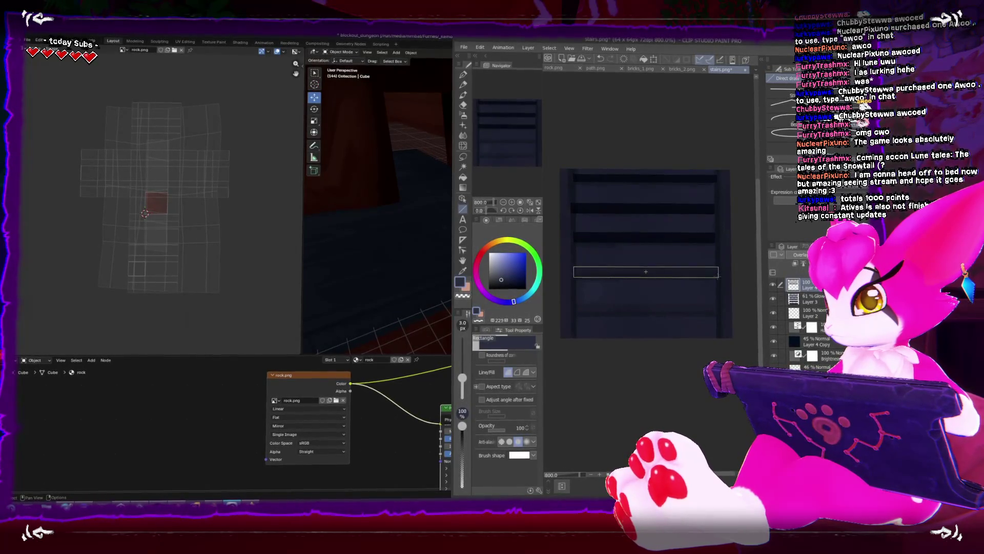
drag(710, 309, 719, 313)
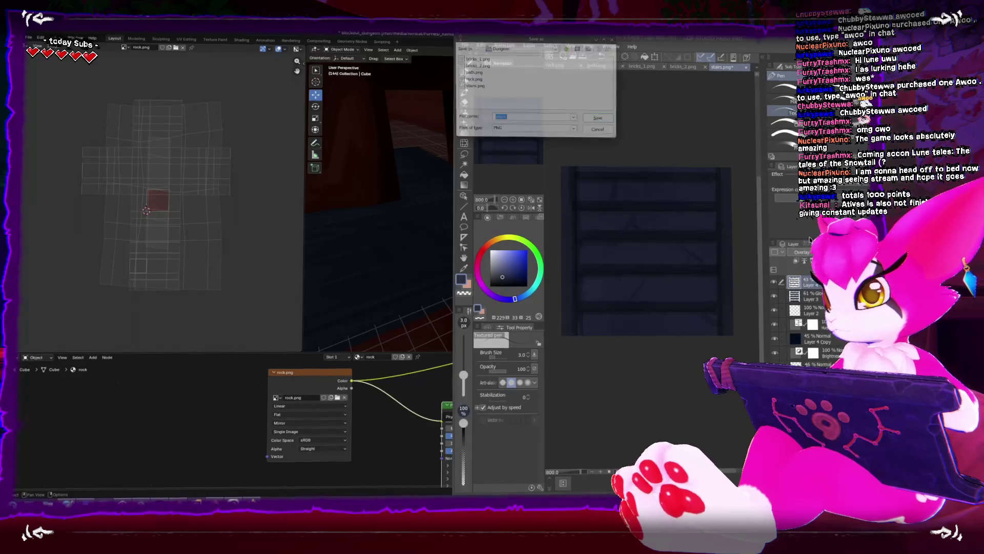
Step: Save the texture over the existing stairs.png, confirming the replace, and return to Blender
double_click(475, 83)
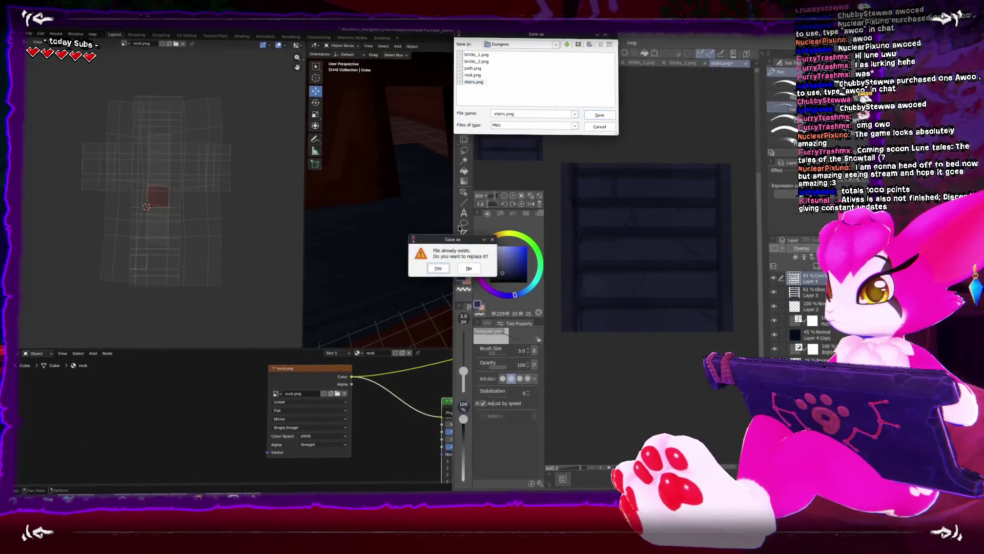
click(439, 271)
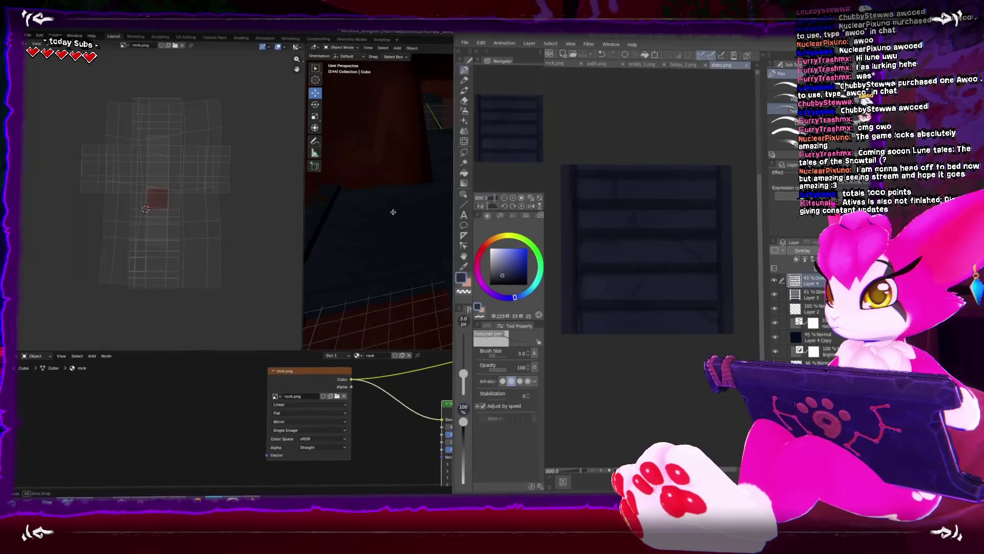
key(shift+space)
click(395, 215)
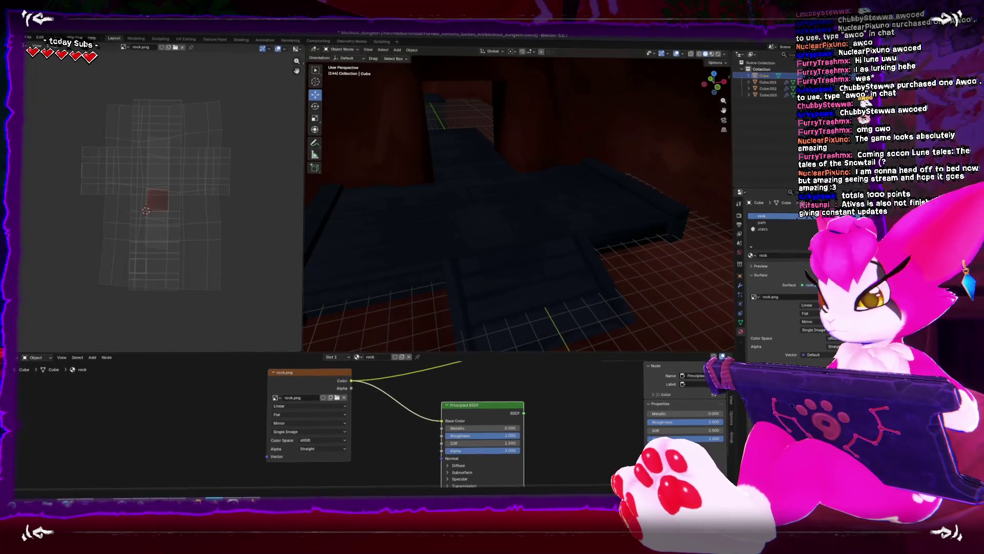
Step: Orbit the Unity Scene view to the retextured stairs and skeletons and check stairs.mat's Base Color
key(alt+Tab)
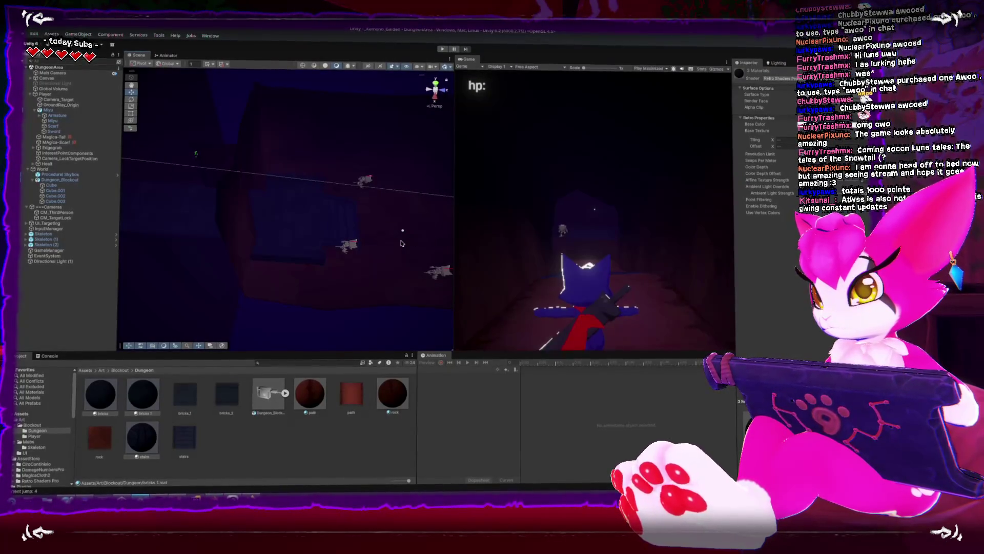
mouse_move(389, 244)
mouse_down()
mouse_move(252, 230)
mouse_move(200, 323)
mouse_up()
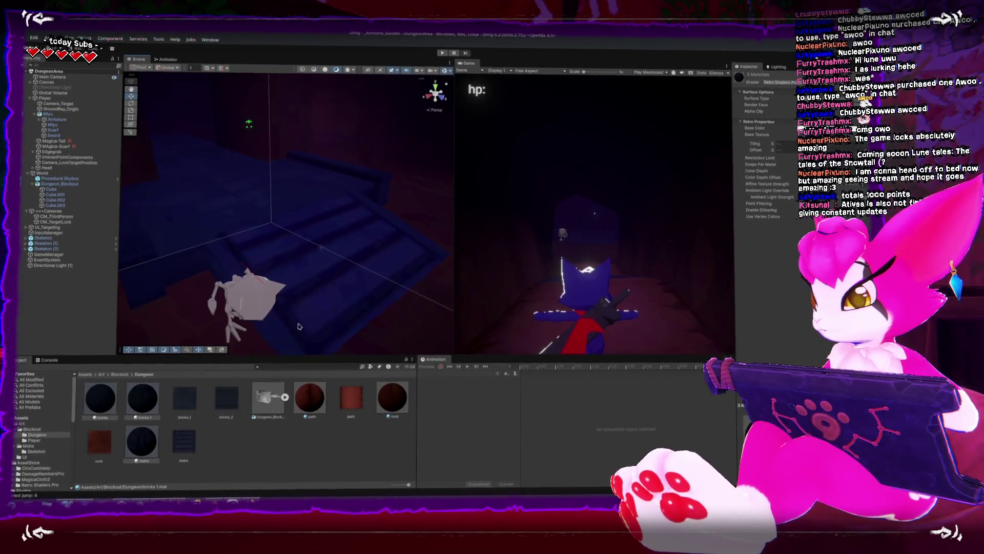
click(151, 441)
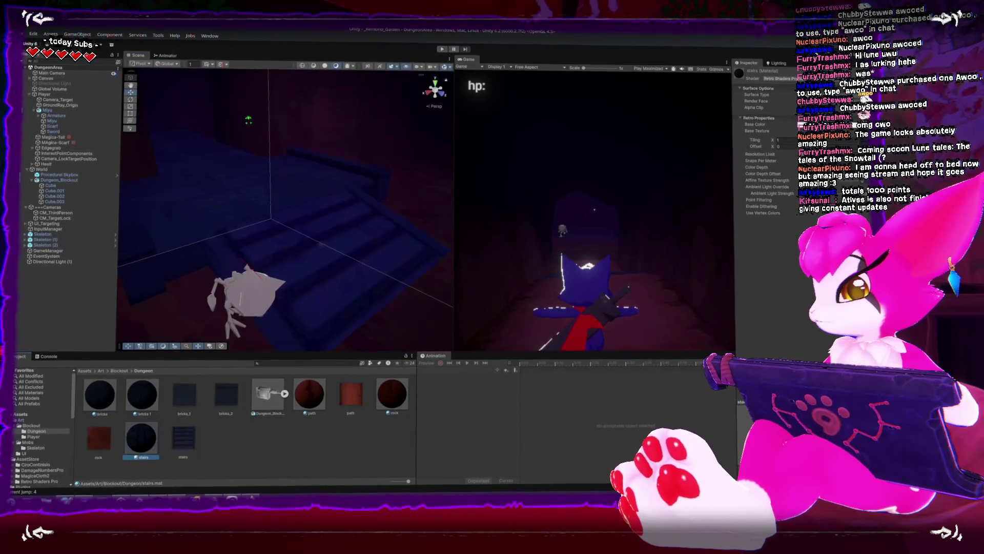
click(784, 124)
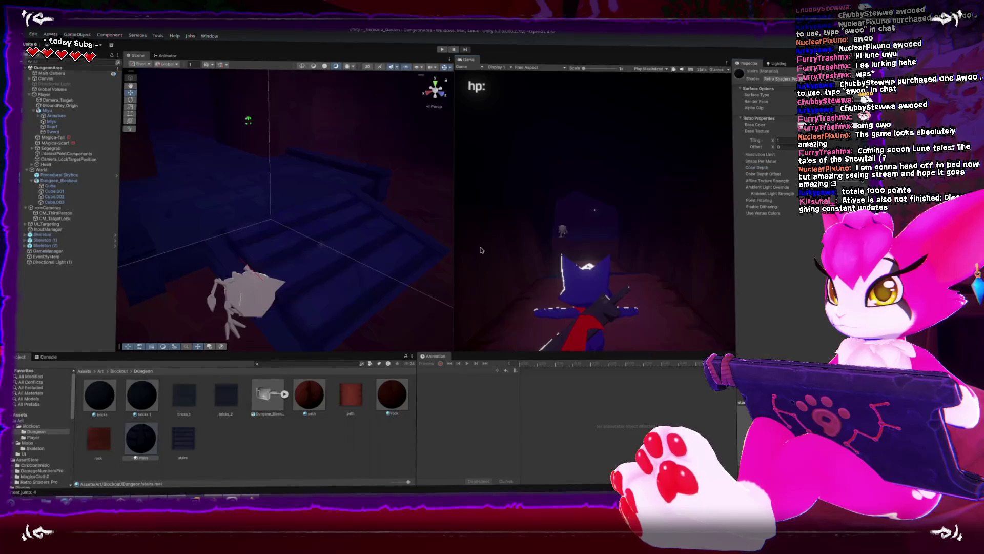
scroll(374, 232, down, 5)
mouse_move(282, 215)
mouse_down()
mouse_move(364, 220)
mouse_move(349, 198)
mouse_move(338, 200)
mouse_move(263, 248)
mouse_move(236, 208)
mouse_up()
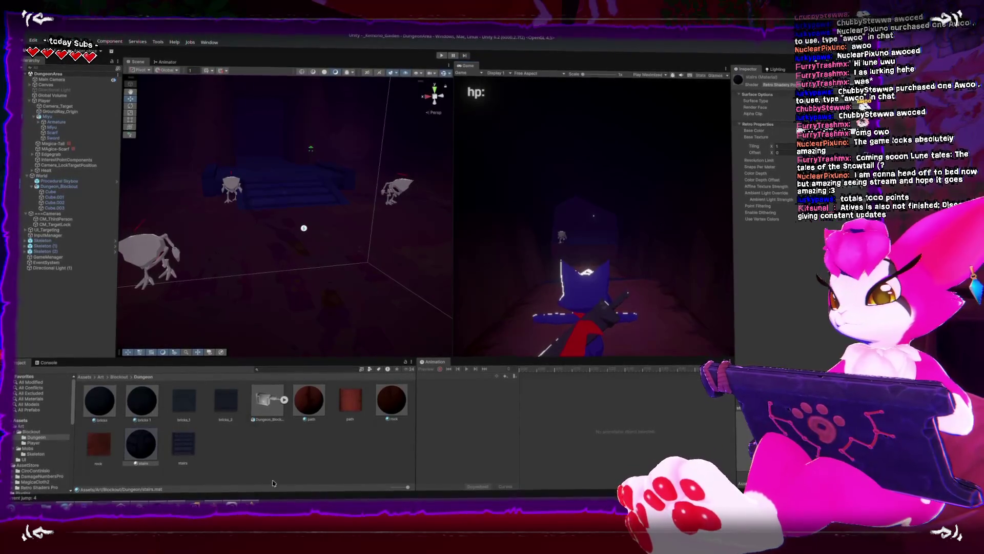
key(alt+Tab)
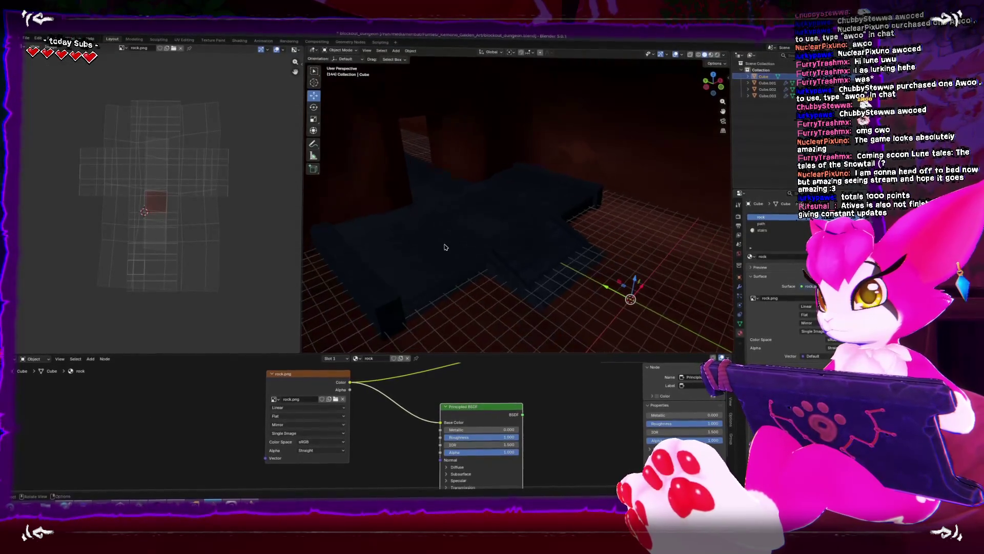
Step: Add a new cube and move it along Y, then raise it along Z
key(shift+a)
click(477, 242)
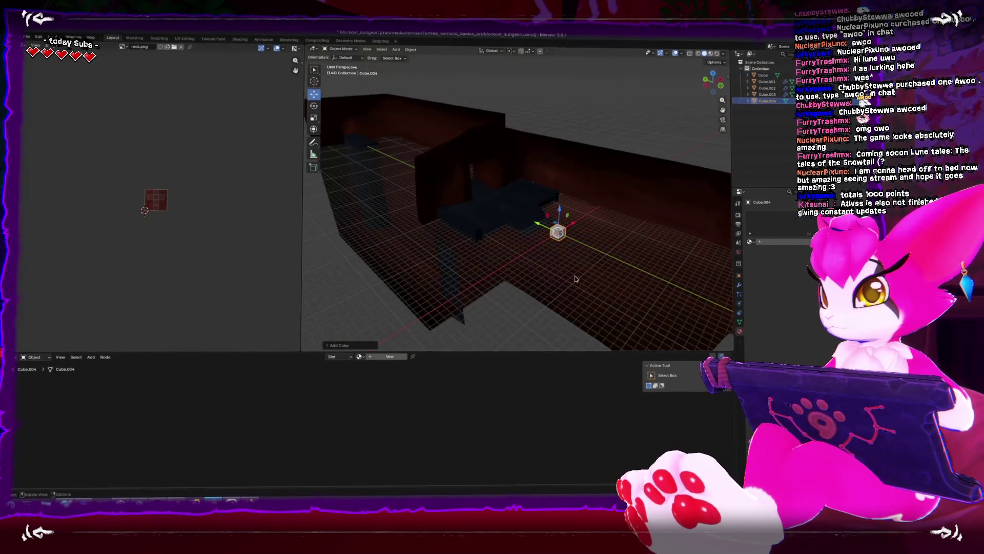
key(g)
key(y)
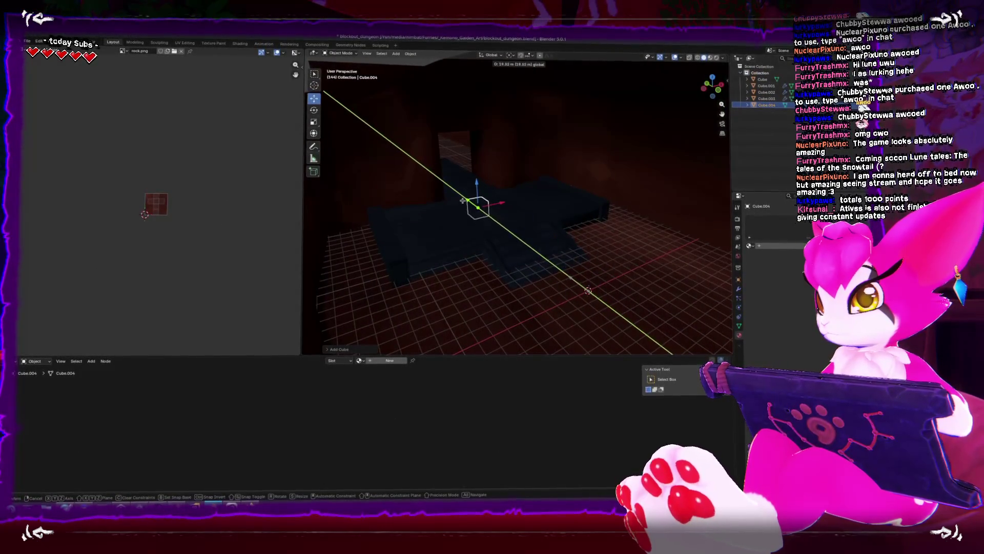
key(x)
key(Return)
key(g)
key(shift+x)
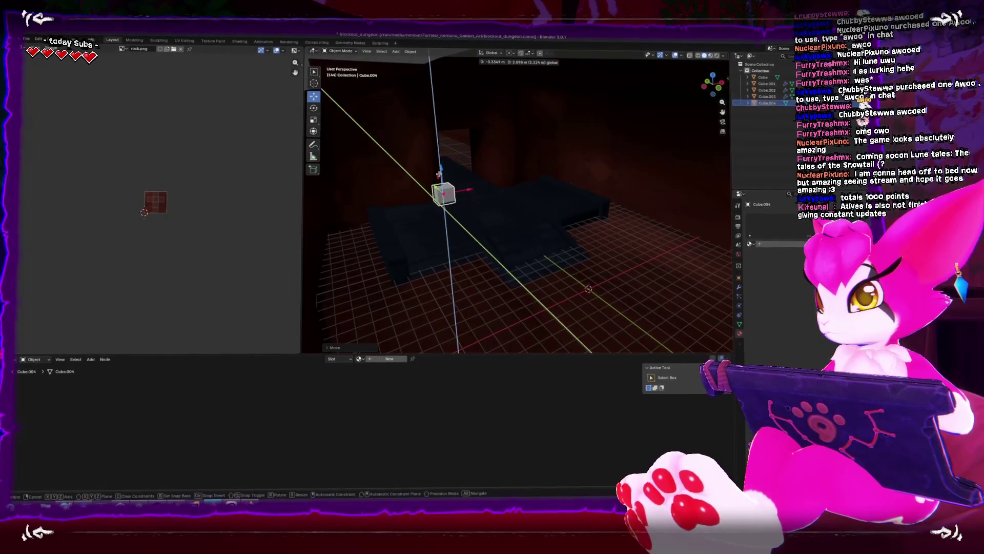
key(z)
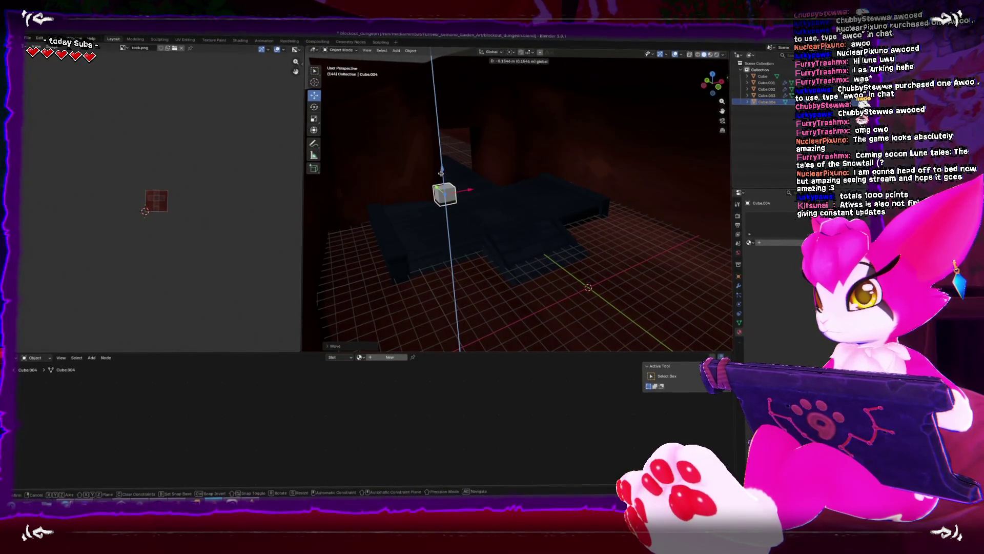
click(441, 174)
Step: Extrude the cube's top face upward into a tall box and slant its bottom into a column
key(Tab)
key(a)
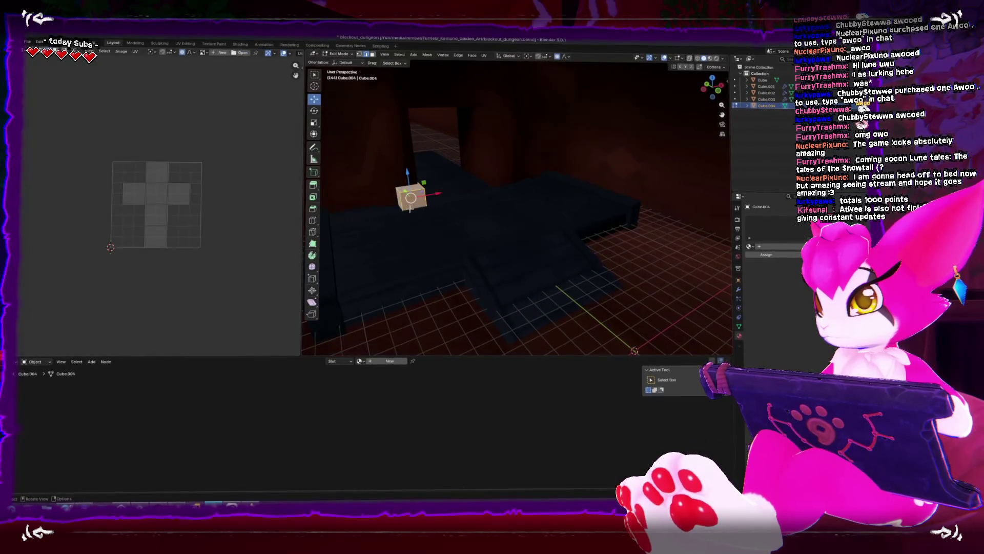
click(359, 210)
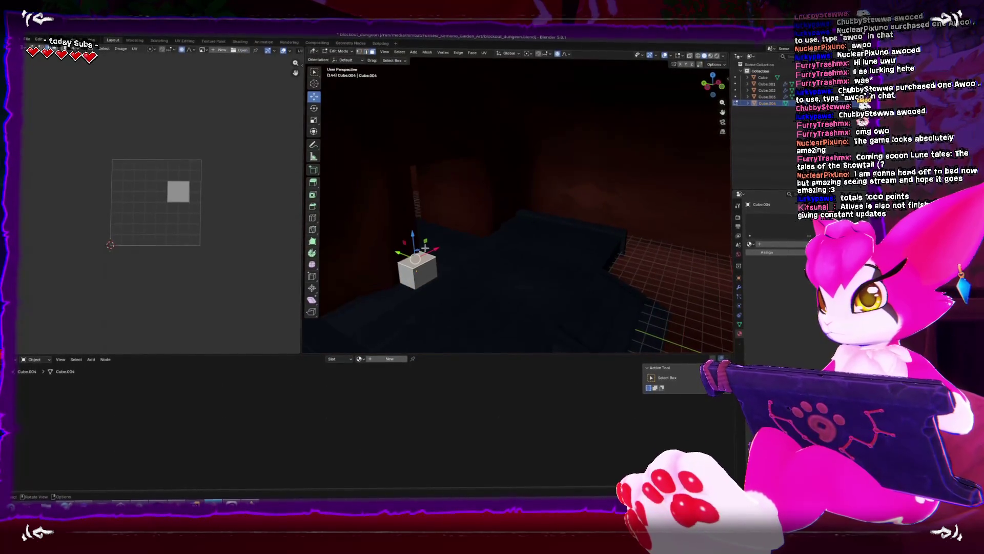
key(e)
click(426, 292)
key(alt+z)
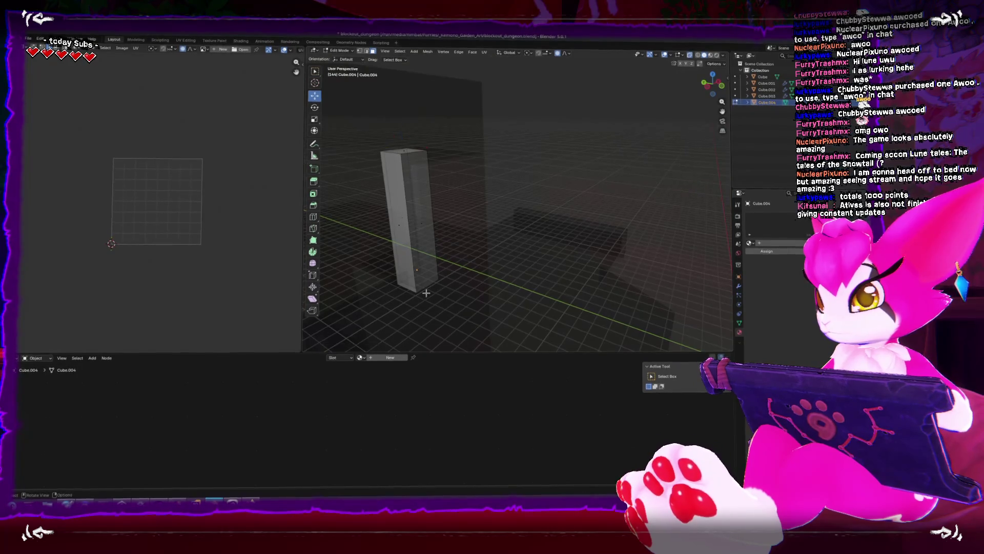
key(alt+z)
mouse_move(430, 280)
mouse_down()
mouse_move(451, 300)
mouse_move(462, 256)
mouse_move(487, 236)
mouse_move(428, 227)
mouse_up()
Step: Push the column's side face outward along X and add a loop cut across it
click(484, 231)
click(427, 228)
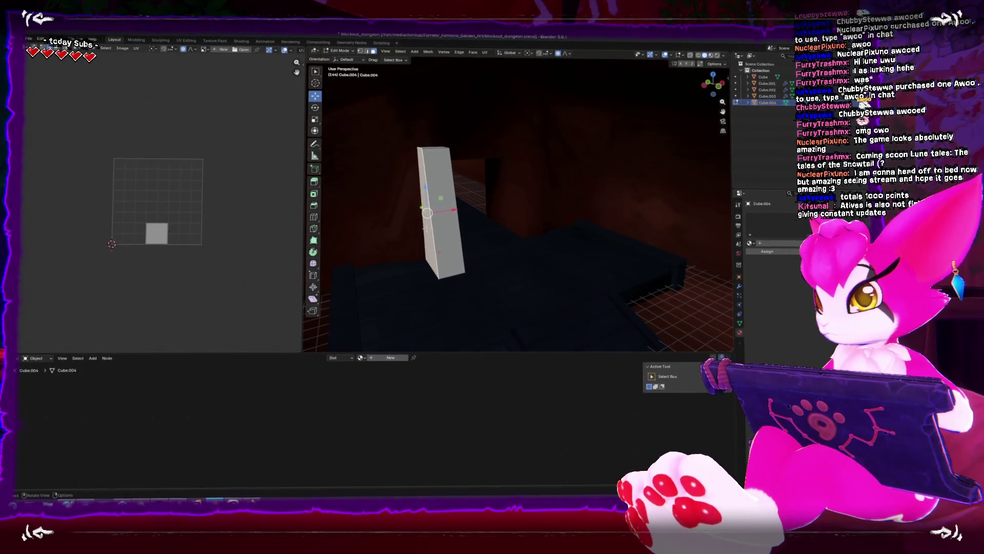
key(g)
key(x)
click(424, 216)
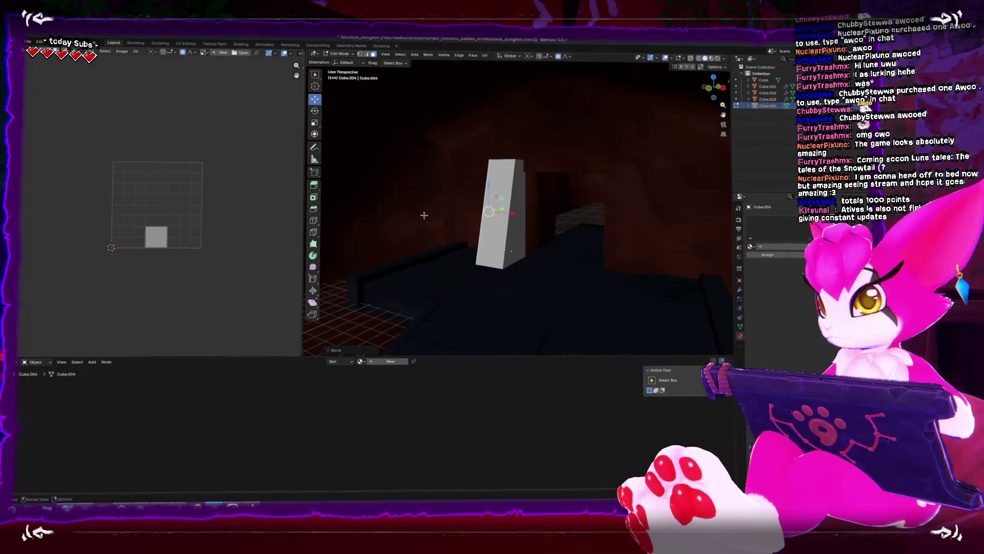
drag(462, 215, 512, 195)
key(ctrl+r)
click(518, 169)
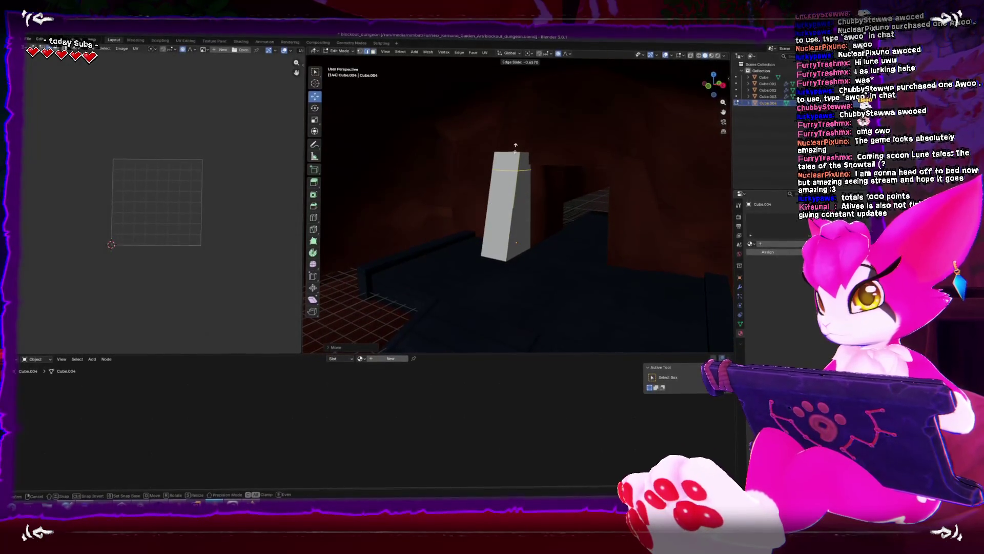
Step: Extrude the pillar's thin top face sideways twice along X
click(528, 160)
key(e)
key(x)
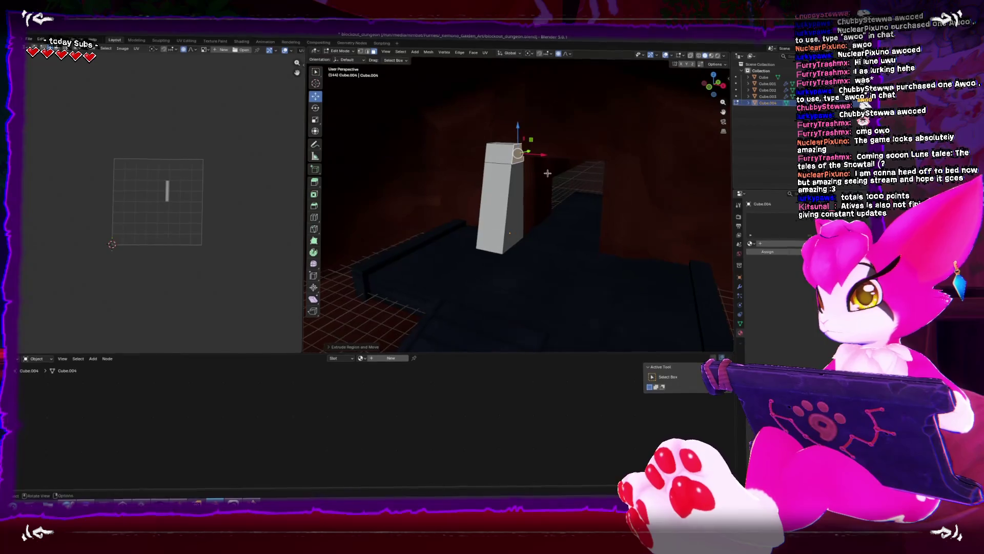
click(549, 160)
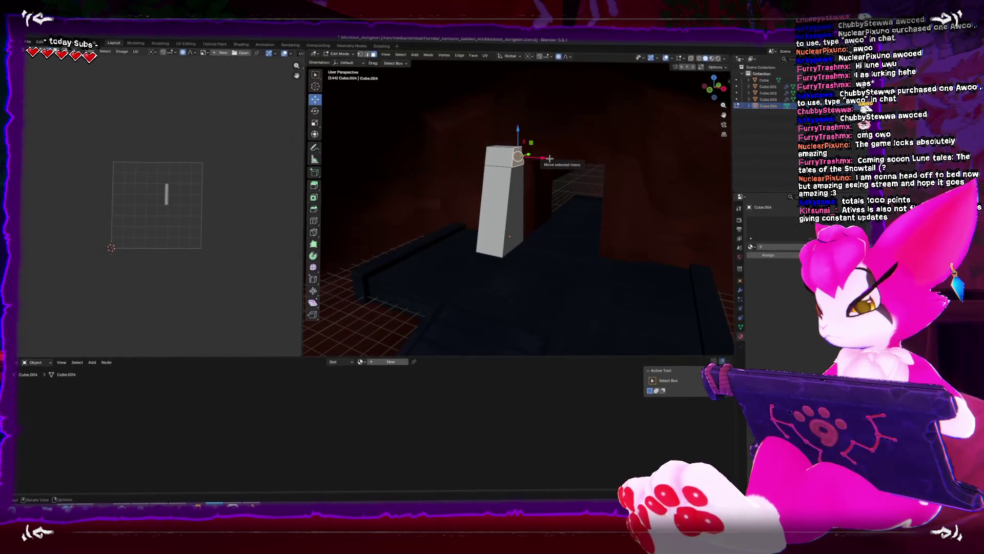
key(e)
key(x)
click(560, 154)
right_click(538, 149)
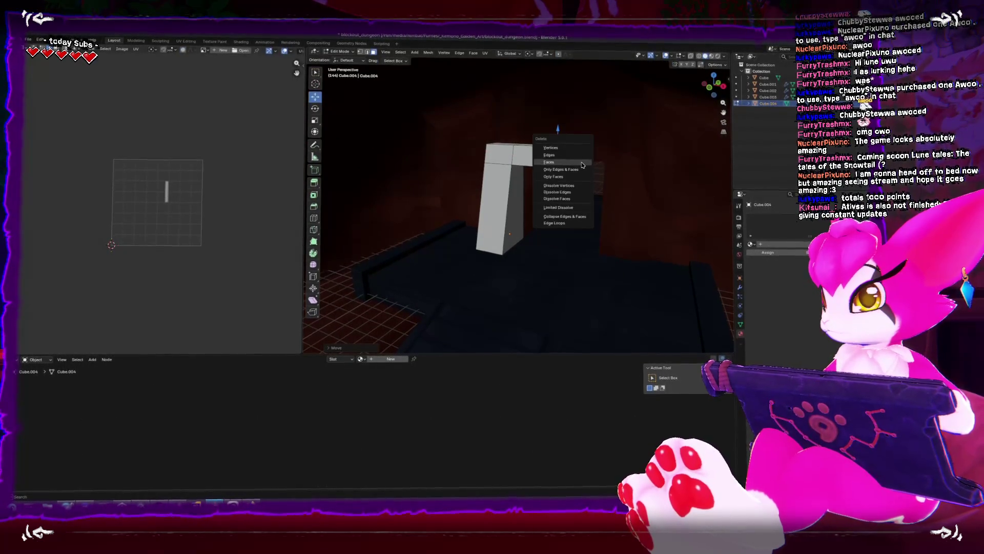
key(Escape)
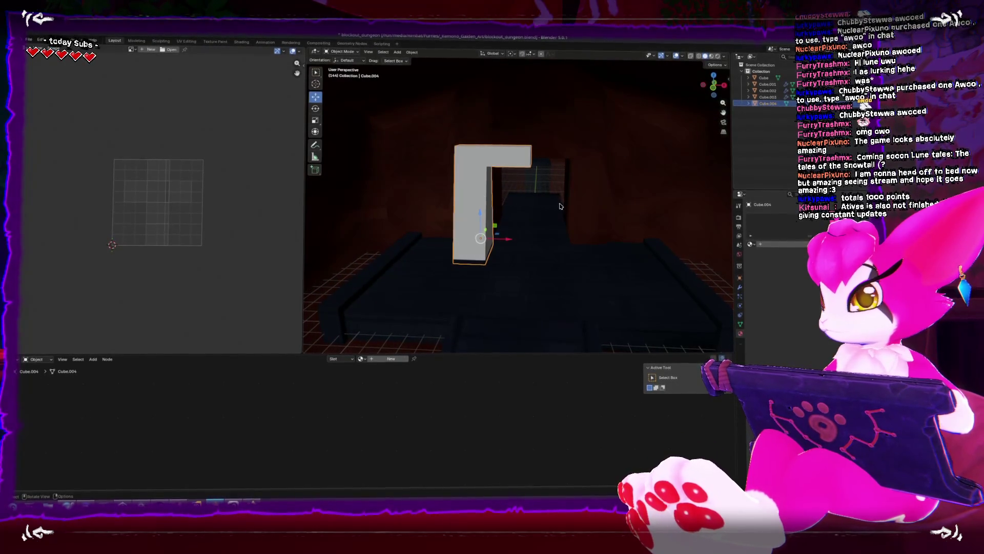
Step: In Object Mode, move the L-shaped piece right along X
key(a)
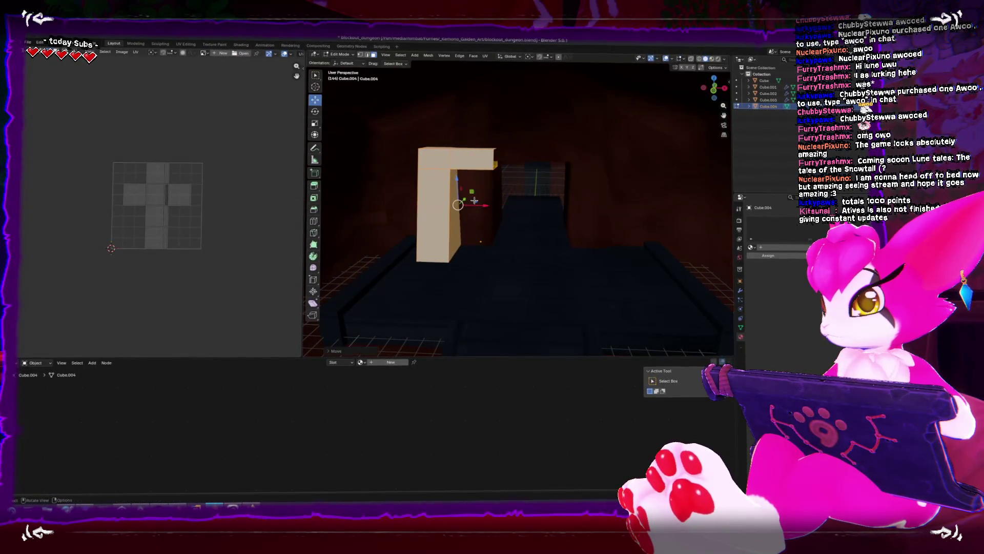
key(Tab)
drag(499, 234, 534, 234)
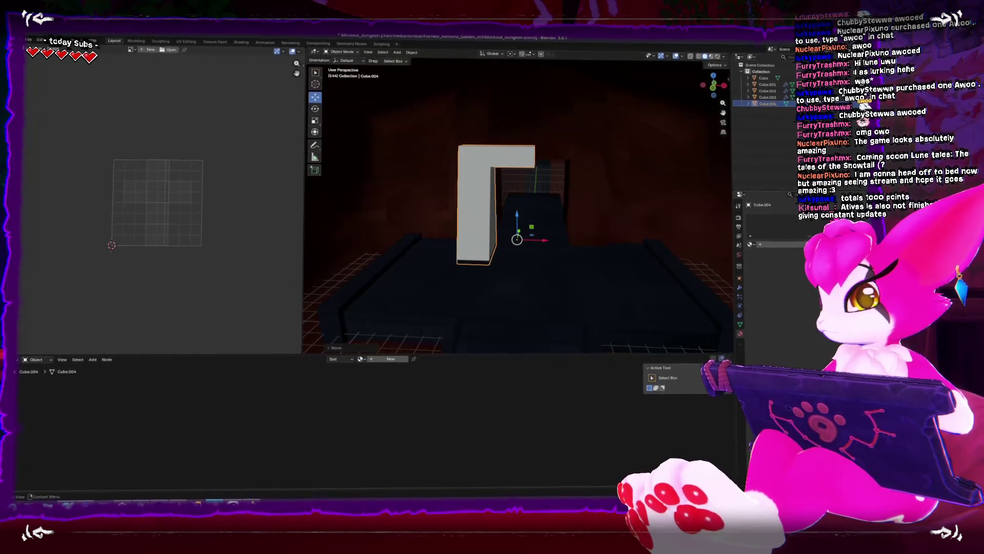
click(742, 284)
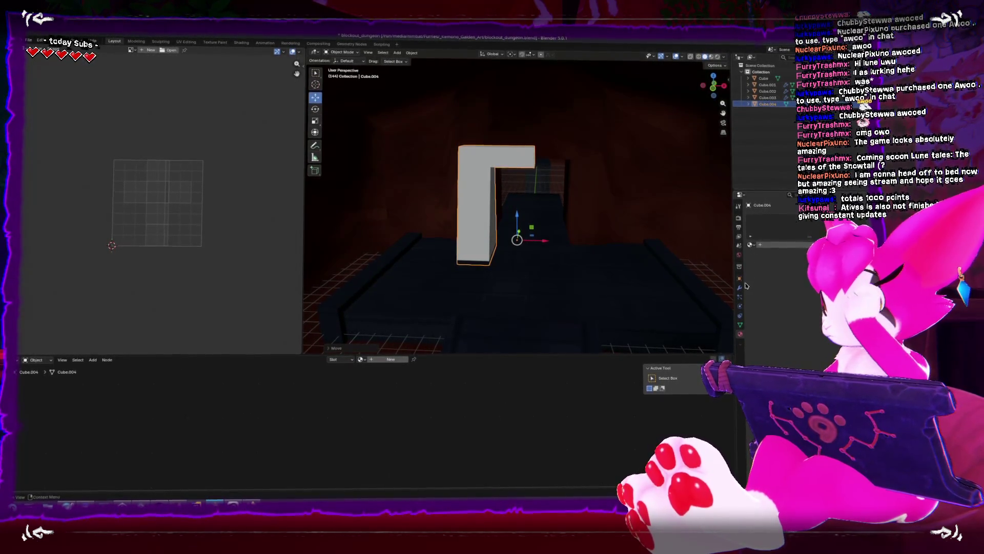
Step: Add a Mirror modifier to form an arch and widen it along X
click(764, 217)
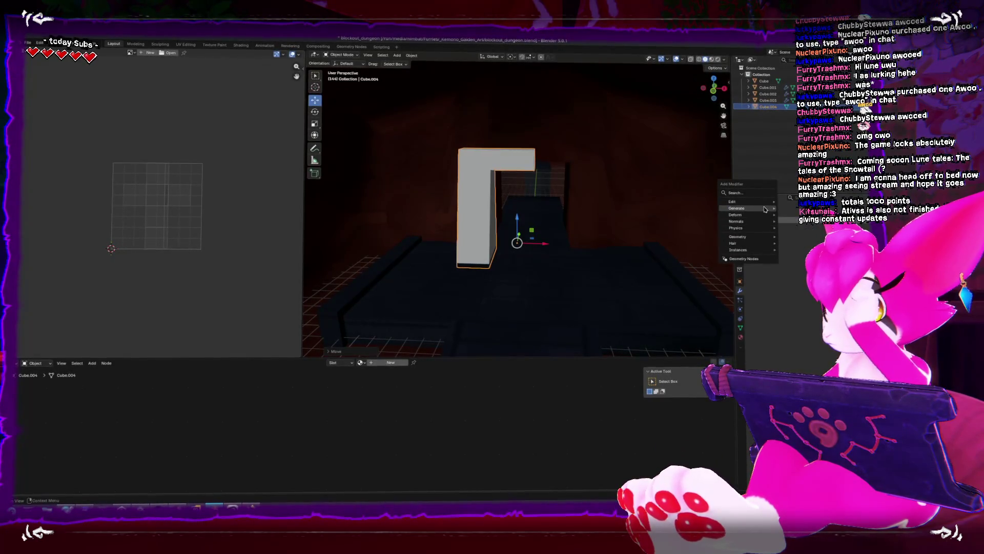
mouse_move(748, 208)
click(794, 267)
key(Tab)
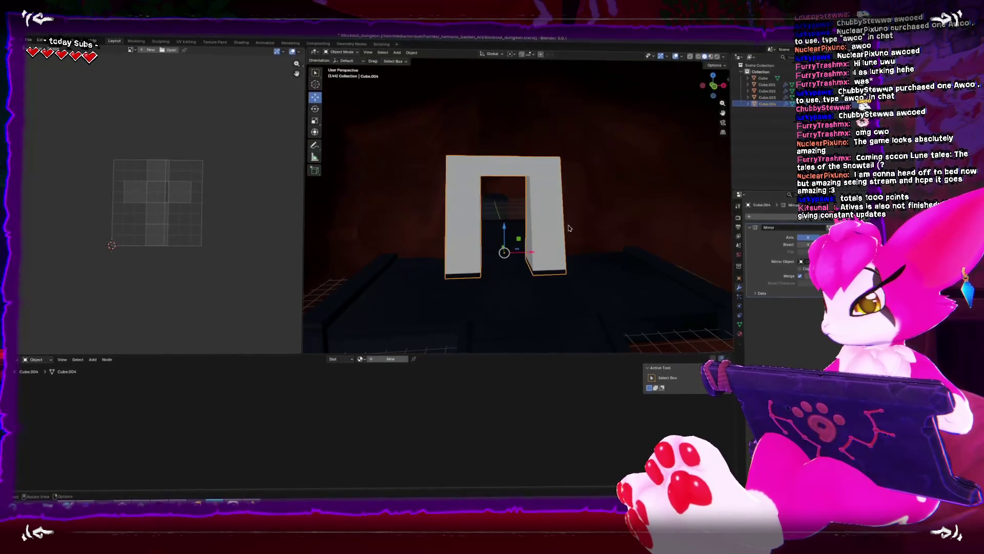
key(g)
key(x)
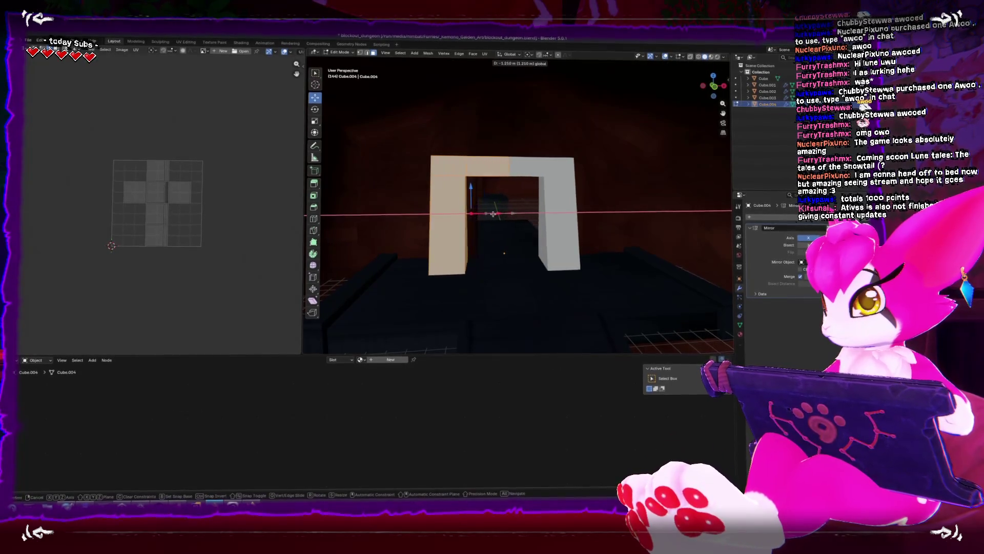
click(494, 216)
mouse_move(494, 215)
mouse_down()
mouse_move(451, 217)
mouse_move(488, 275)
mouse_move(515, 265)
mouse_up()
Step: Loop-cut the arch and scale the pillar's bottom face along Y to taper it
key(alt+a)
key(ctrl+r)
click(513, 252)
key(alt+z)
key(alt+z)
key(alt+z)
click(515, 264)
key(shift+space)
key(s)
drag(538, 258, 526, 212)
click(530, 260)
key(alt+z)
key(shift+space)
key(g)
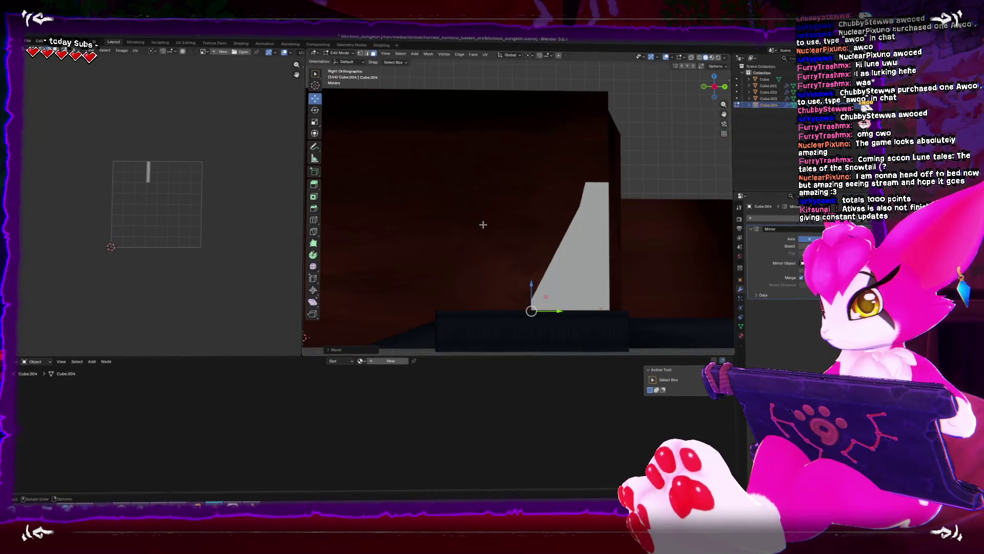
Step: Select all left pillar faces in X-ray view and move them along X to widen the opening
mouse_move(502, 226)
mouse_down()
mouse_move(549, 240)
mouse_move(523, 226)
mouse_move(567, 217)
mouse_up()
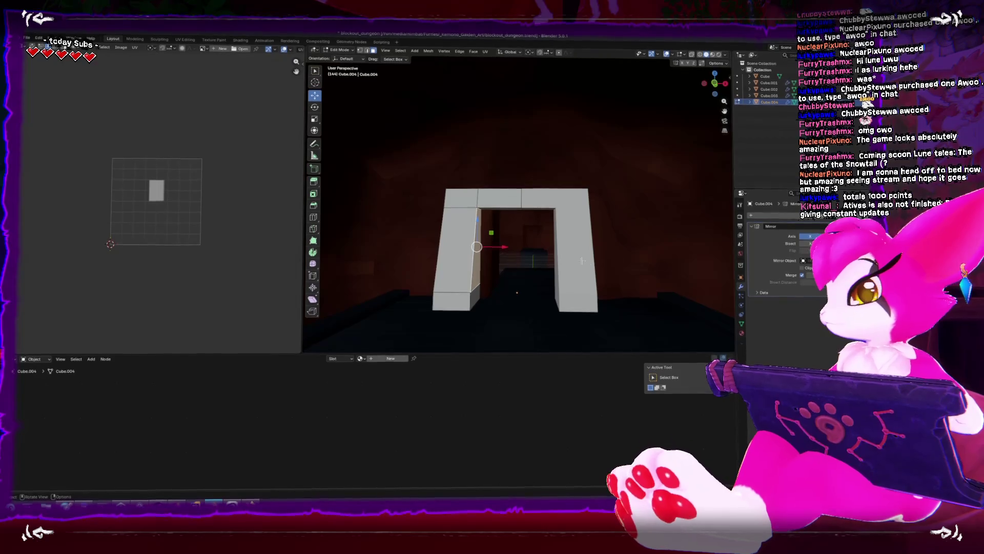
drag(582, 261, 489, 256)
drag(568, 251, 651, 251)
key(alt+z)
drag(392, 156, 486, 331)
key(alt+z)
key(g)
key(x)
click(435, 180)
Step: Raise the top beam face to adjust the lintel height, then check the arch from the side
click(482, 194)
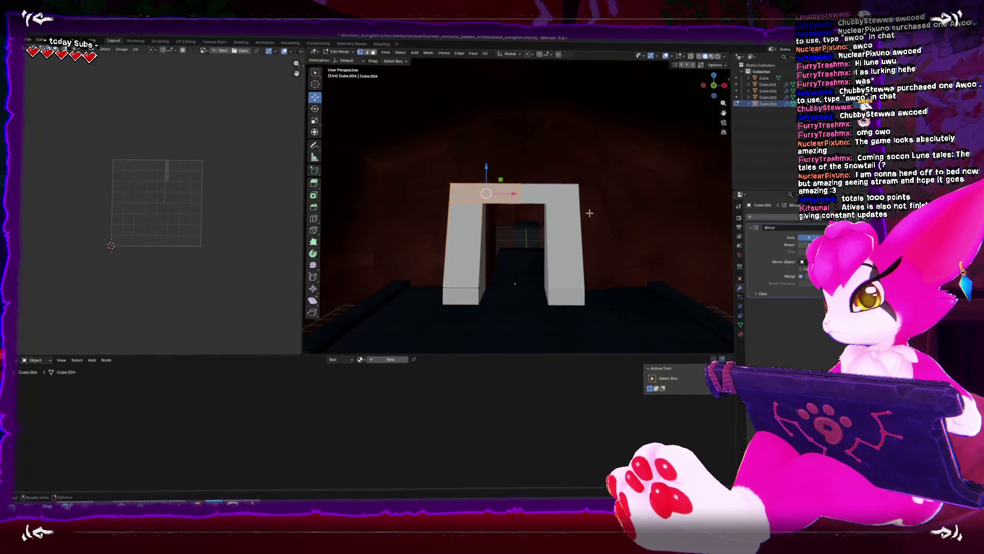
mouse_move(487, 171)
mouse_down()
mouse_move(495, 141)
mouse_move(462, 185)
mouse_move(573, 192)
mouse_move(599, 138)
mouse_move(630, 154)
mouse_up()
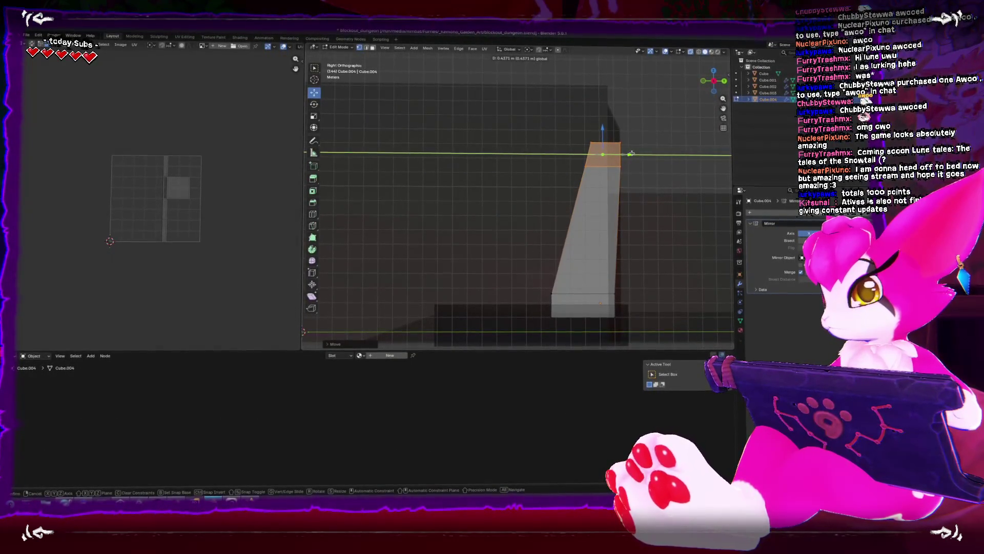
mouse_move(622, 211)
mouse_down()
mouse_move(622, 307)
mouse_move(624, 298)
mouse_move(521, 279)
mouse_move(520, 288)
mouse_move(551, 268)
mouse_move(477, 241)
mouse_move(487, 240)
mouse_move(448, 324)
mouse_up()
key(Tab)
scroll(554, 256, up, 3)
key(ctrl+KP_3)
scroll(476, 241, down, 4)
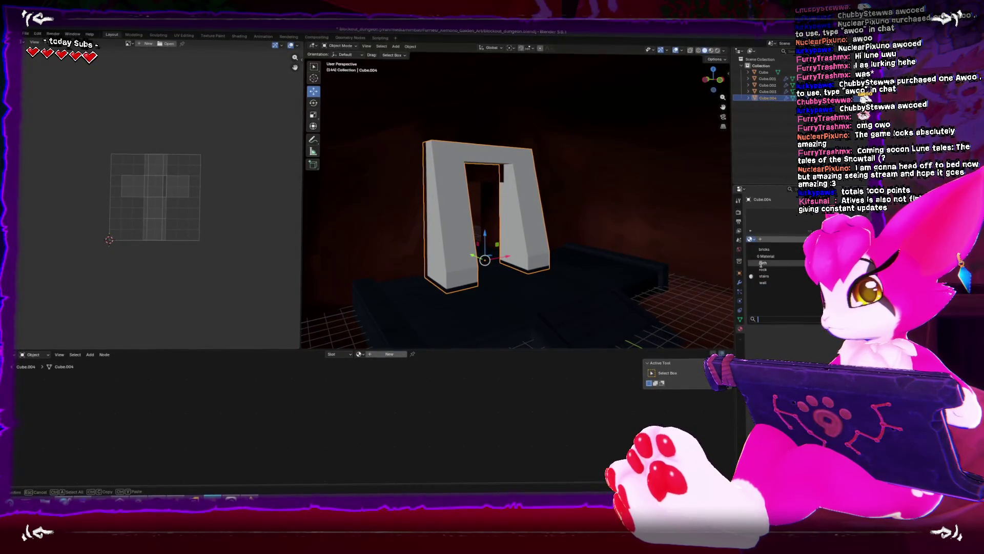
Step: Assign the bricks material to the arch
click(763, 250)
scroll(595, 256, up, 4)
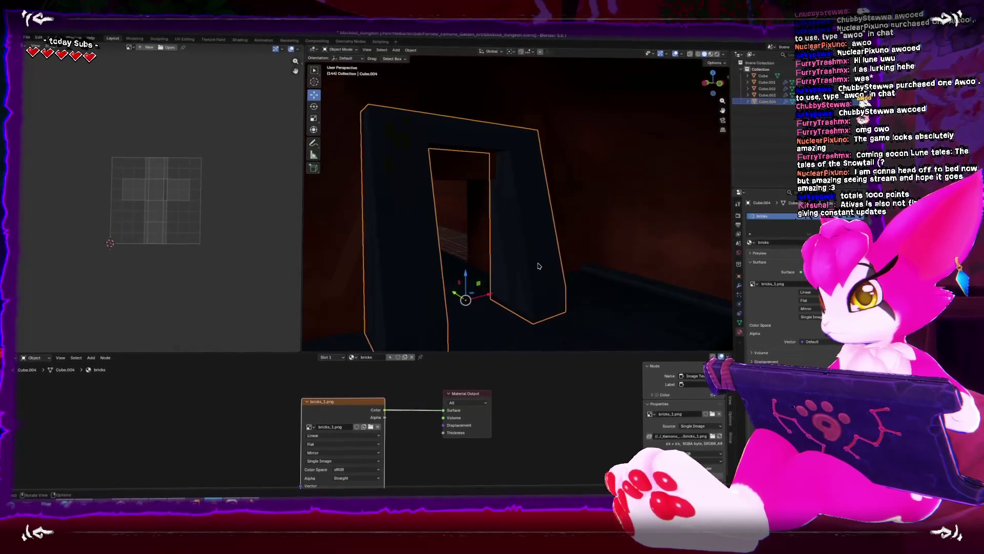
drag(595, 257, 657, 255)
Step: Cube-project the arch's UVs and scale all UV islands to fit the brick texture
key(Tab)
key(l)
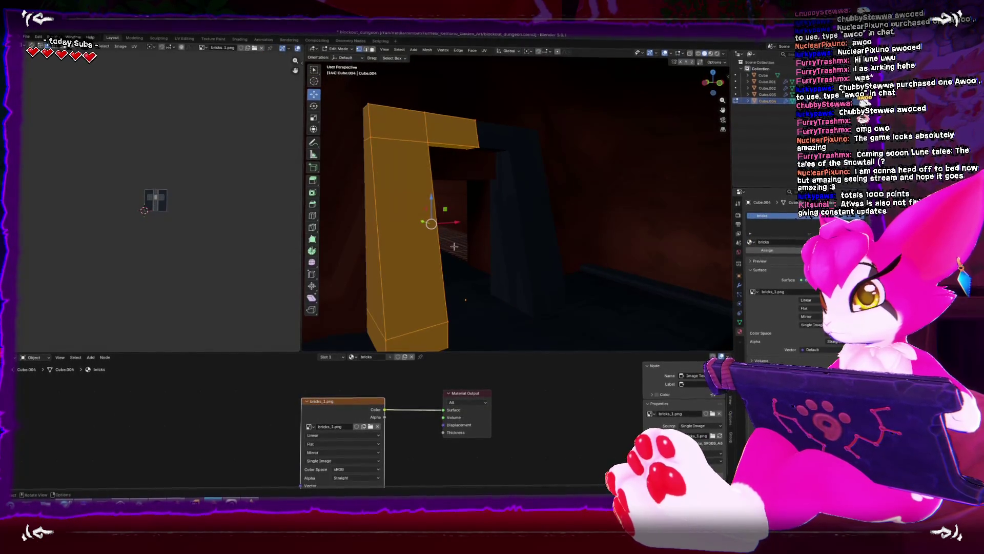
key(u)
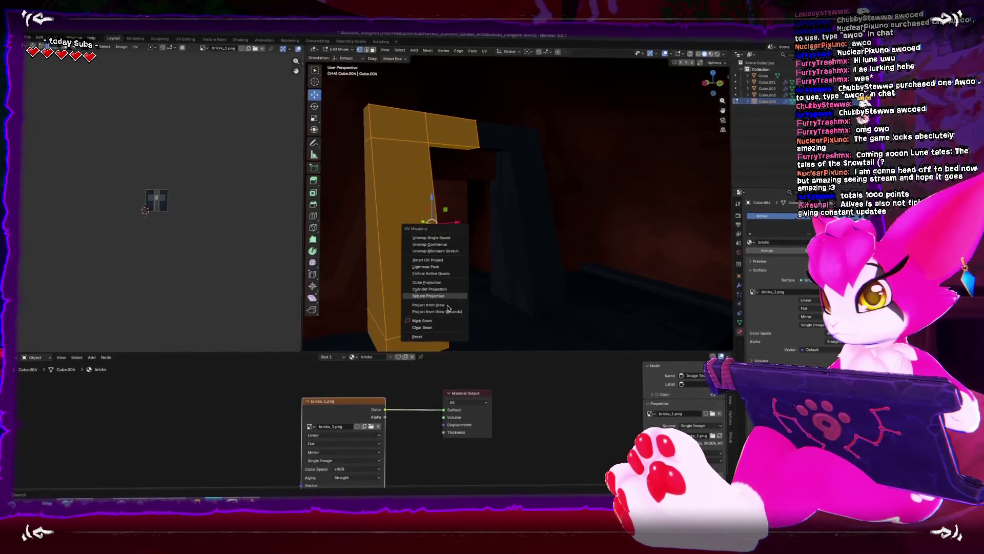
click(444, 283)
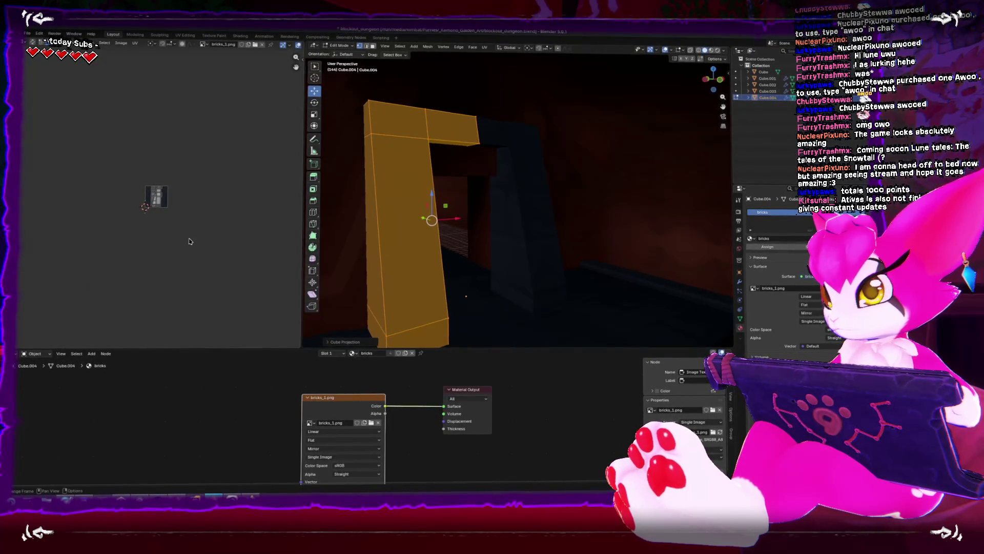
key(Home)
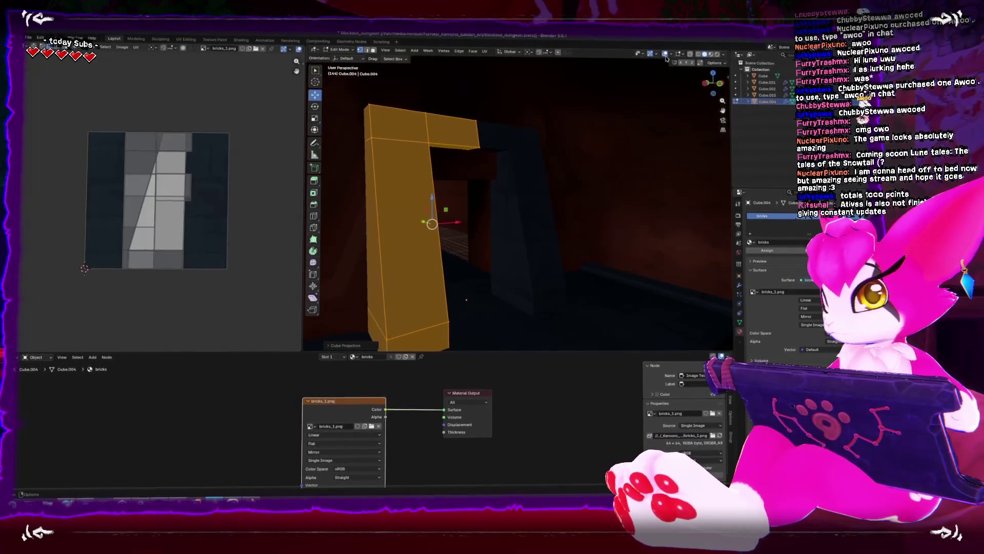
key(alt+a)
key(a)
key(s)
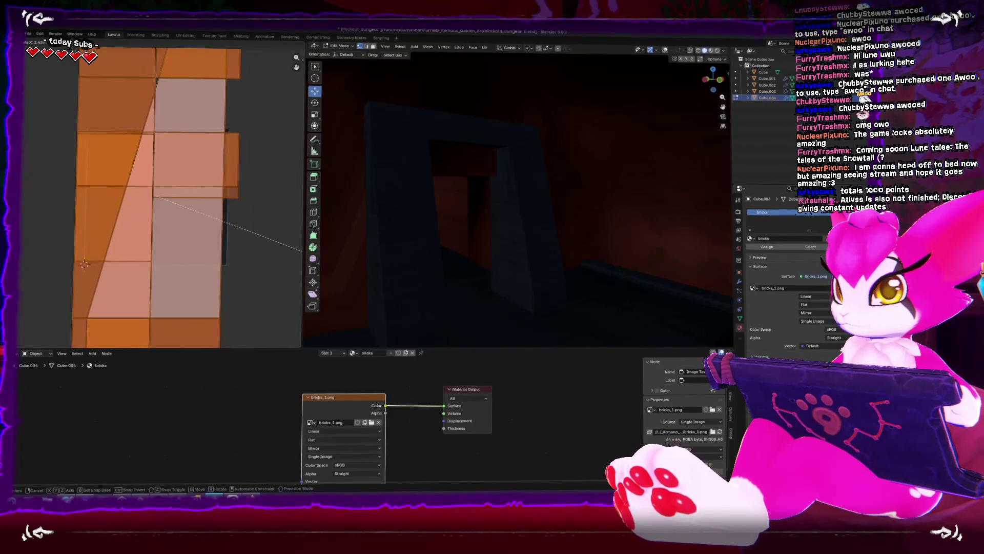
click(65, 276)
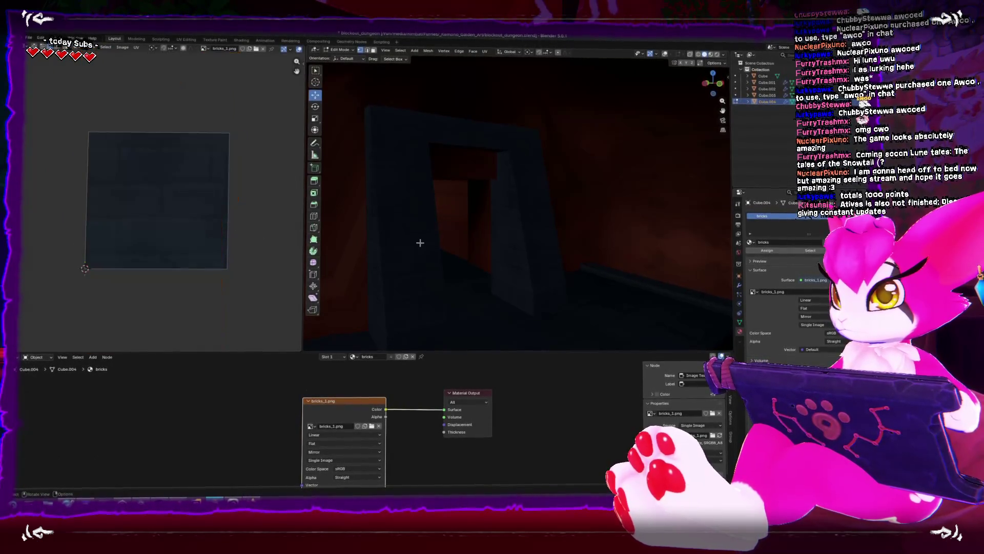
key(Tab)
Step: View the textured doorway from the front and select one of its faces in Edit Mode
mouse_move(436, 245)
mouse_down()
mouse_move(457, 237)
mouse_move(448, 241)
mouse_move(488, 246)
mouse_up()
scroll(430, 237, up, 3)
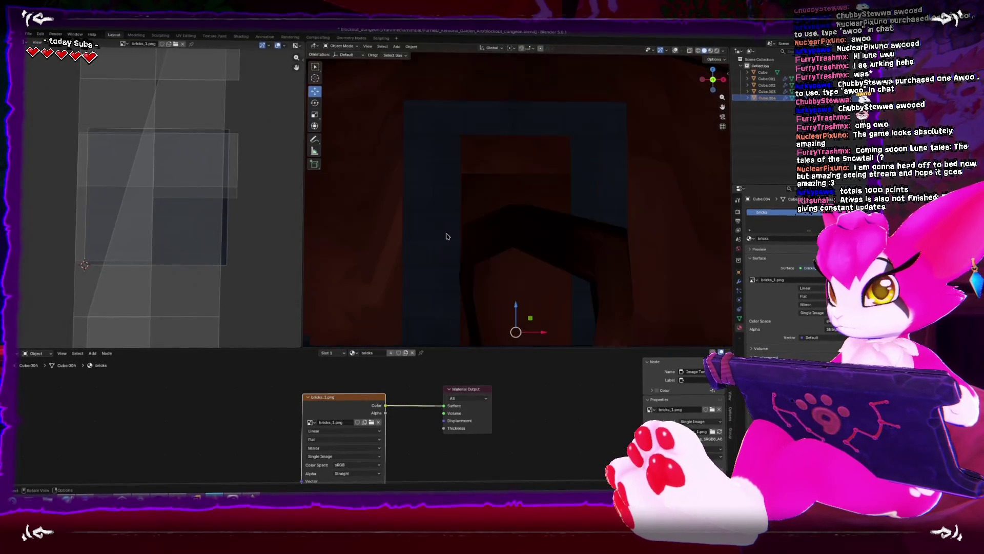
drag(462, 233, 522, 232)
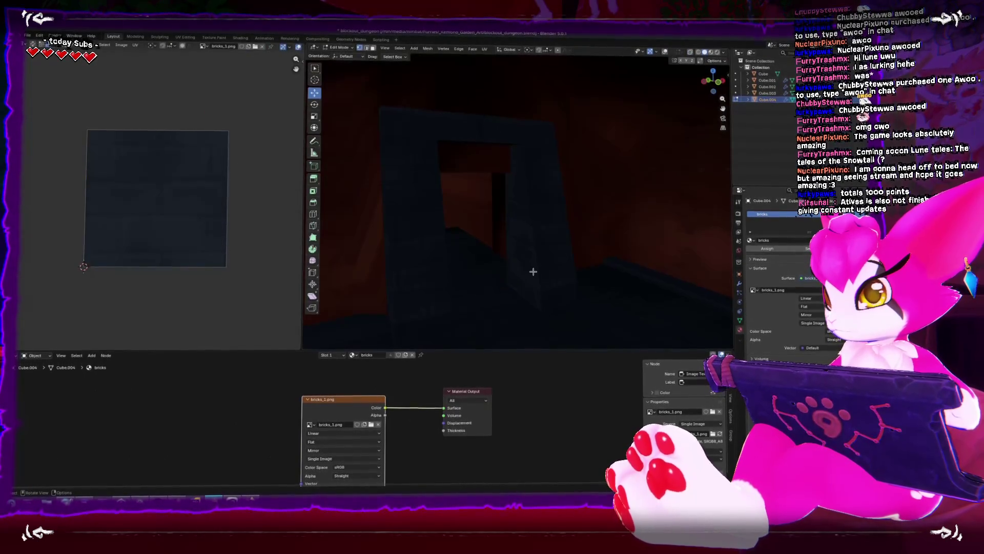
key(Tab)
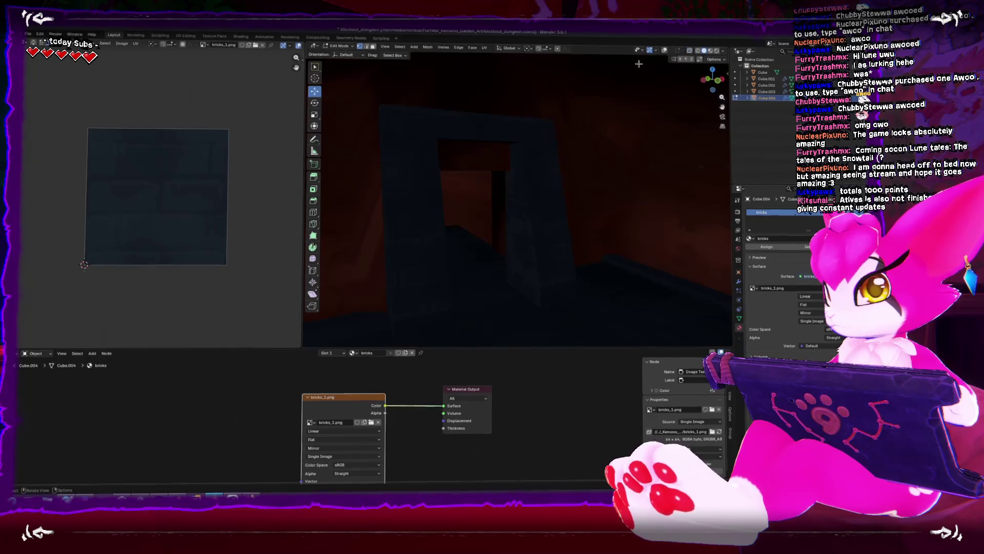
key(KP_1)
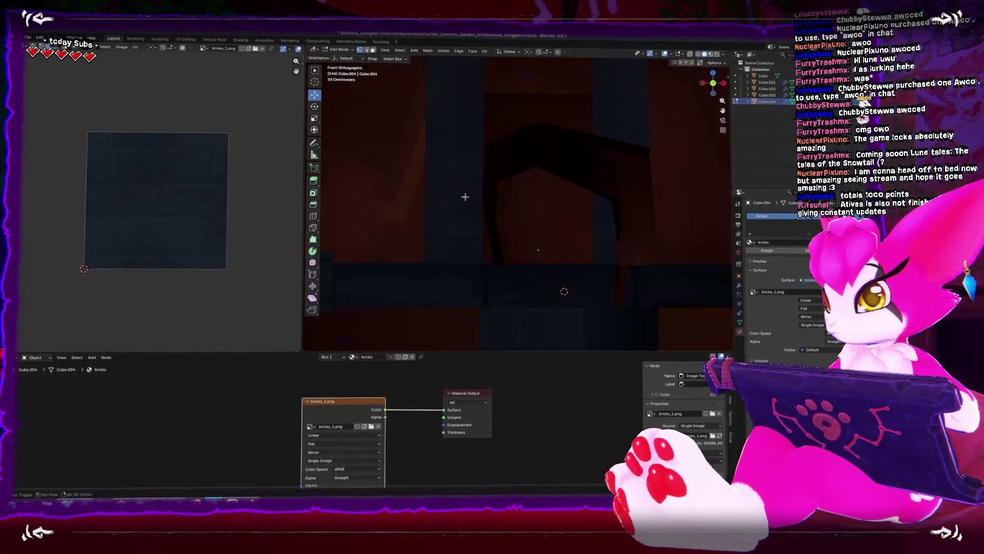
click(468, 257)
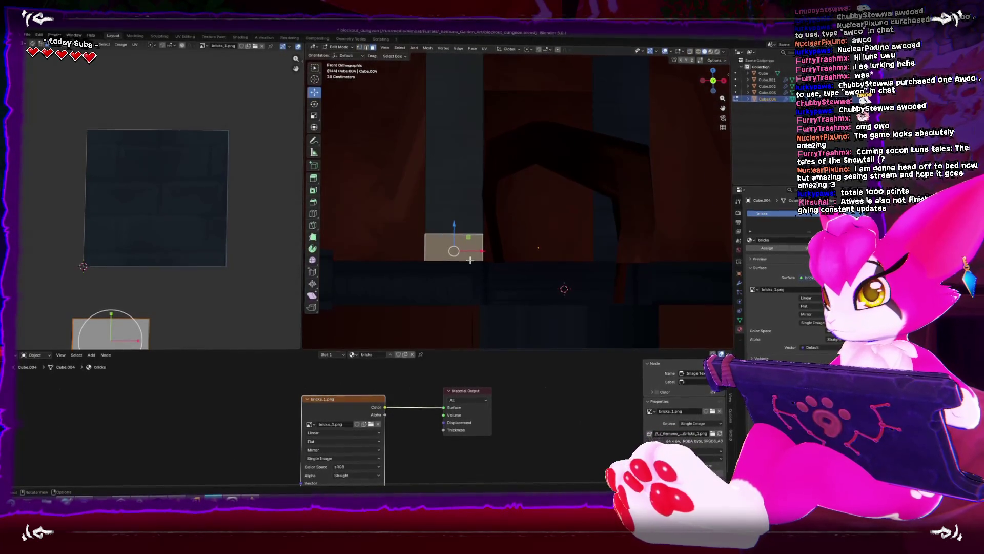
Step: Move the duplicated face into place and shift a column face along Y
key(g)
click(525, 79)
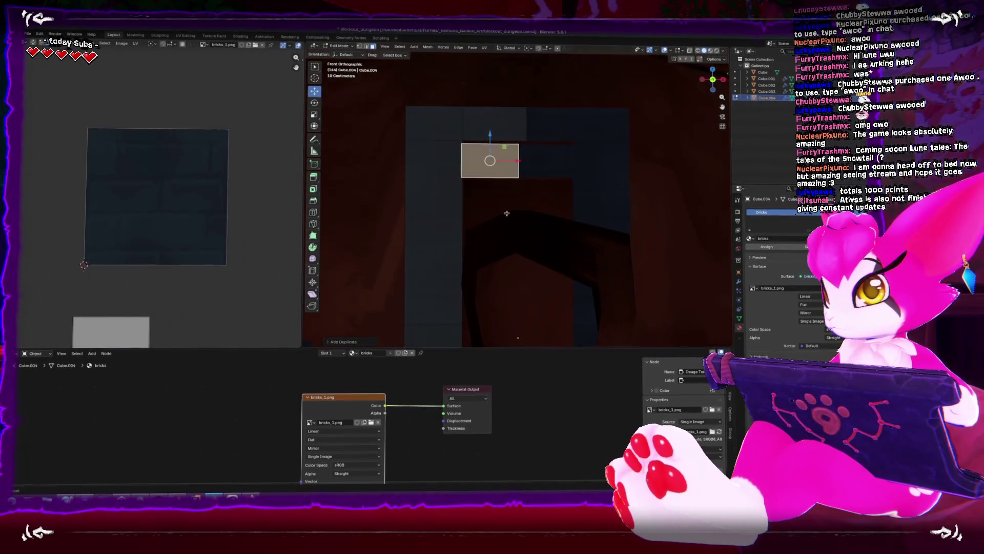
click(491, 139)
drag(490, 140, 533, 180)
key(g)
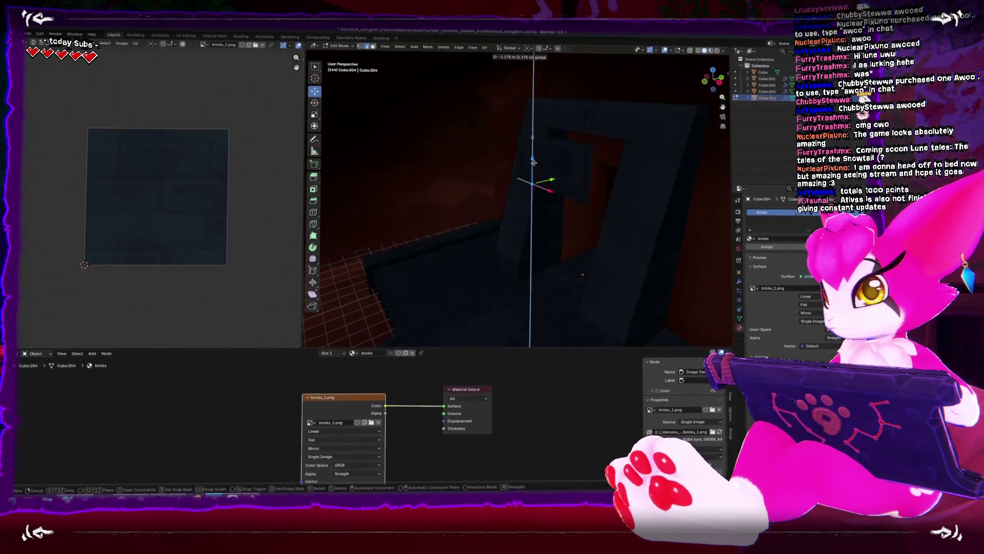
key(ctrl+l)
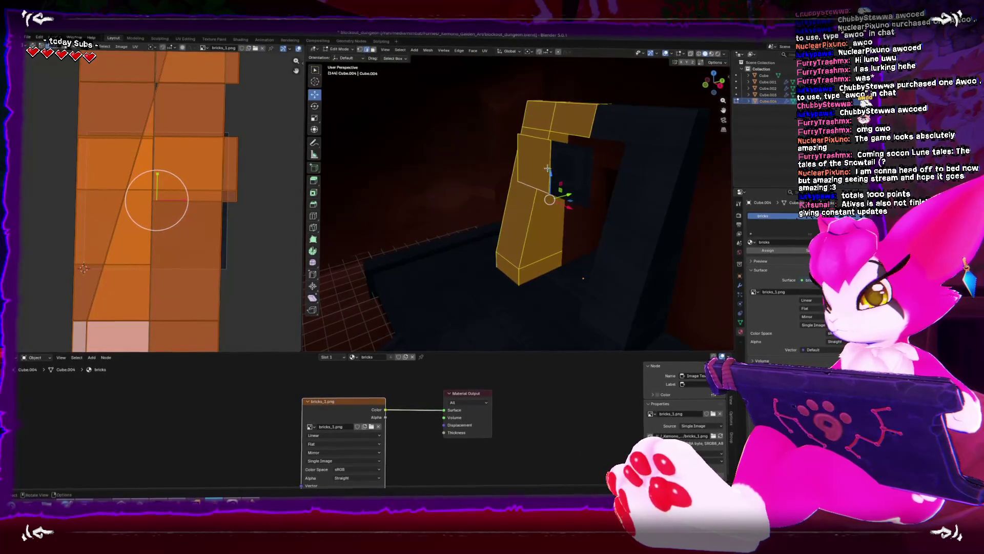
click(549, 169)
key(g)
key(y)
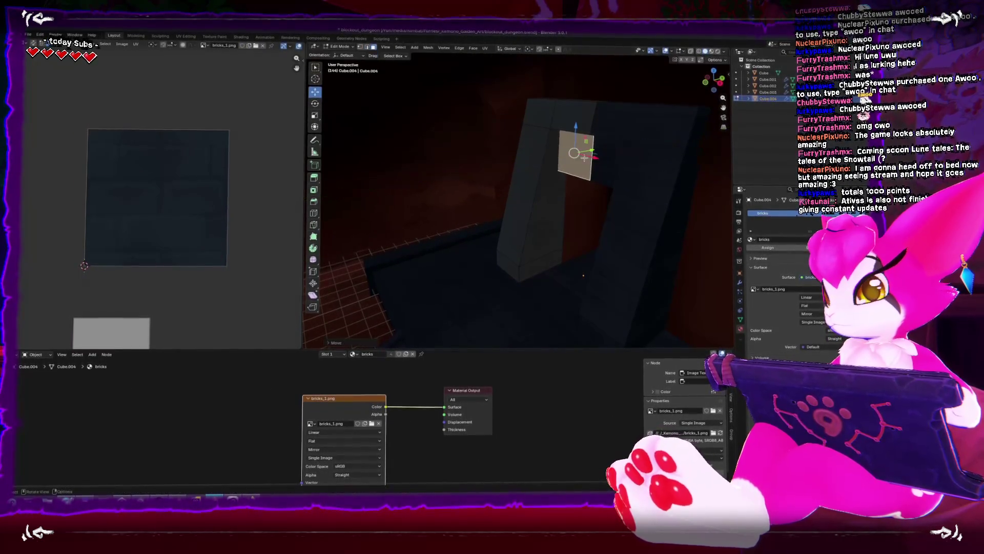
Step: Reposition a hidden face using X-ray view, then reselect the whole arch
drag(562, 169, 626, 247)
key(alt+z)
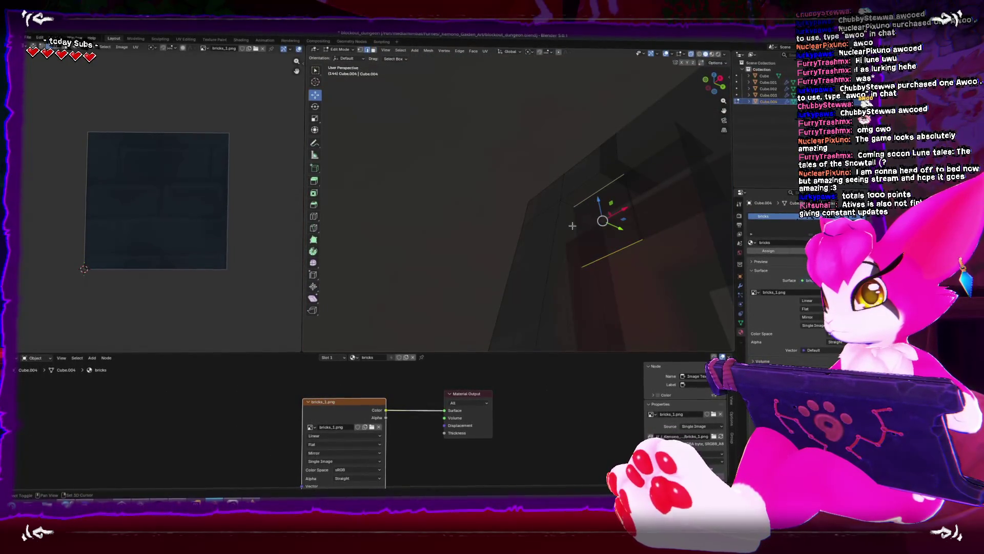
key(g)
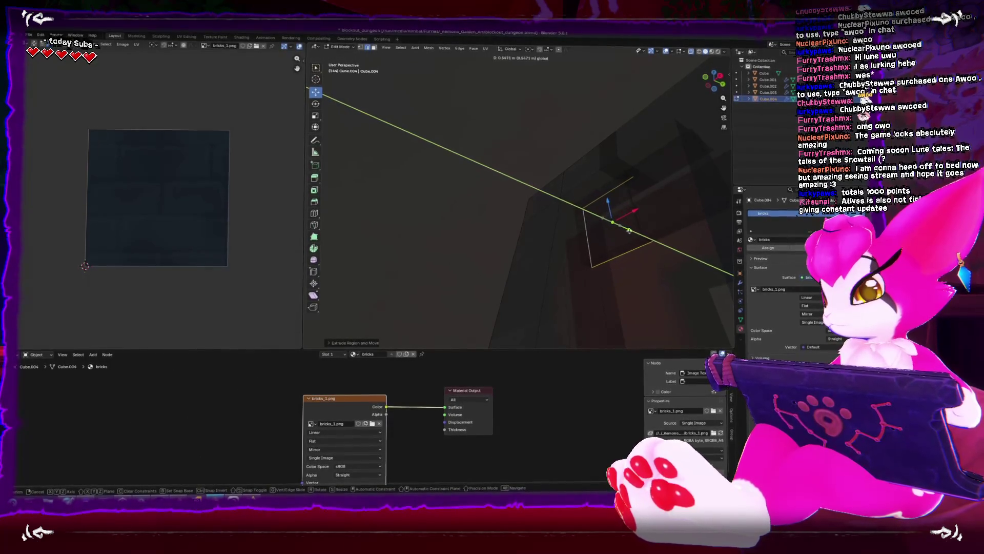
click(661, 241)
key(alt+z)
key(KP_Decimal)
key(Tab)
key(Tab)
key(a)
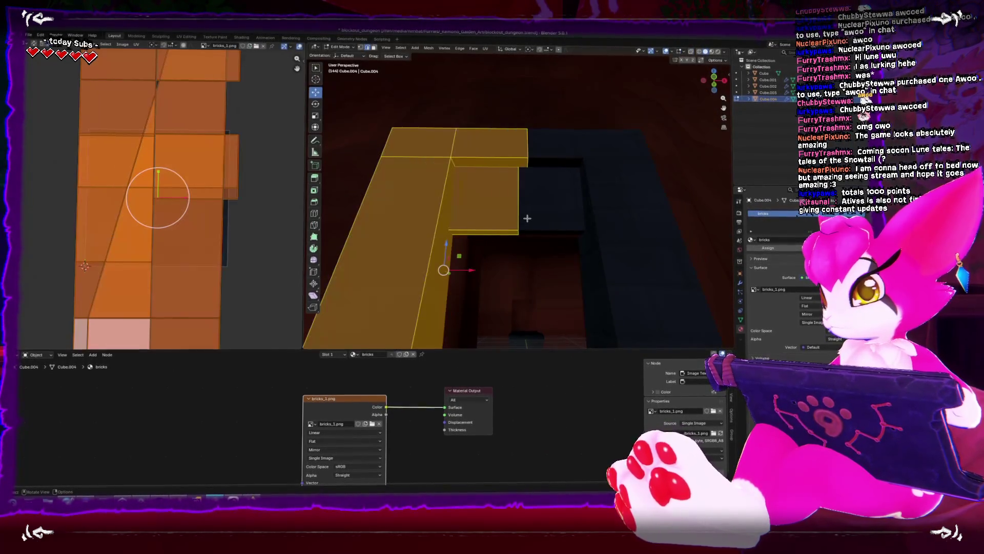
key(Tab)
key(Tab)
Step: Scale the new face's UV island to double size and move it up on the brick texture
click(496, 208)
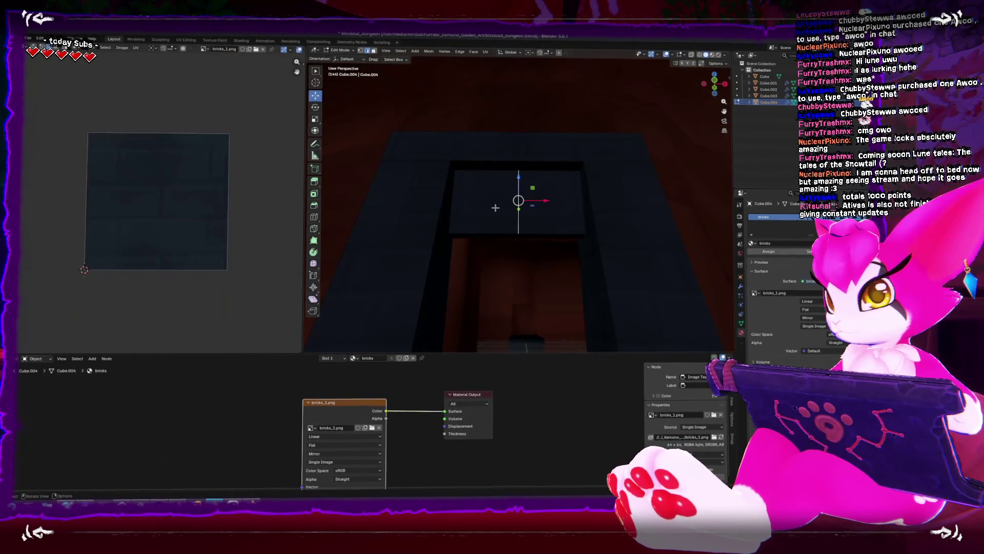
click(495, 207)
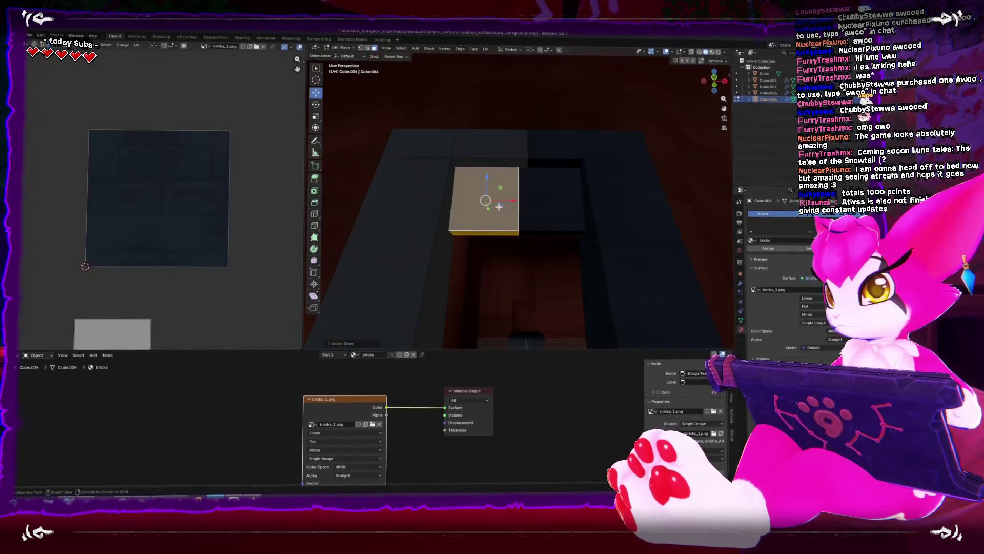
drag(448, 225, 486, 109)
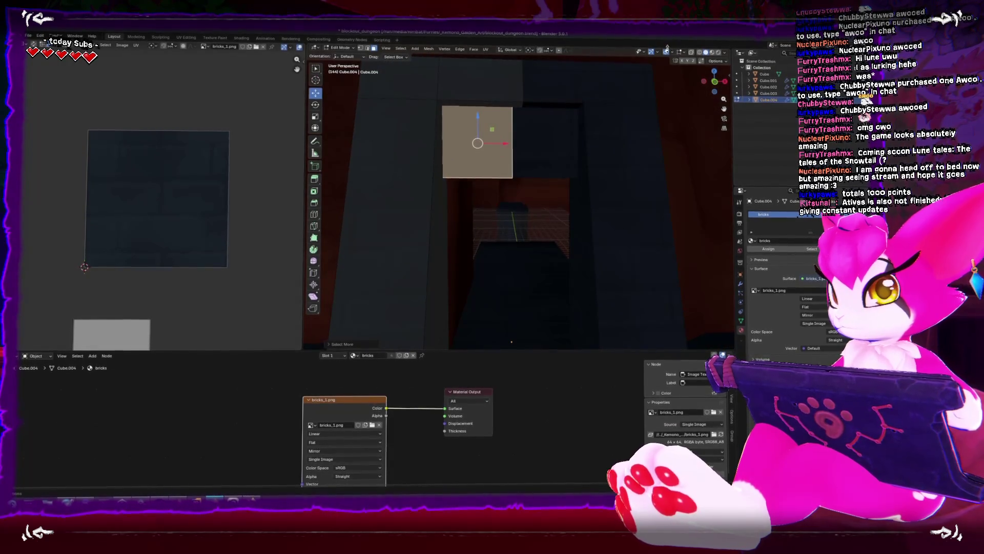
scroll(146, 254, down, 3)
key(s)
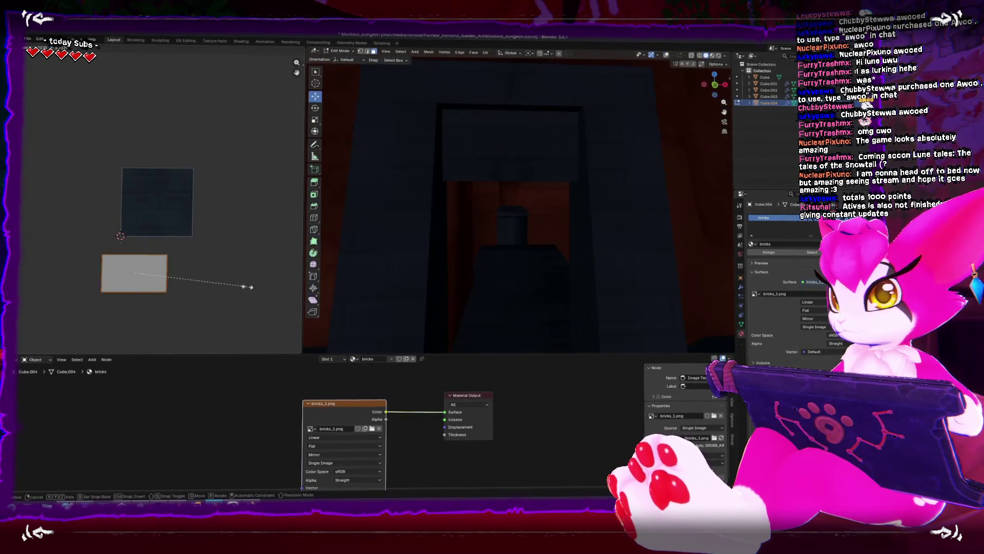
click(286, 295)
key(s)
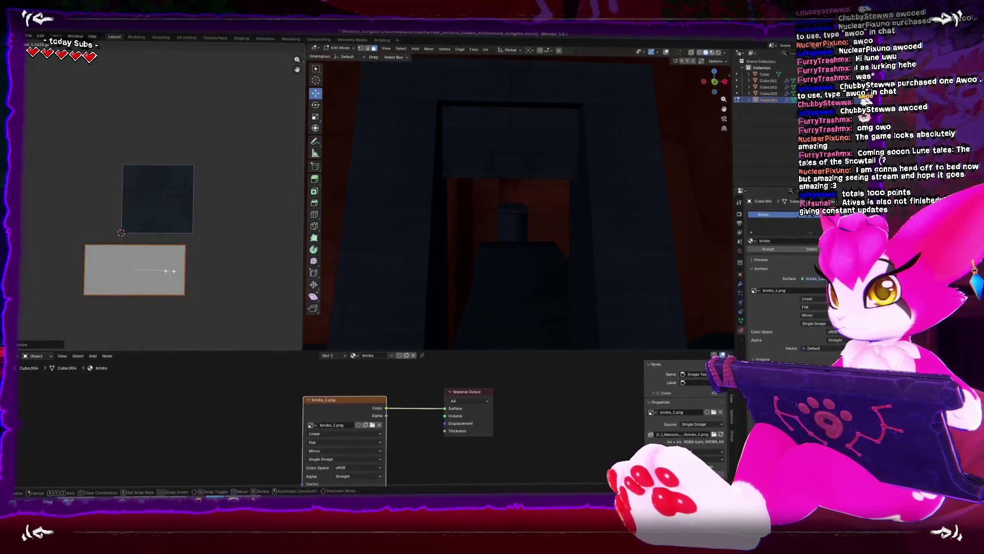
right_click(152, 274)
key(Escape)
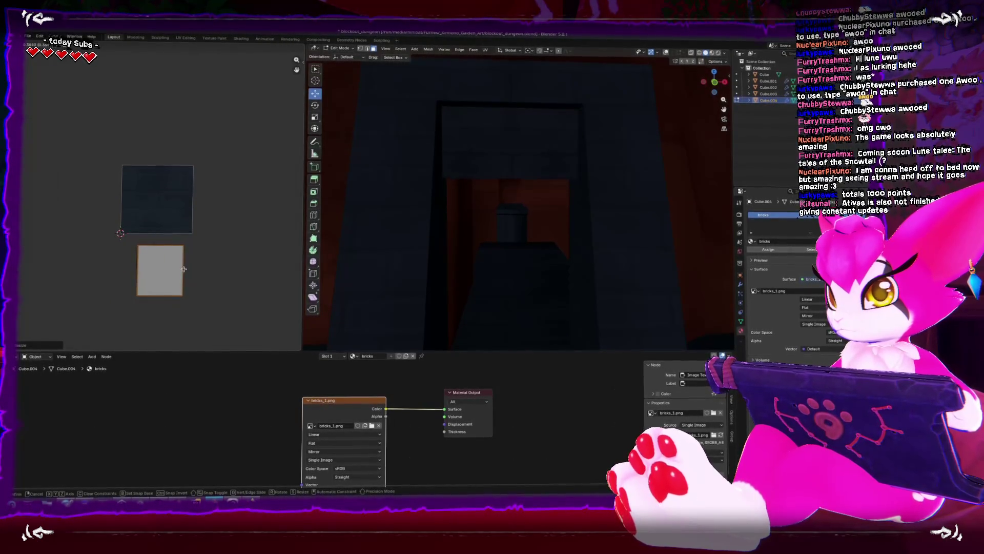
drag(158, 241, 170, 205)
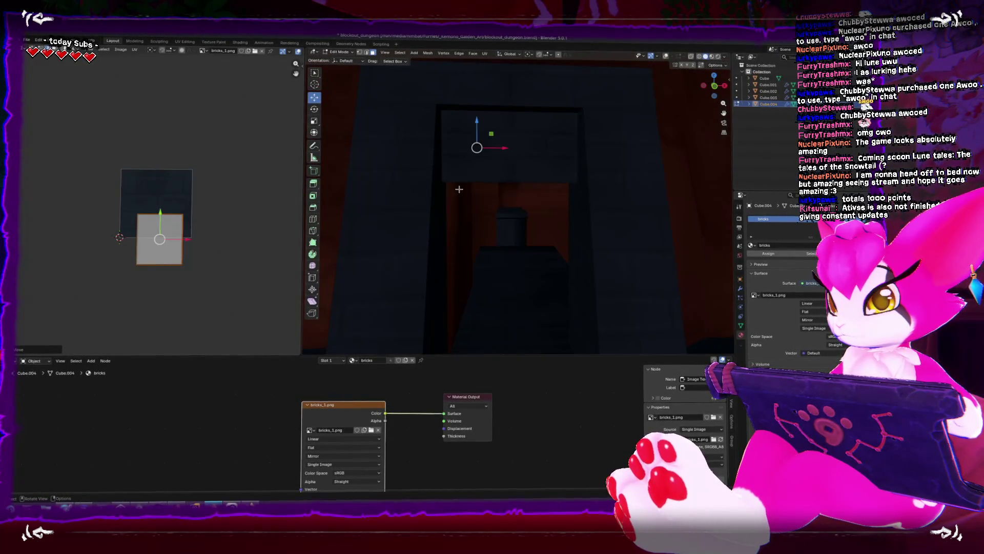
key(Tab)
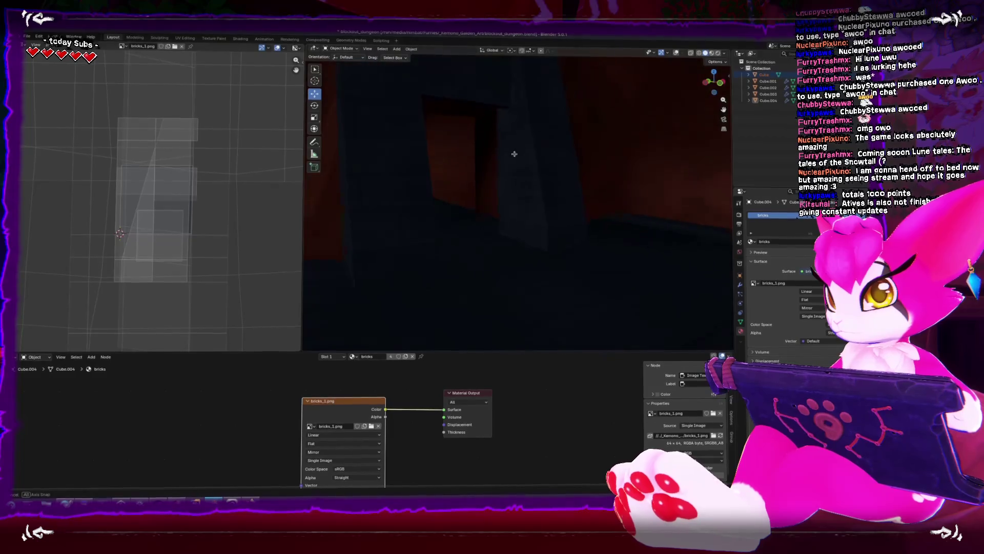
Step: Inspect Cube.004 and the doorway among the walls, then select the rock-textured wall Cube
click(496, 174)
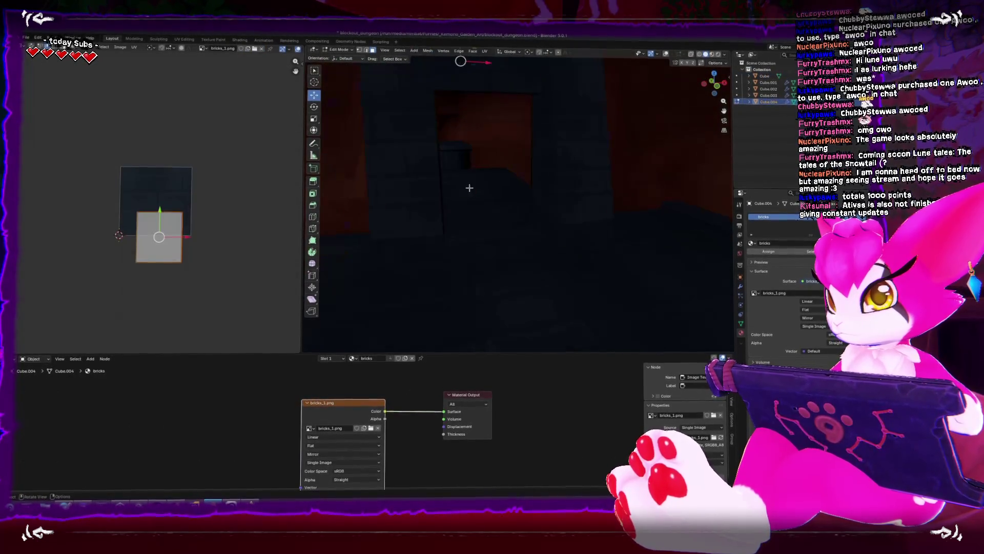
mouse_move(496, 188)
mouse_down()
mouse_move(502, 206)
mouse_move(434, 201)
mouse_move(496, 184)
mouse_up()
key(Tab)
key(alt+z)
key(alt+z)
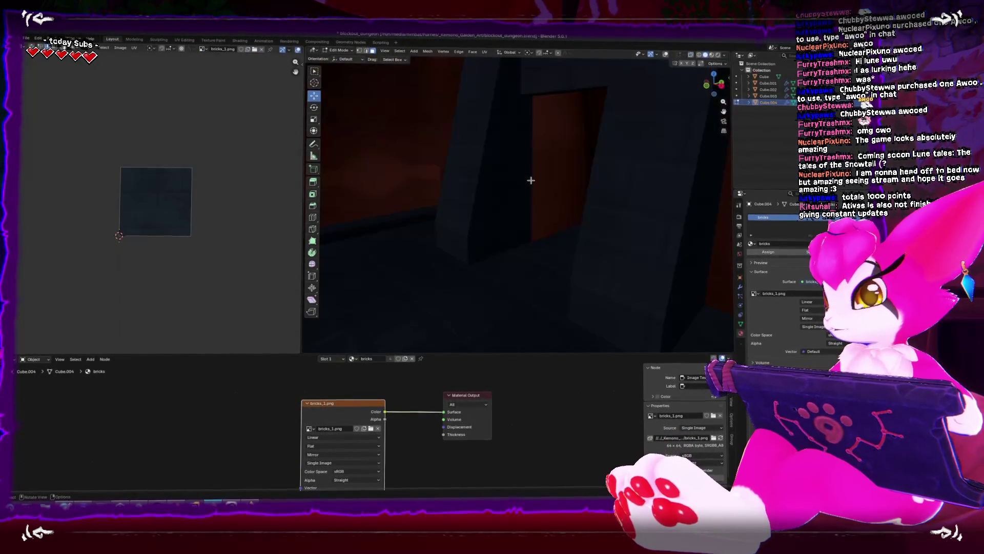
key(a)
key(Tab)
mouse_move(515, 212)
mouse_down()
mouse_move(502, 221)
mouse_move(521, 216)
mouse_move(527, 226)
mouse_move(501, 202)
mouse_move(513, 202)
mouse_up()
click(513, 205)
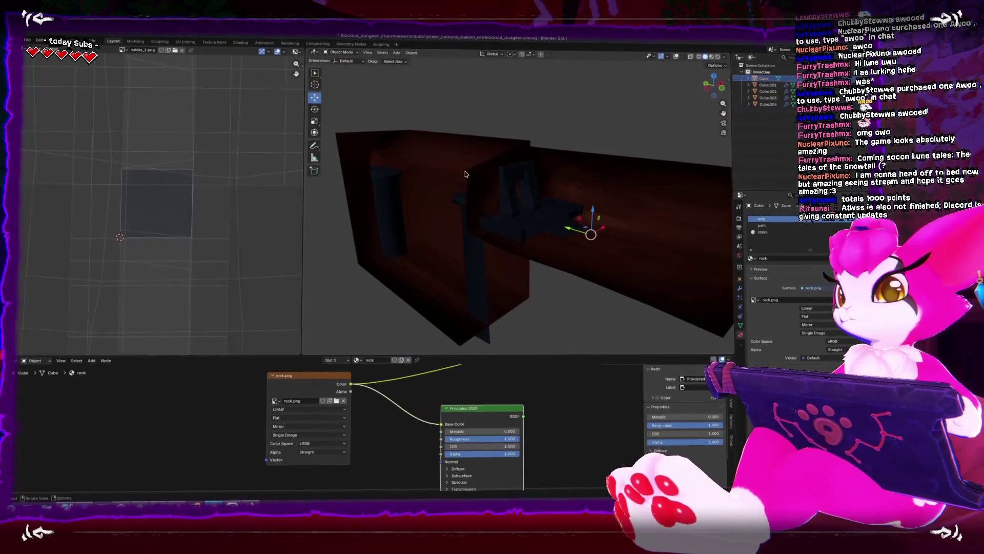
Step: Export the scene as FBX over Dungeon_Blockout.fbx and switch to Unity
click(28, 42)
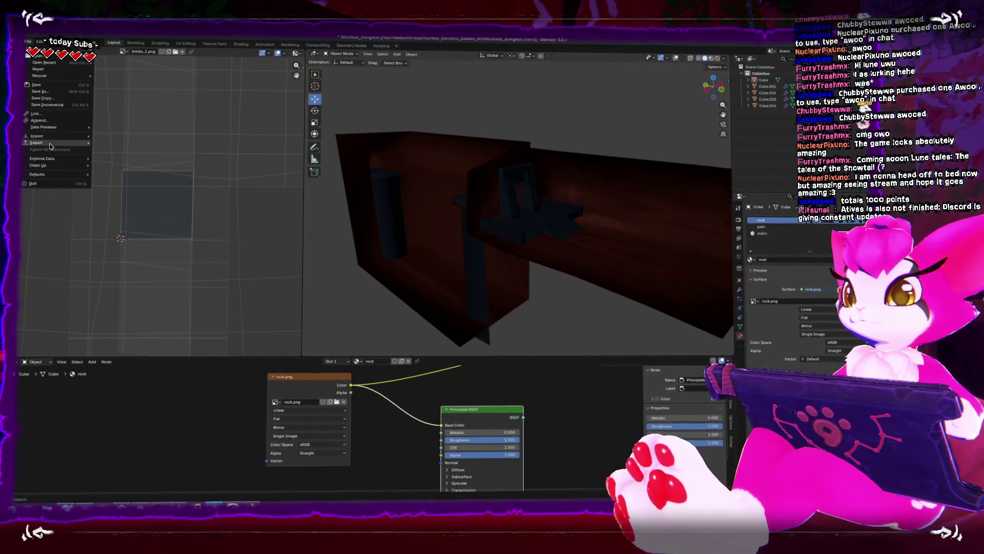
mouse_move(37, 143)
click(115, 196)
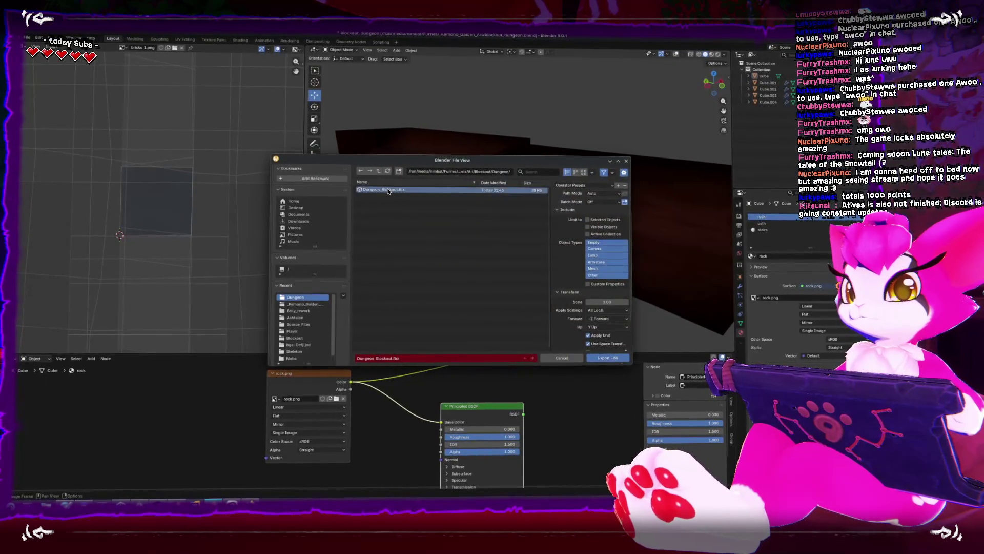
double_click(388, 190)
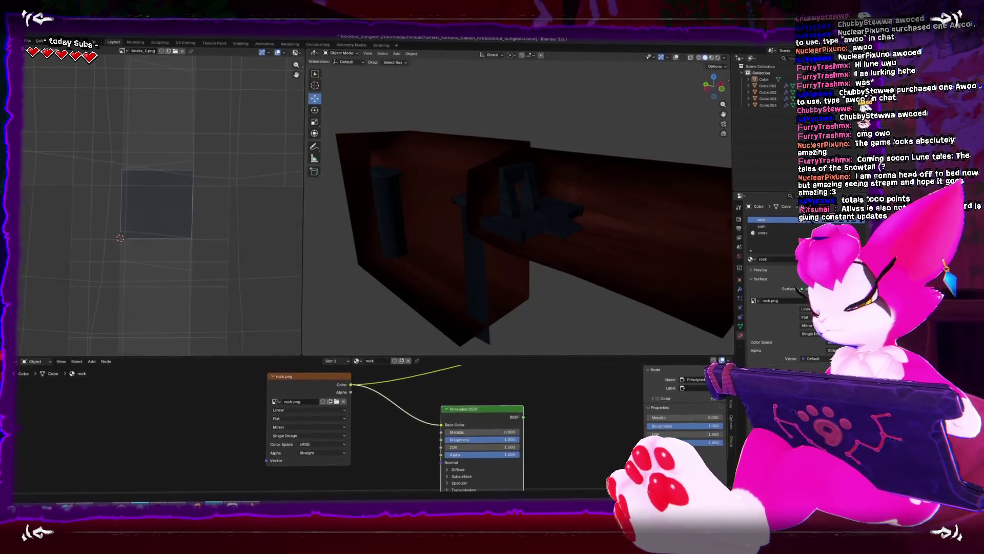
key(alt+Tab)
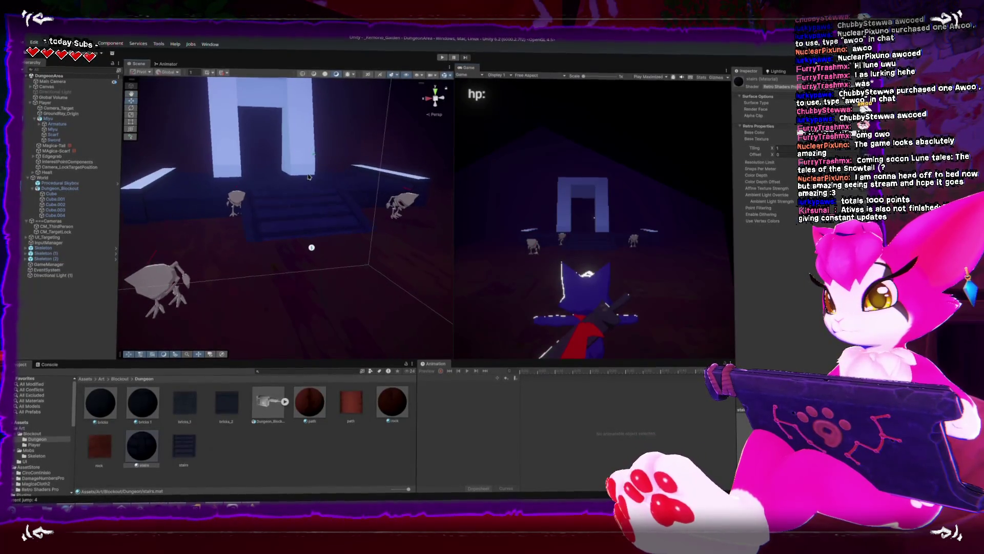
Step: Apply the dark textured material to the white doorway, then frame and orbit it in a maximized Scene view
drag(232, 183, 185, 224)
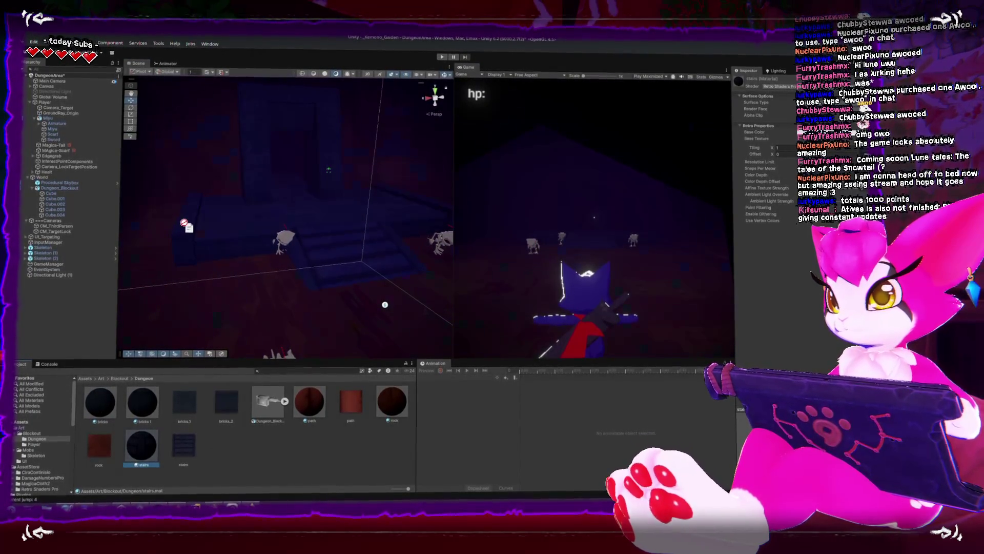
key(shift+space)
key(f)
mouse_move(387, 226)
mouse_down()
mouse_move(339, 292)
mouse_move(332, 270)
mouse_move(276, 253)
mouse_move(363, 273)
mouse_move(449, 315)
mouse_up()
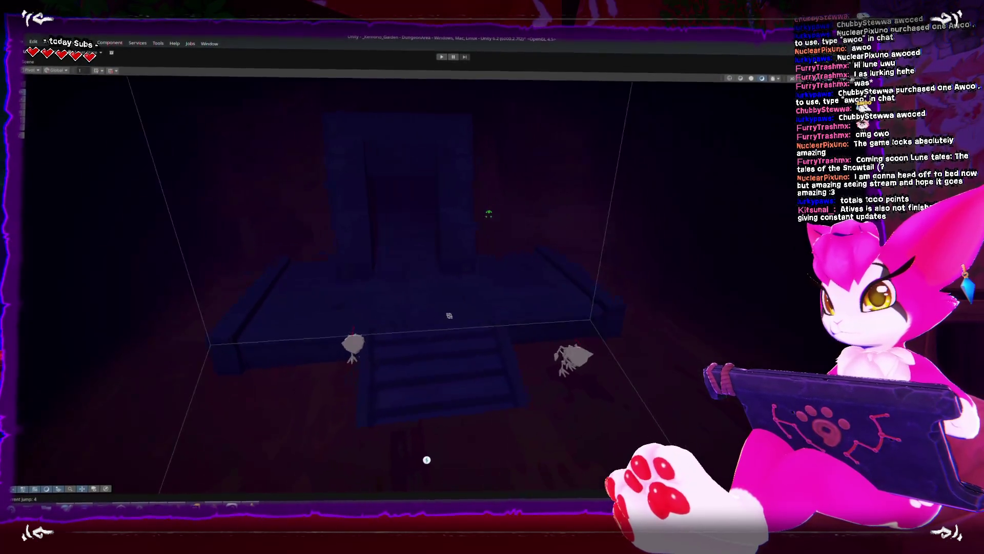
drag(442, 282, 442, 238)
Step: Look around the room and orbit around one of the selected skeleton enemies
key(shift+space)
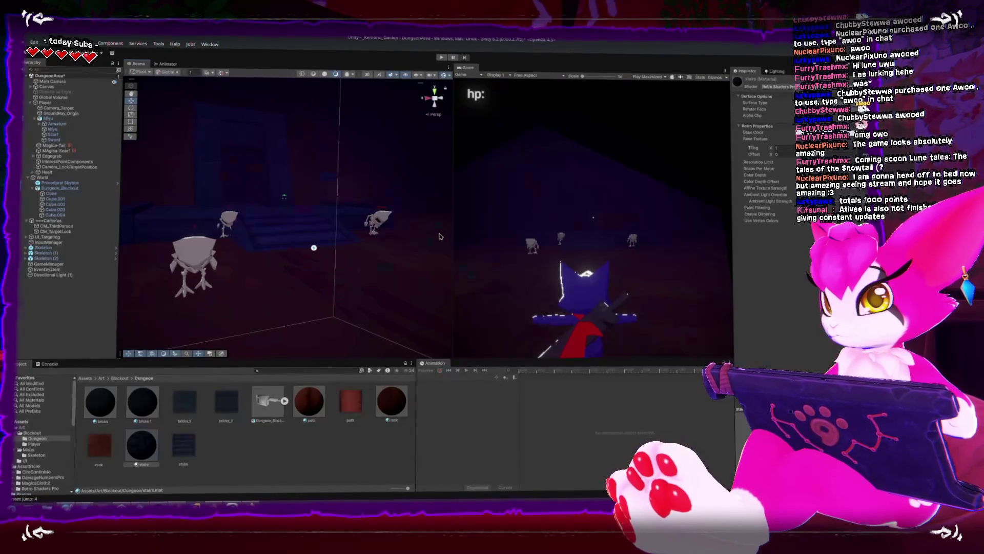
mouse_move(287, 209)
mouse_down()
mouse_move(307, 142)
mouse_move(338, 230)
mouse_move(310, 226)
mouse_move(323, 245)
mouse_up()
click(333, 154)
mouse_move(334, 154)
mouse_down()
mouse_move(357, 241)
mouse_move(387, 285)
mouse_move(390, 90)
mouse_move(255, 92)
mouse_move(273, 149)
mouse_up()
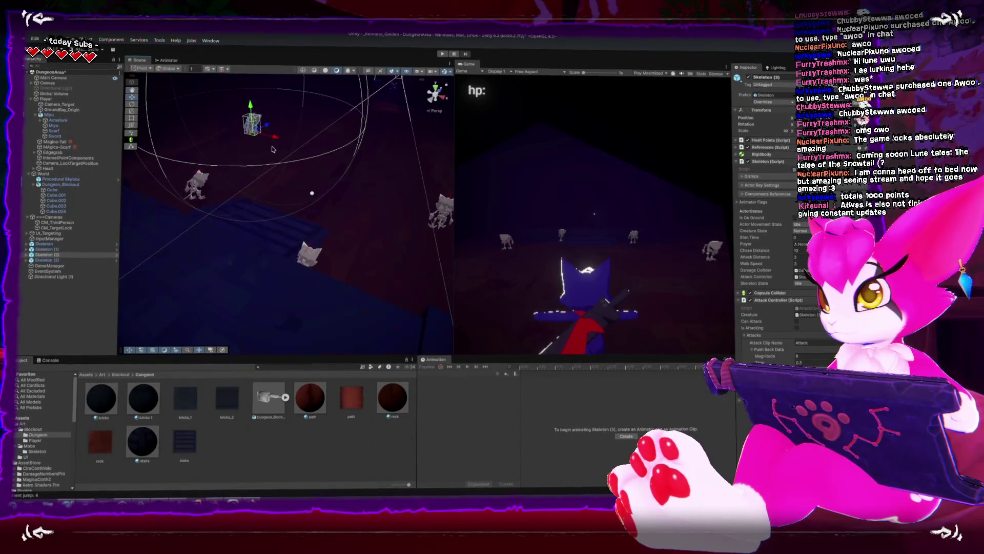
Step: Inspect the skeletons from another angle and select the one near the bottom of the scene
mouse_move(342, 170)
mouse_down()
mouse_move(349, 185)
mouse_move(403, 164)
mouse_up()
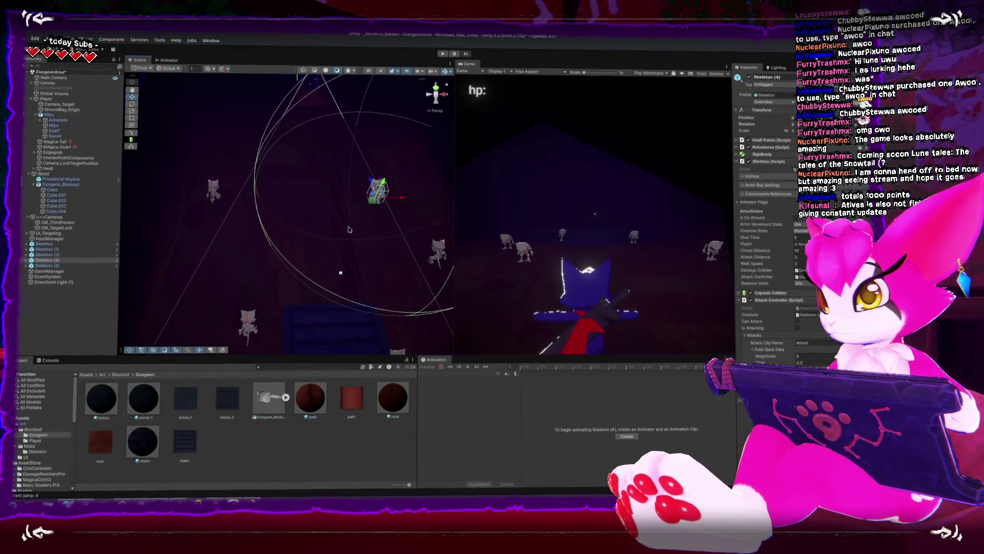
click(245, 318)
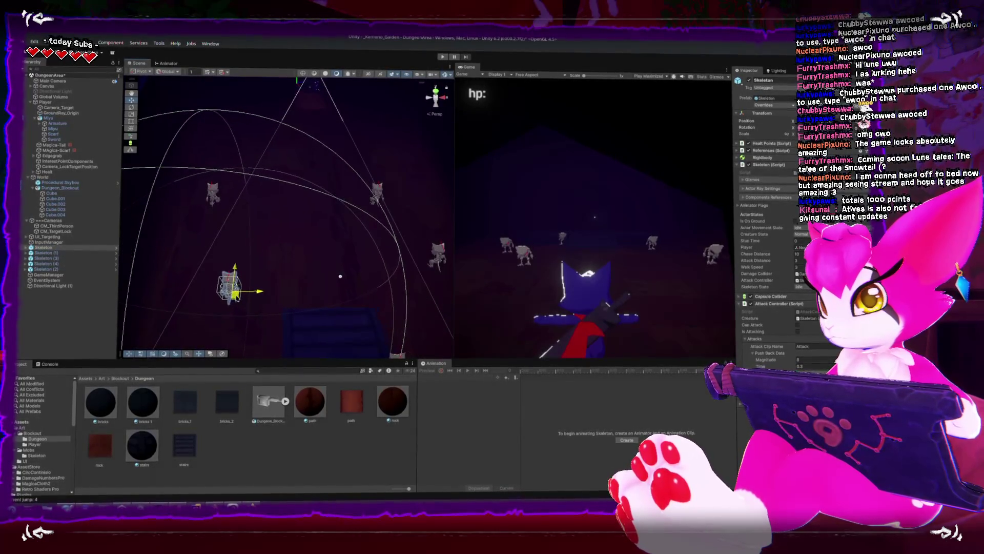
key(shift+space)
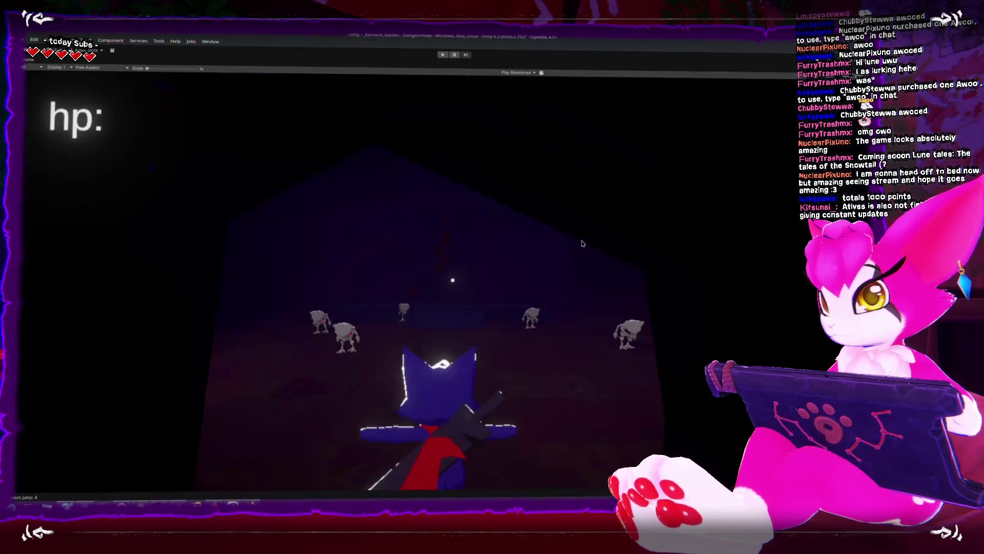
key(shift+space)
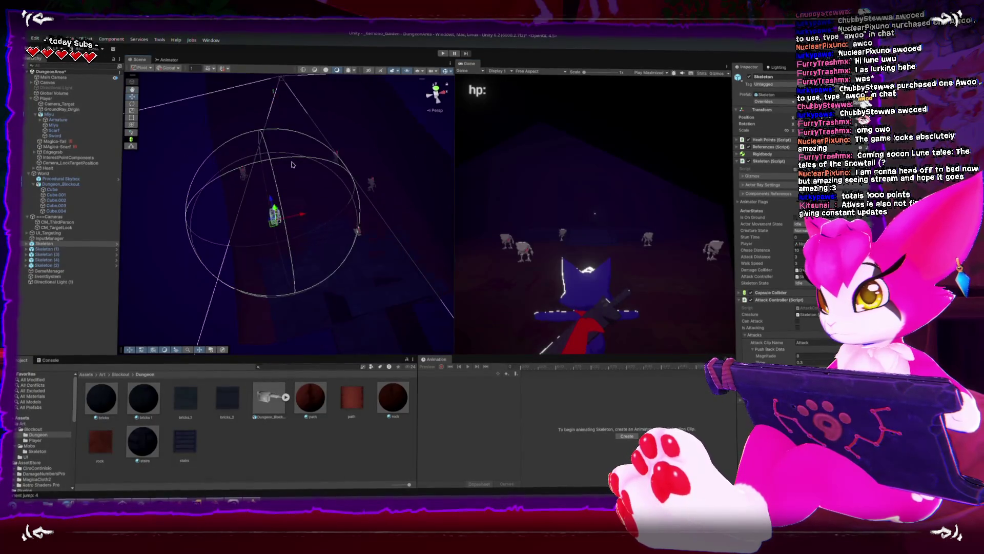
Step: Move the player toward the corridor entrance and maximize the Game view
mouse_move(375, 117)
mouse_down()
mouse_move(287, 154)
mouse_move(205, 169)
mouse_move(123, 154)
mouse_up()
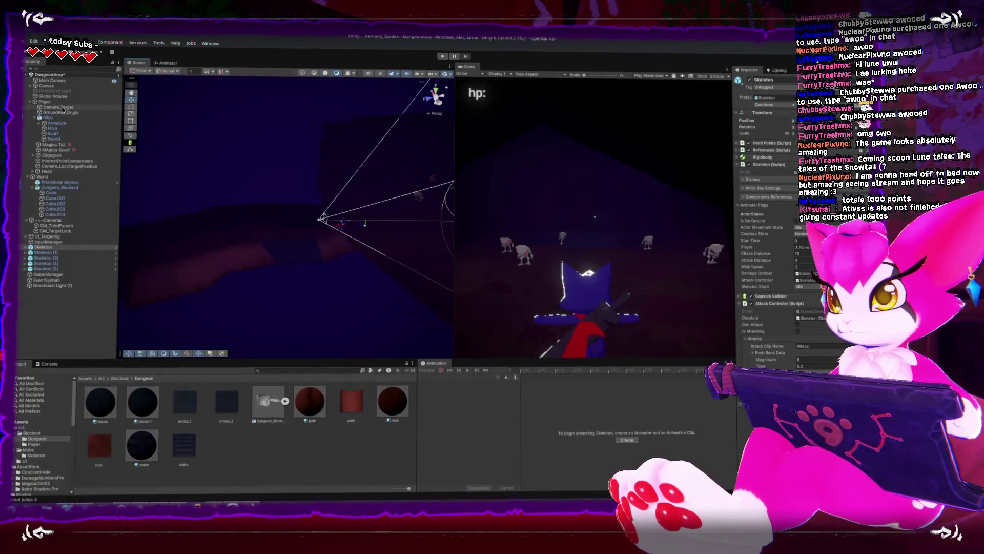
drag(226, 175, 257, 187)
key(w)
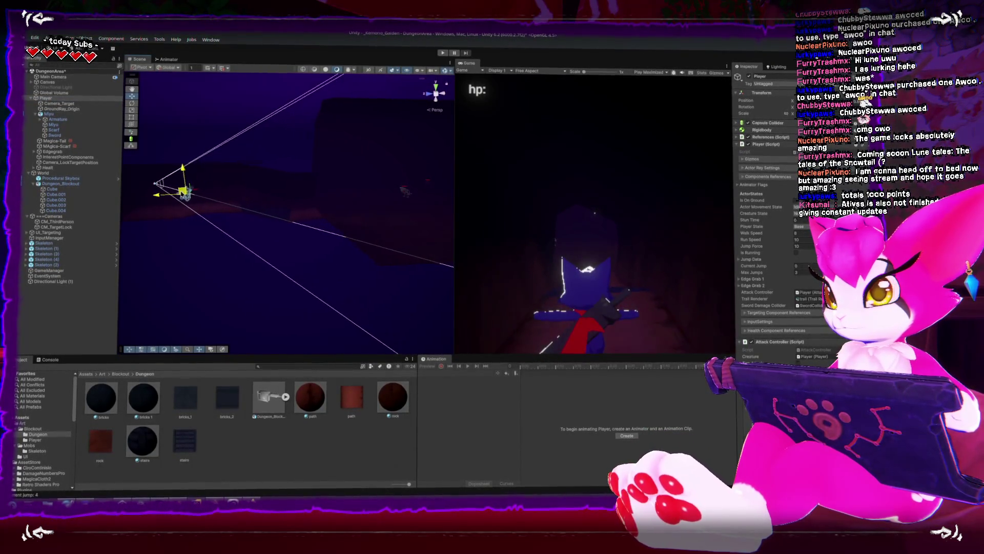
key(shift+space)
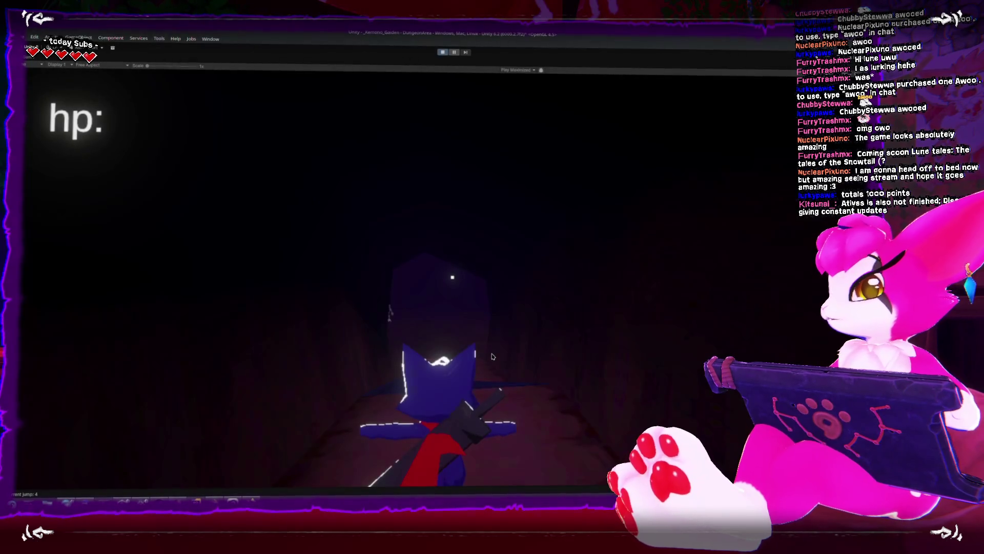
Step: Walk into the room with W and kill the skeletons with repeated J sword attacks
key(w)
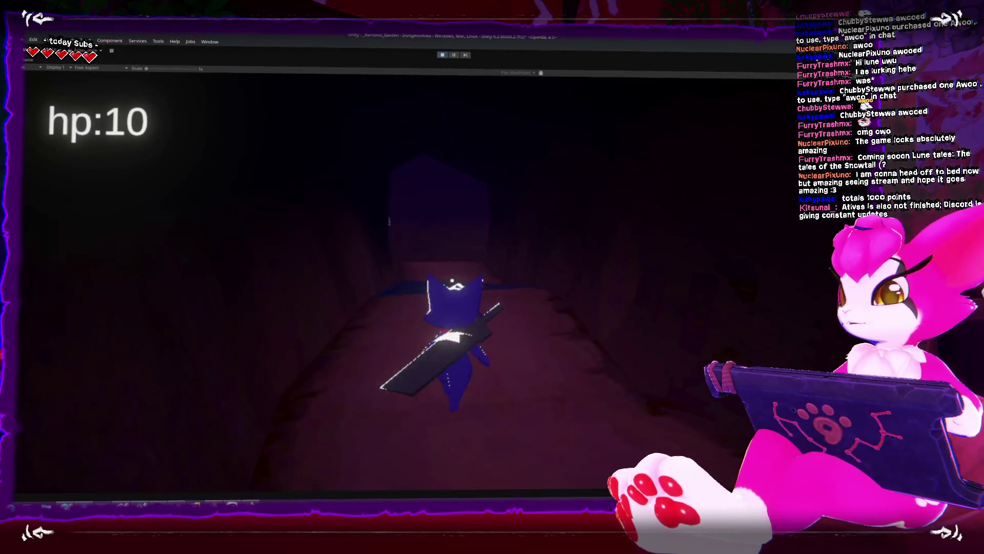
key(w)
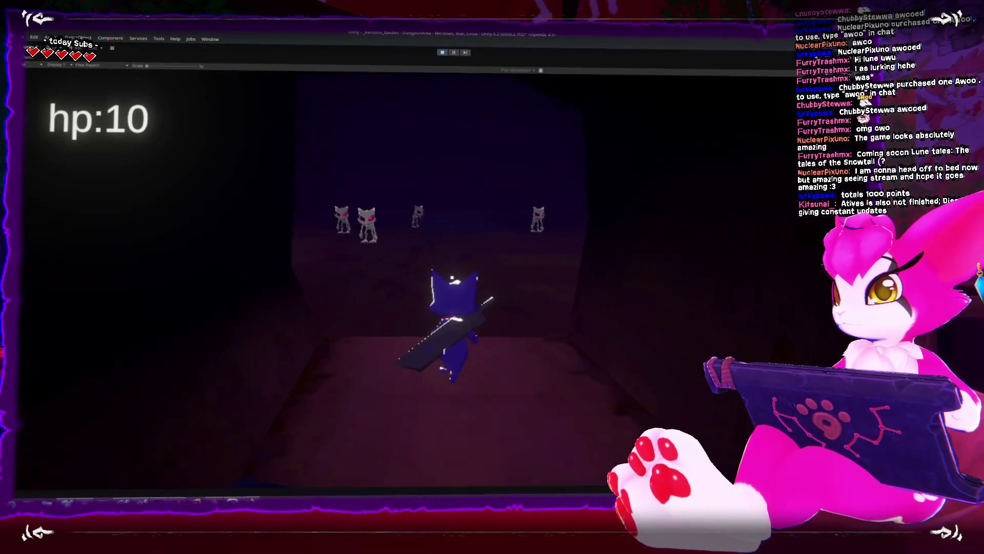
key(w)
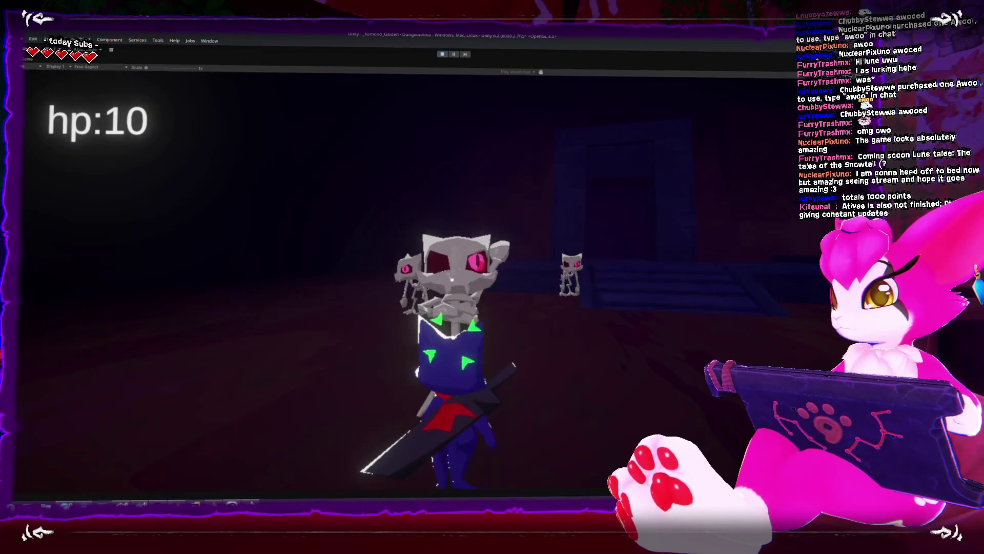
key(j)
key(j)
key(j)
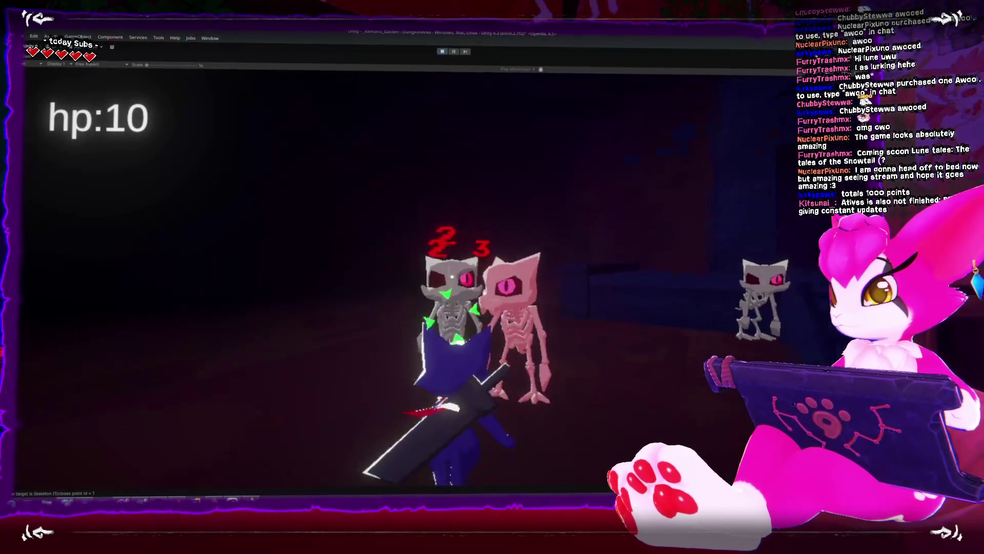
key(j)
key(j)
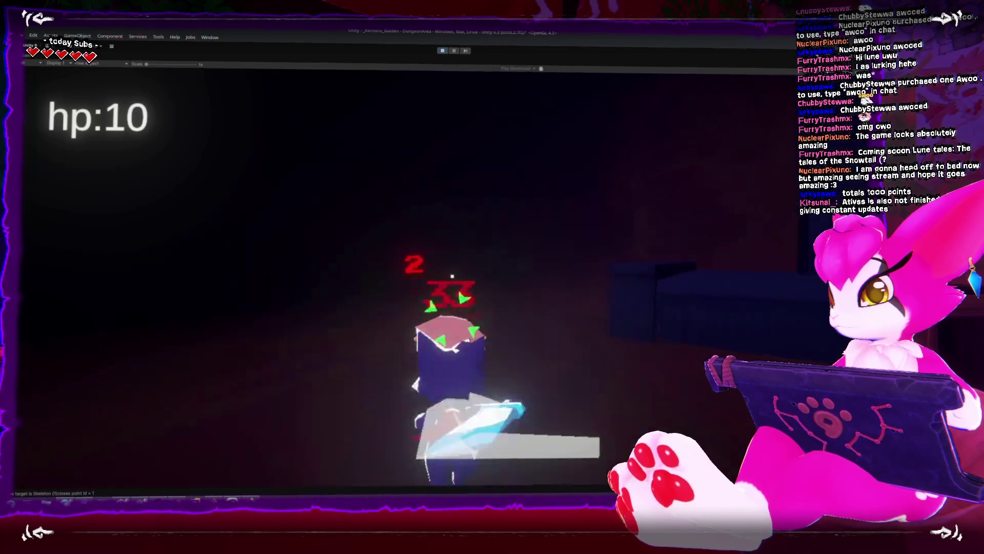
key(w)
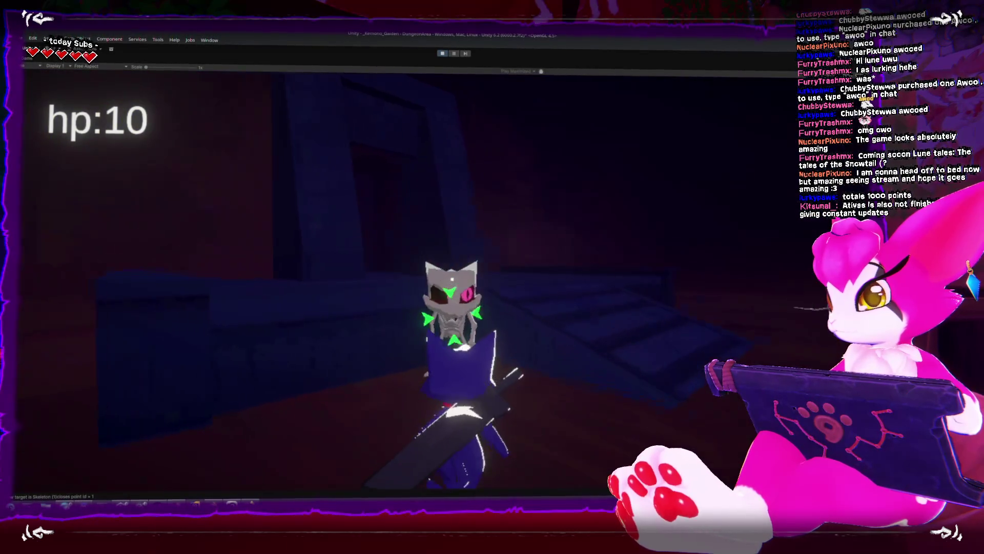
key(j)
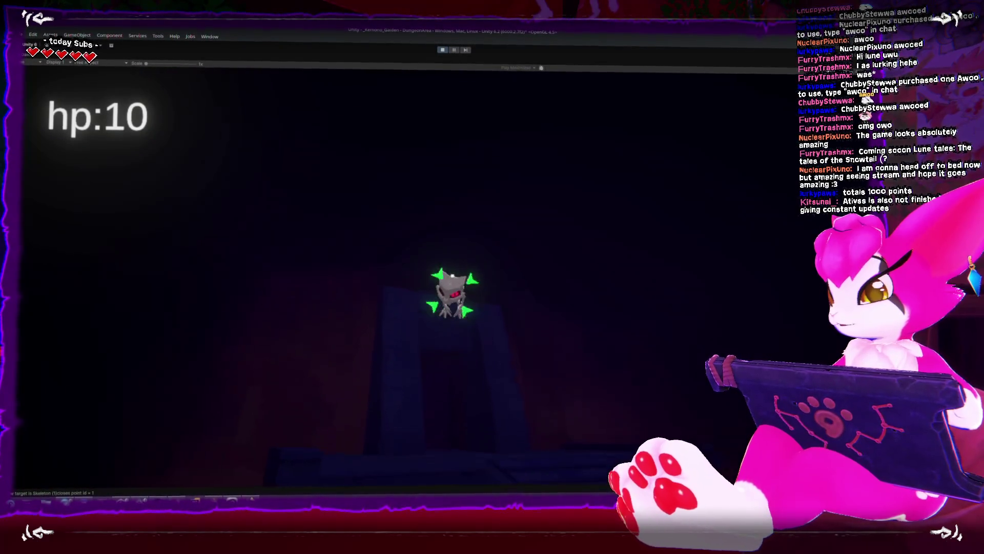
key(w)
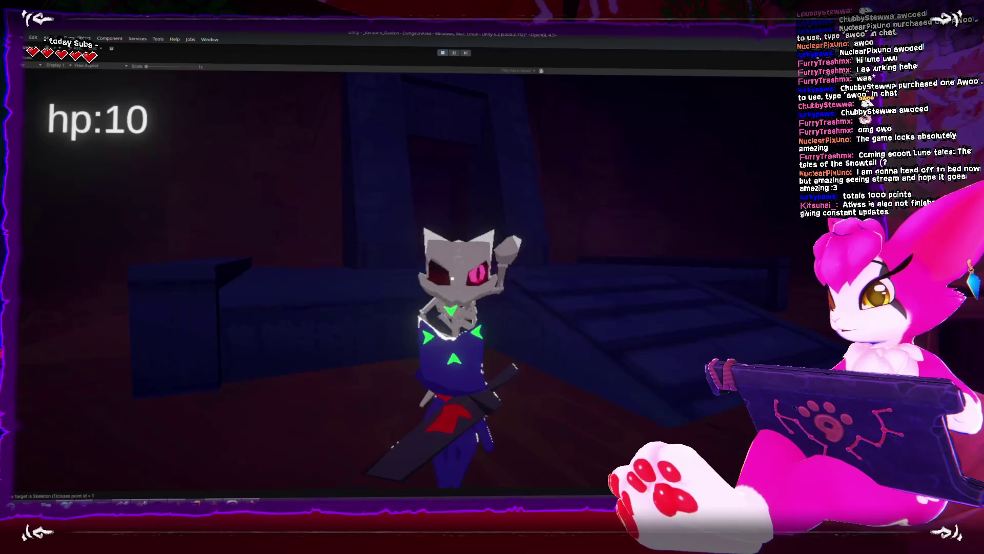
key(j)
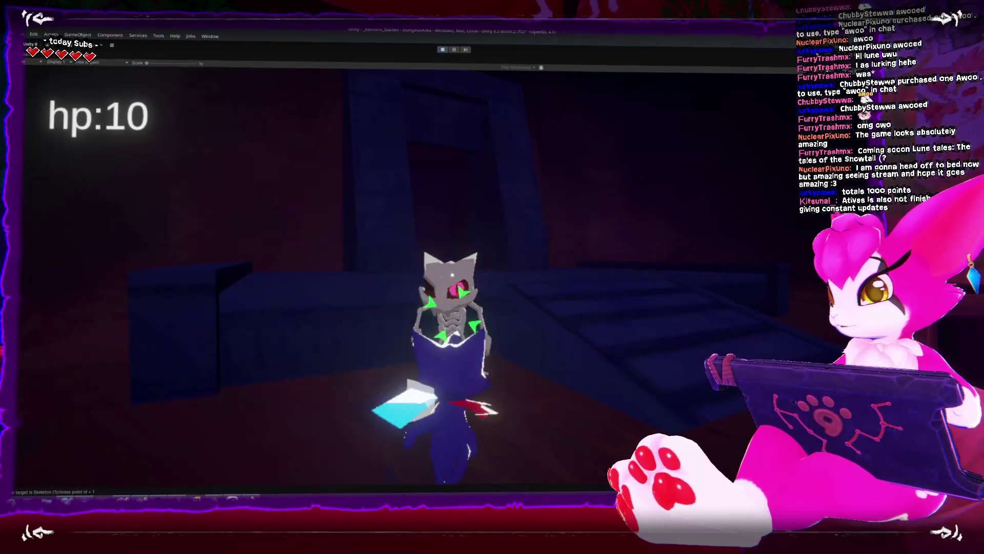
key(j)
key(j)
key(j)
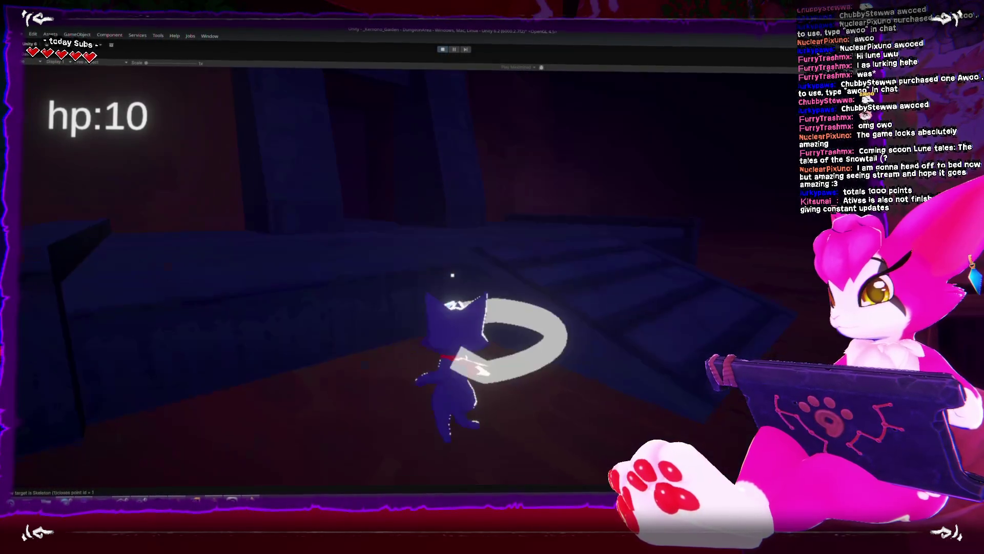
Step: Run up the stairs through the corridor into the dark room and back, then stop the game
key(w)
key(w)
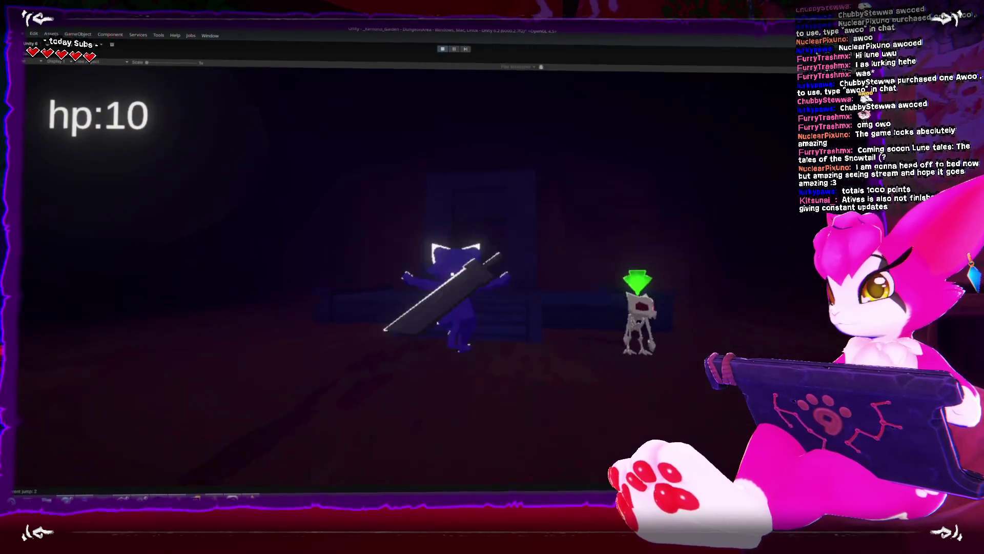
key(w)
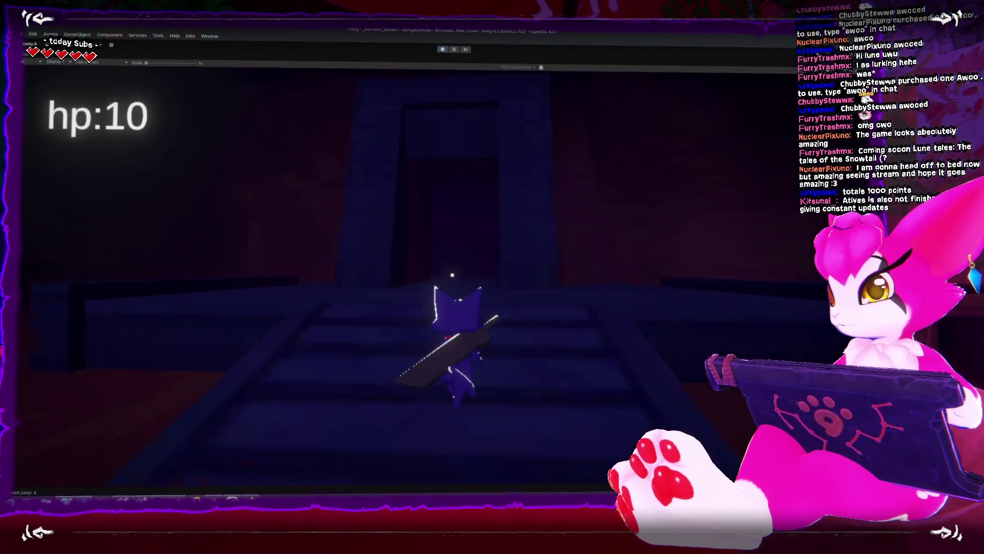
key(w)
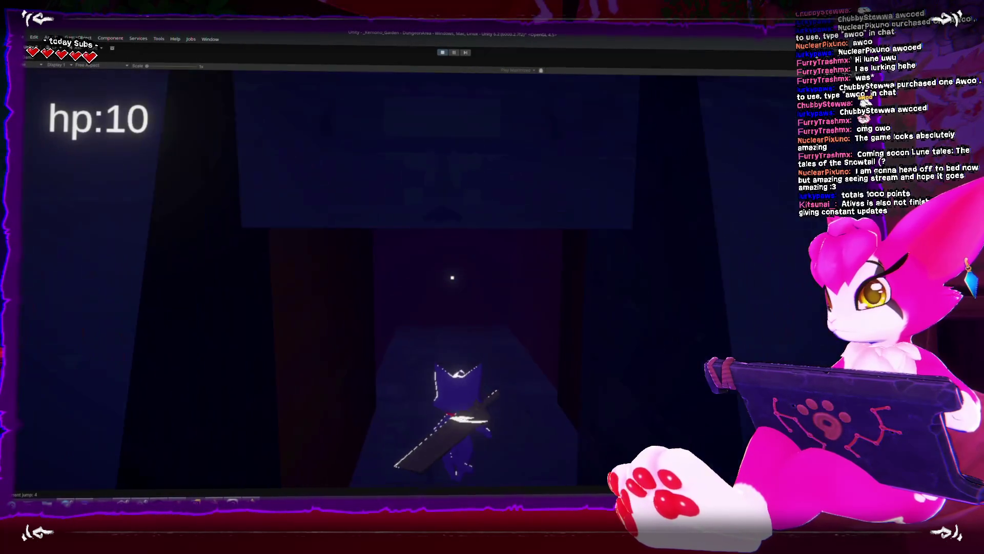
key(w)
key(w)
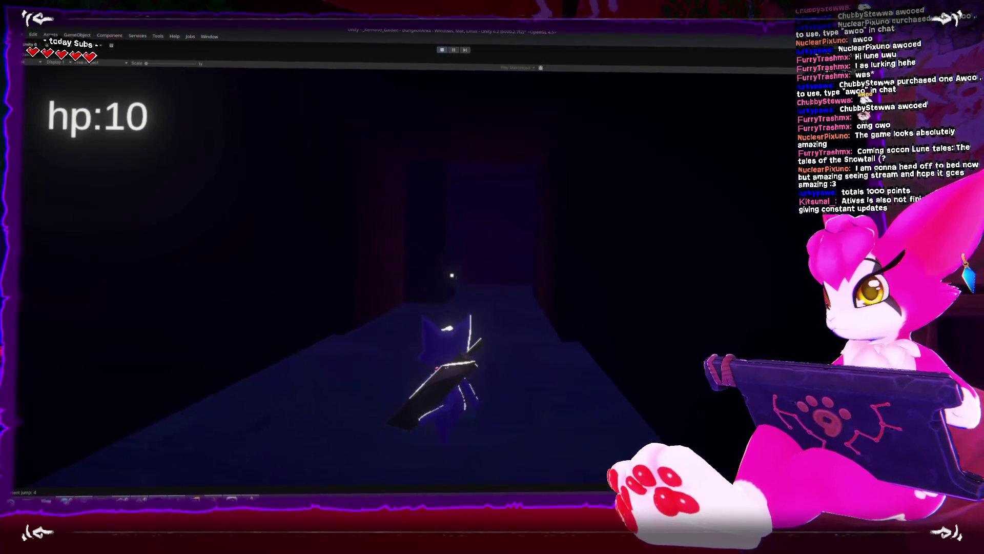
key(s)
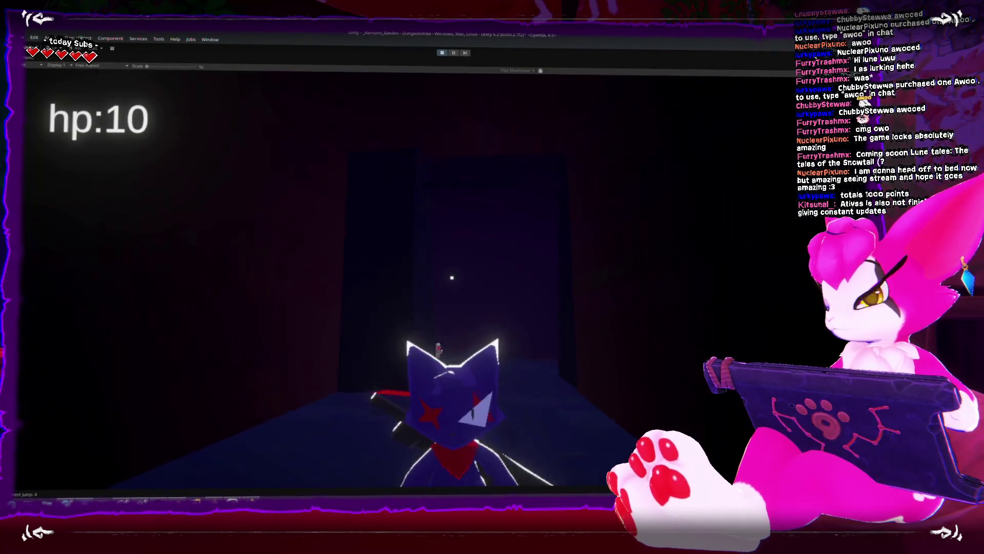
key(w)
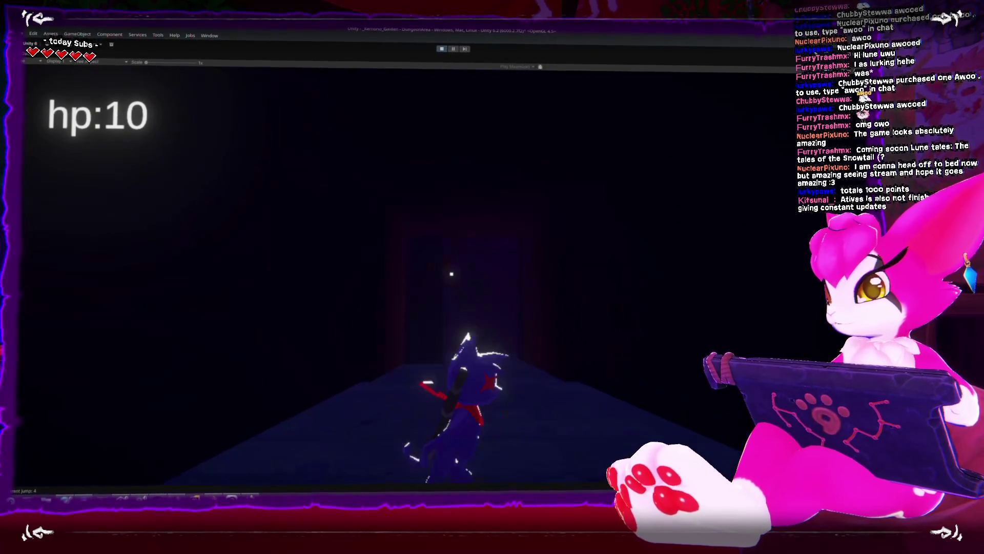
click(440, 50)
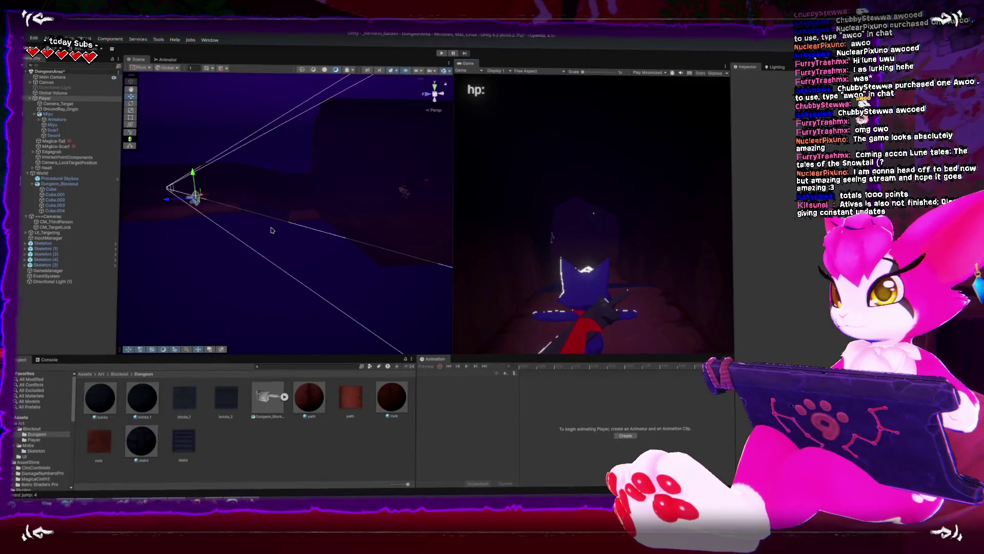
Step: In Blender, nudge the bricks-textured Cube.004 slightly along one axis, then return to Unity
mouse_move(272, 230)
mouse_down()
mouse_move(327, 184)
mouse_move(282, 154)
mouse_move(336, 149)
mouse_move(309, 238)
mouse_up()
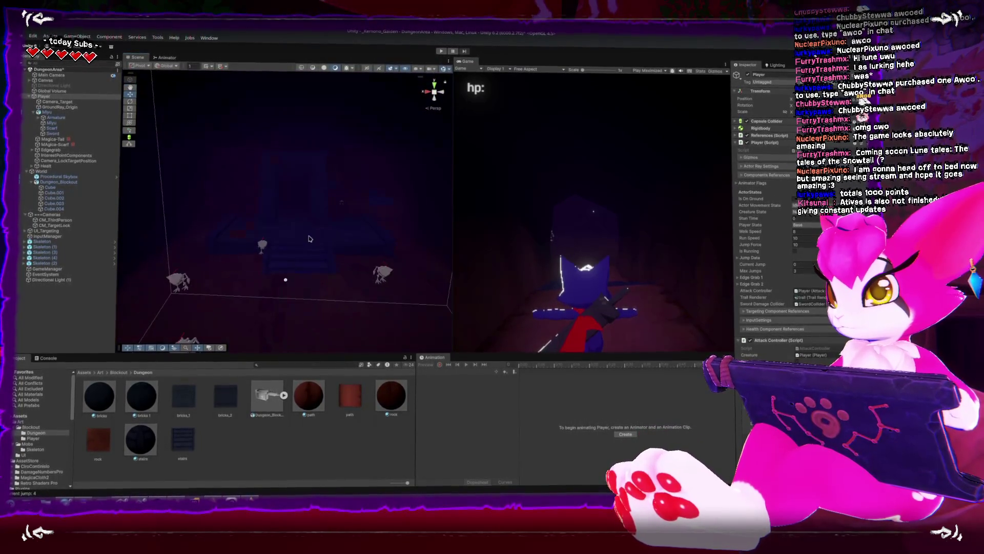
key(alt+Tab)
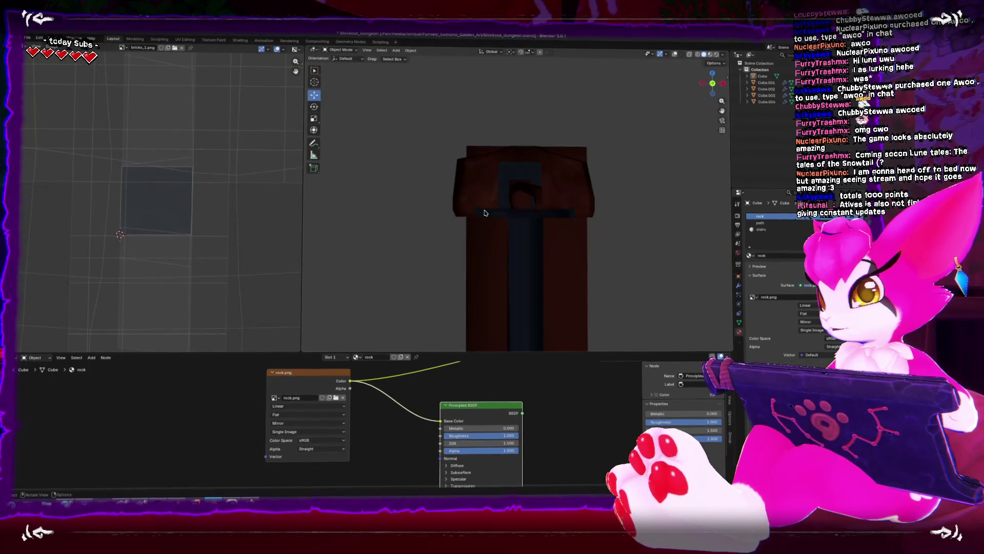
scroll(486, 213, down, 5)
click(518, 221)
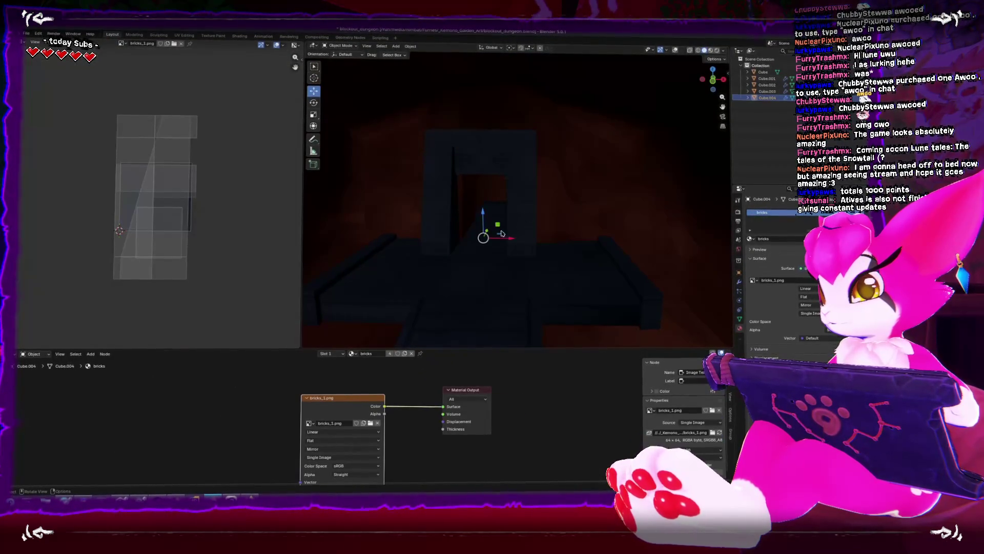
mouse_move(490, 232)
mouse_down()
mouse_move(507, 241)
mouse_move(500, 231)
mouse_up()
mouse_move(505, 265)
mouse_down()
mouse_move(525, 218)
mouse_move(521, 233)
mouse_move(533, 232)
mouse_up()
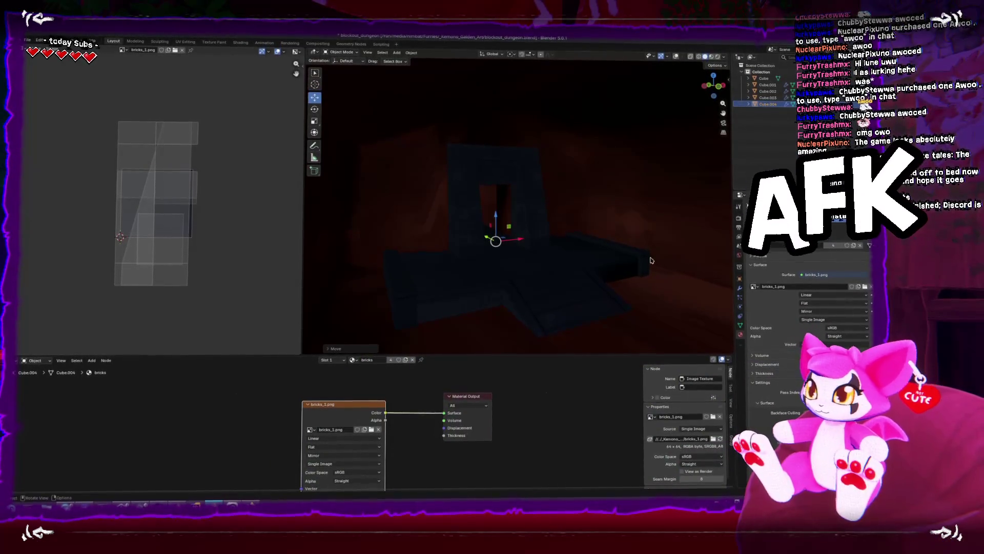
key(alt+Tab)
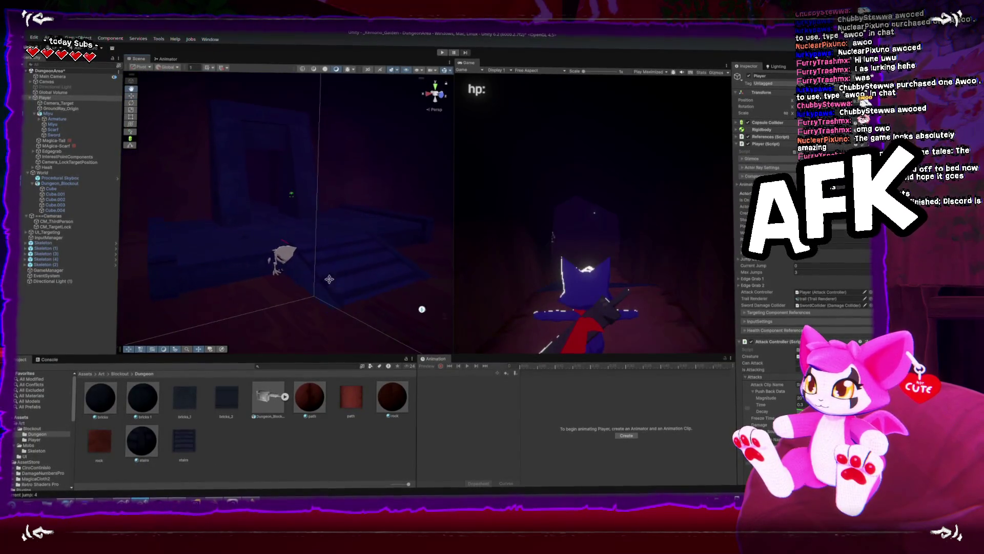
Step: Select Global Volume and remove its CRT override from the Inspector
click(63, 96)
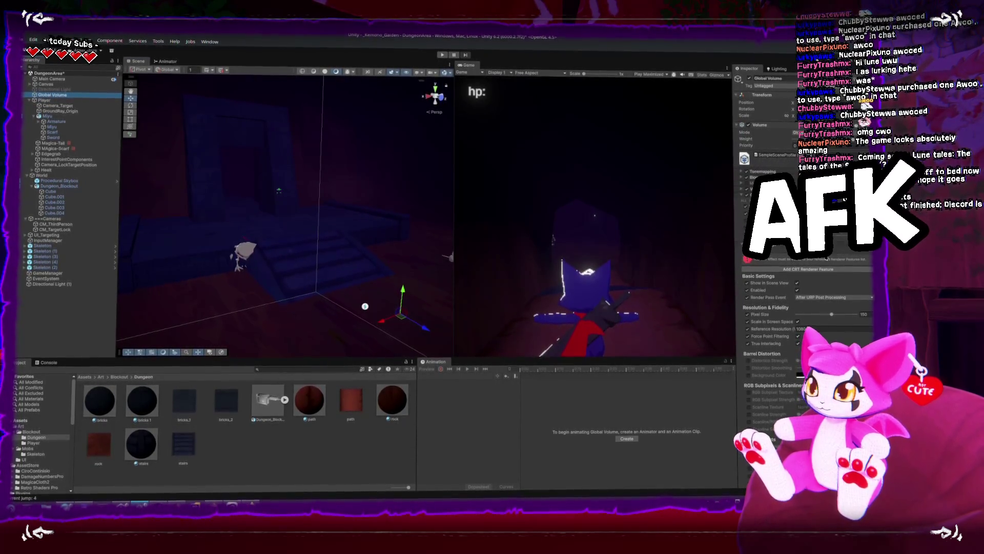
right_click(779, 245)
click(840, 314)
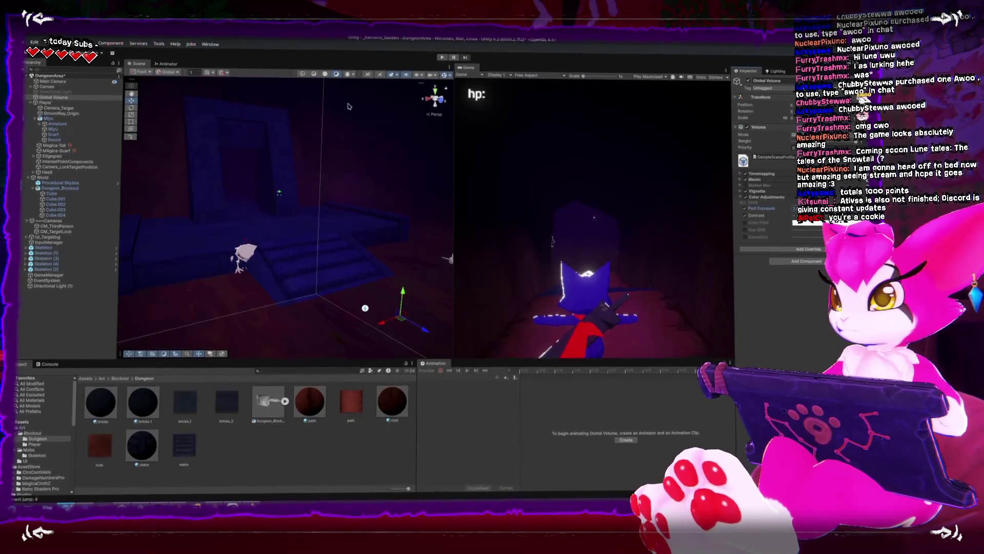
Step: Orbit the Scene view to look over the skeleton enemies in the dungeon blockout
mouse_move(283, 254)
mouse_down()
mouse_move(412, 192)
mouse_move(300, 207)
mouse_up()
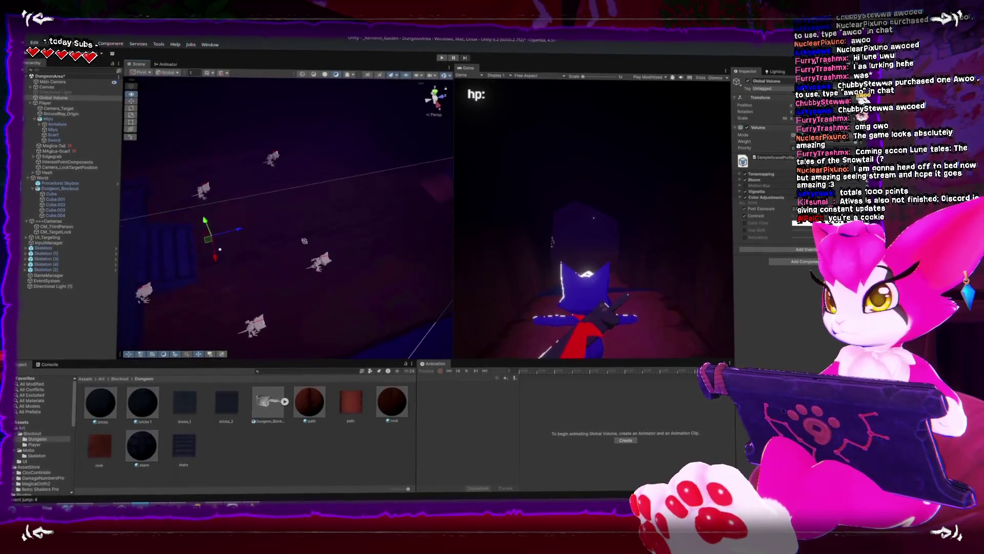
Step: In Blender, select the rock-textured Cube mesh, restore viewport overlays, and return to Object Mode
key(alt+Tab)
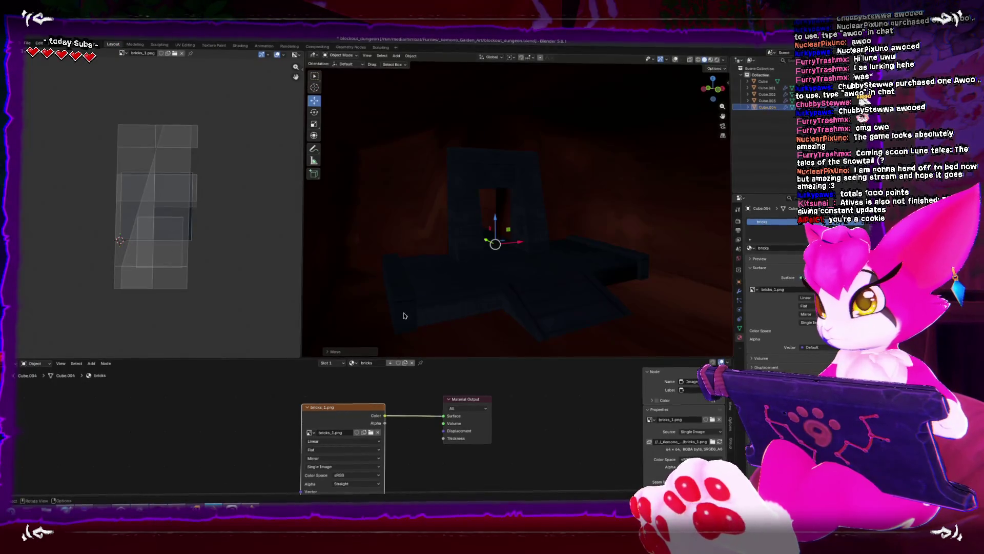
scroll(183, 262, down, 4)
scroll(503, 279, up, 5)
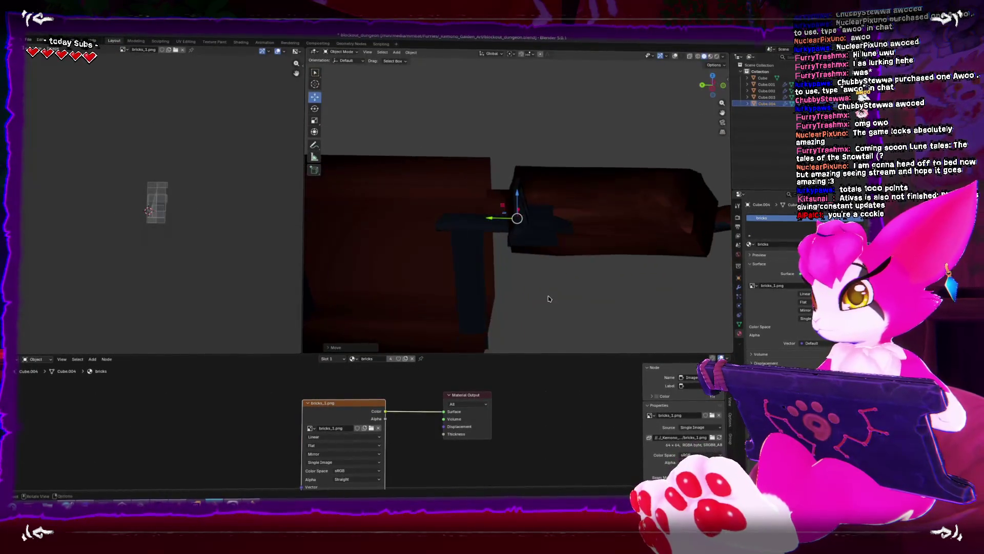
scroll(549, 299, down, 3)
click(763, 80)
key(Tab)
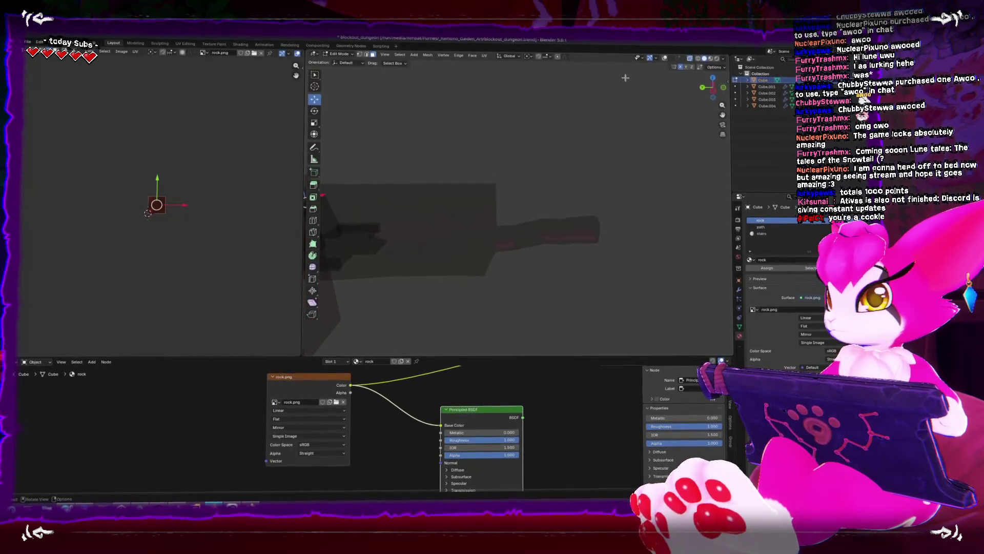
click(664, 60)
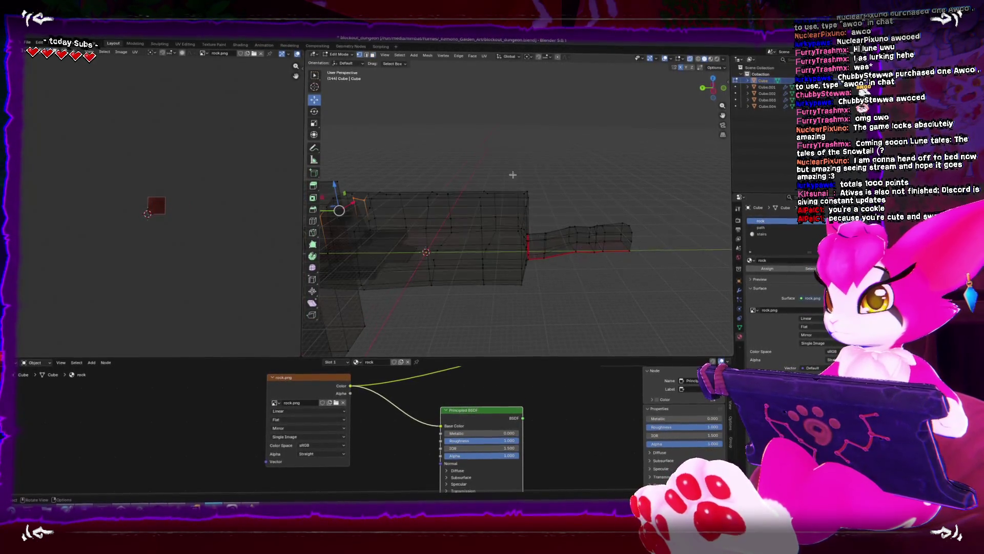
mouse_move(457, 149)
mouse_down()
mouse_move(650, 271)
mouse_move(638, 277)
mouse_up()
key(Tab)
Step: Export the blockout as FBX over Dungeon_Blockout.fbx and switch back to Unity
click(28, 39)
mouse_move(61, 138)
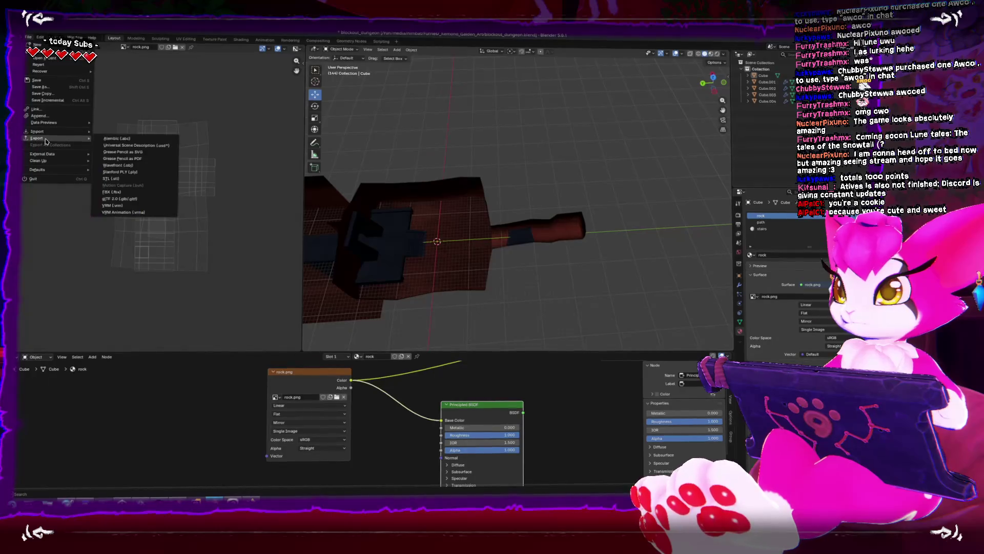
click(143, 203)
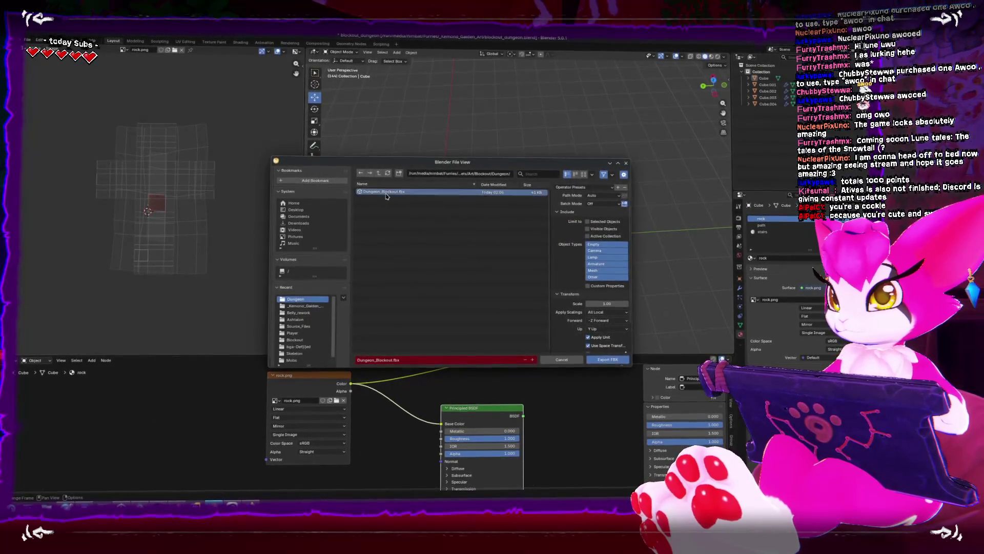
double_click(385, 191)
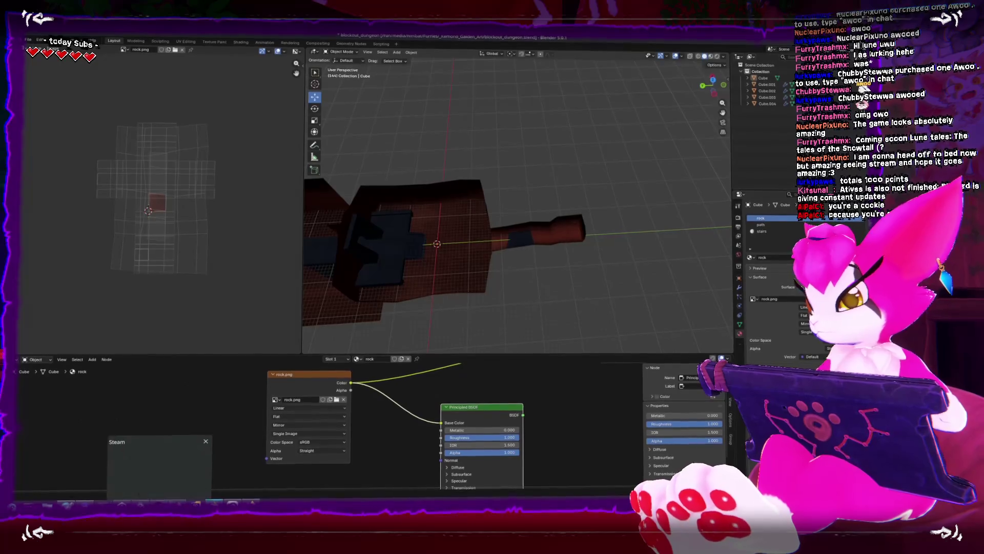
key(alt+Tab)
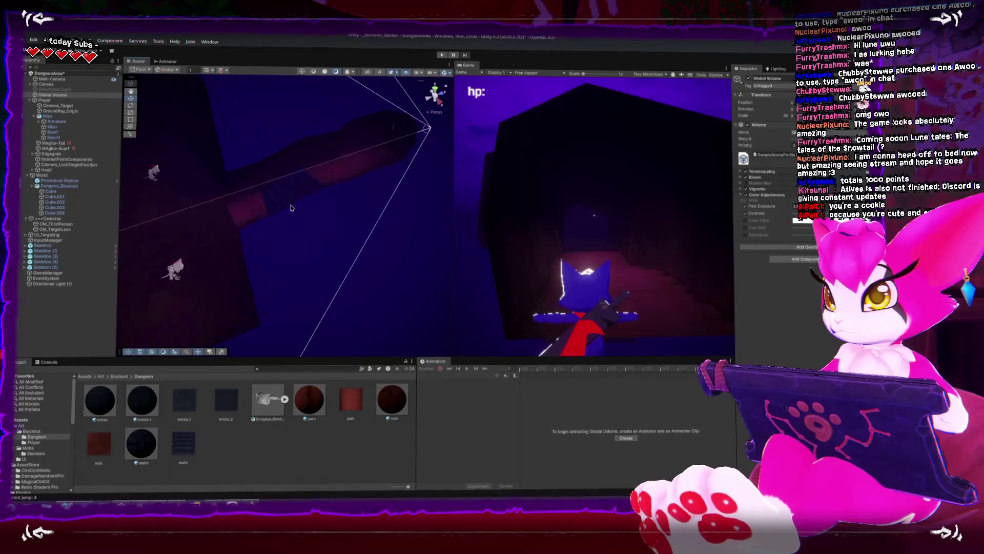
Step: Move the Player to a new spot near the skeletons and stairs, then start Play mode
click(333, 185)
click(328, 181)
drag(349, 181, 329, 182)
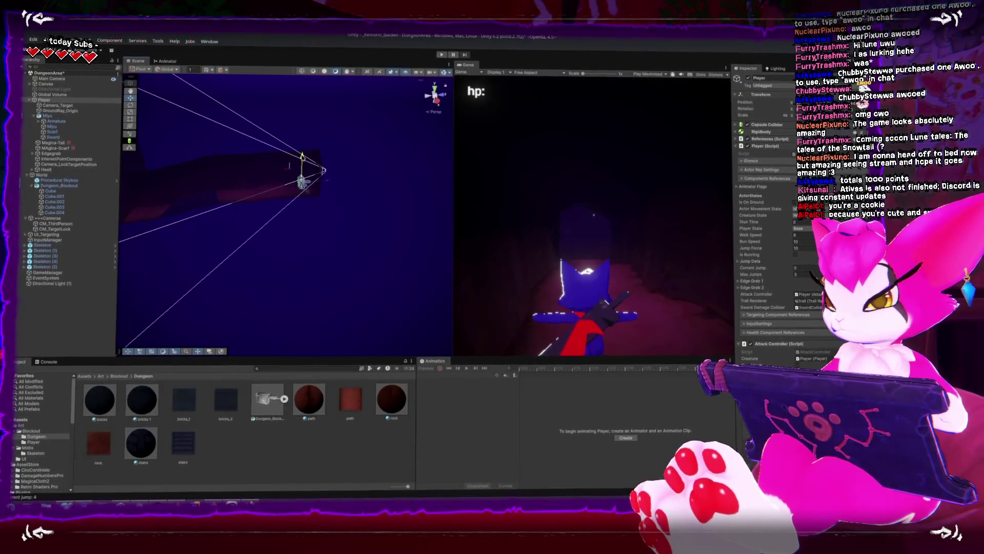
alt+drag(127, 173, 240, 165)
alt+drag(310, 182, 314, 220)
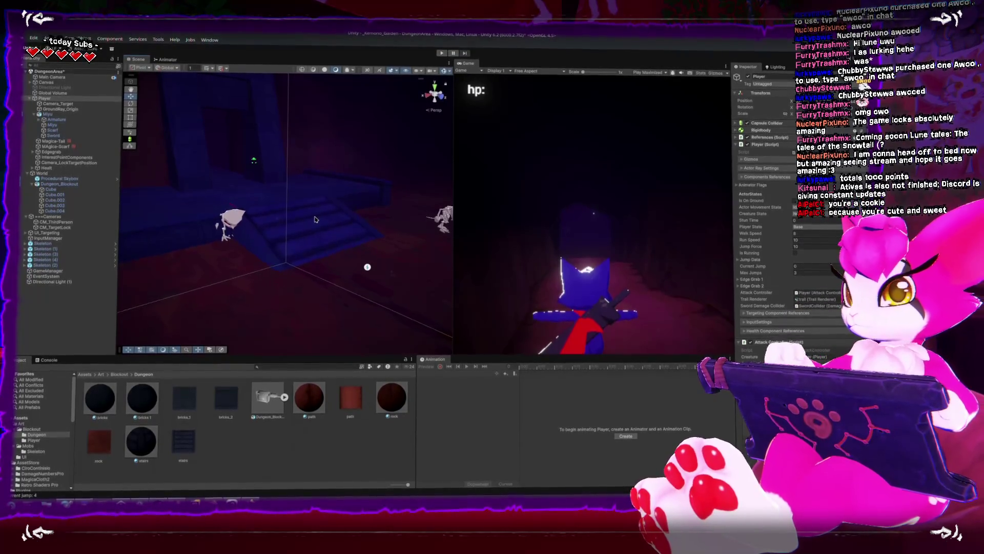
click(441, 55)
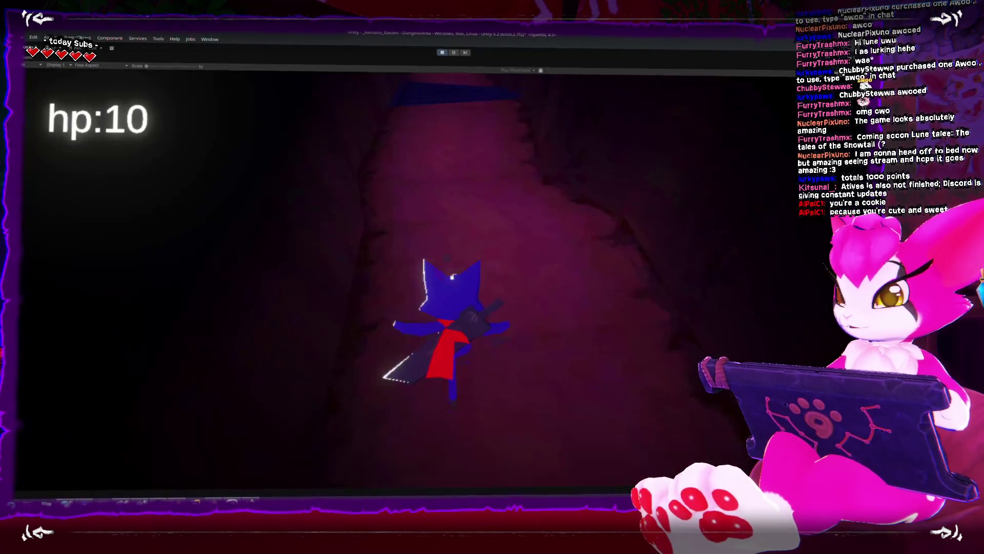
Step: Walk the character down the corridor into the room with the skeletons
key(w)
key(w)
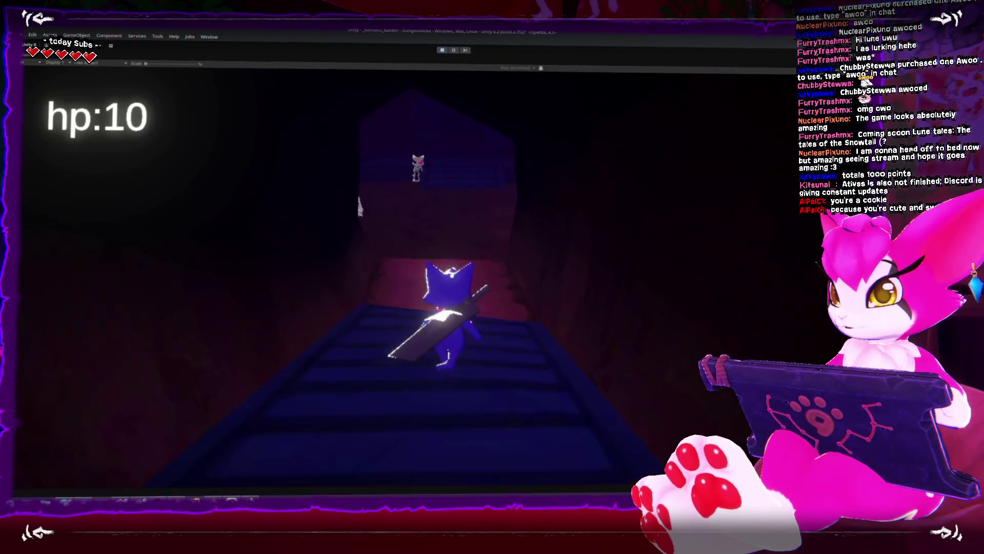
key(w)
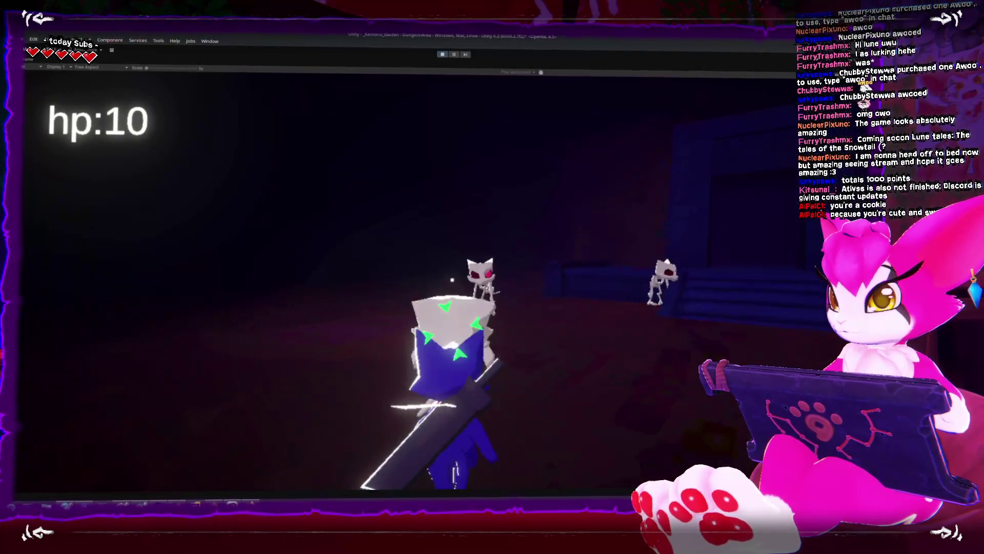
key(w)
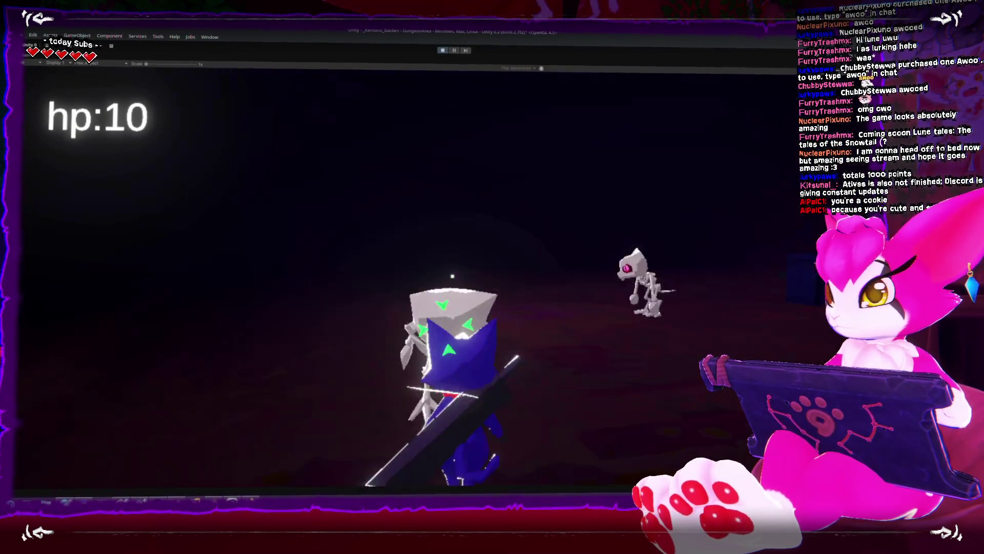
Step: Spin-attack the approaching skeletons, then stop the game and go back to Blender
click(452, 277)
click(452, 280)
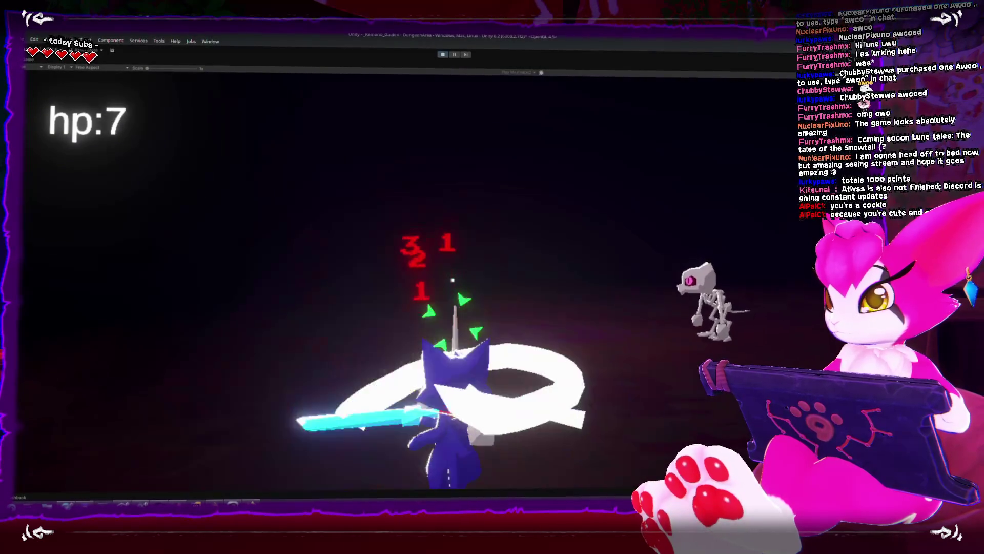
click(453, 278)
click(452, 278)
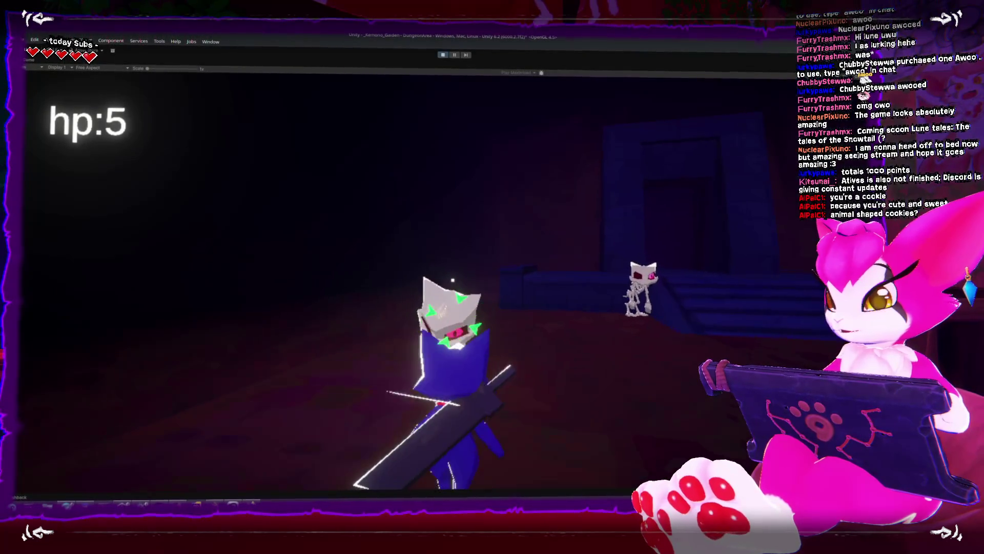
click(453, 275)
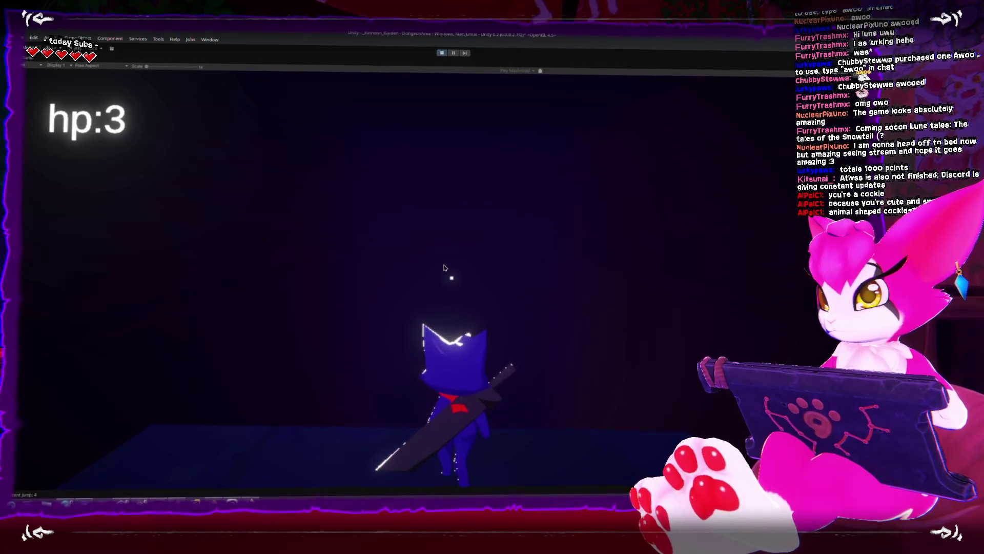
click(442, 54)
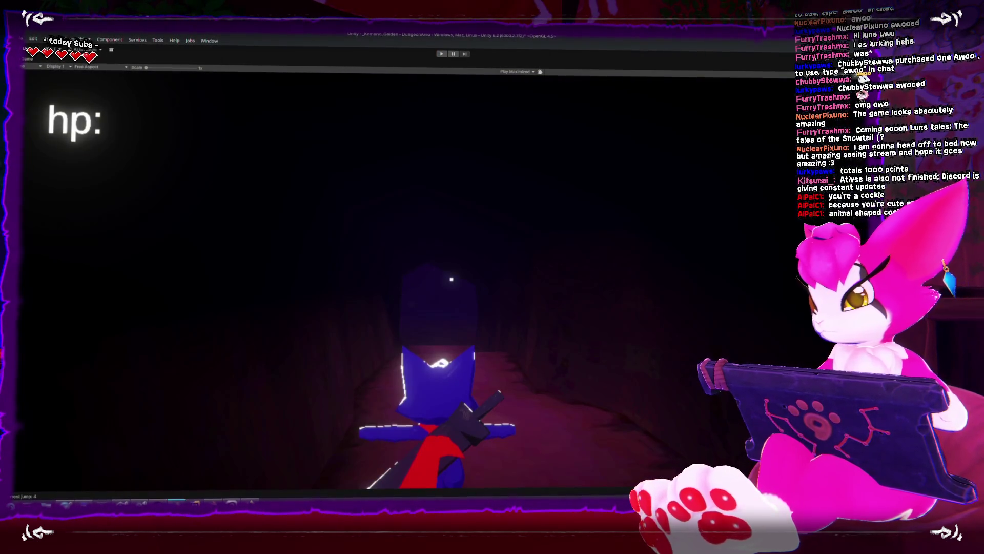
key(alt+Tab)
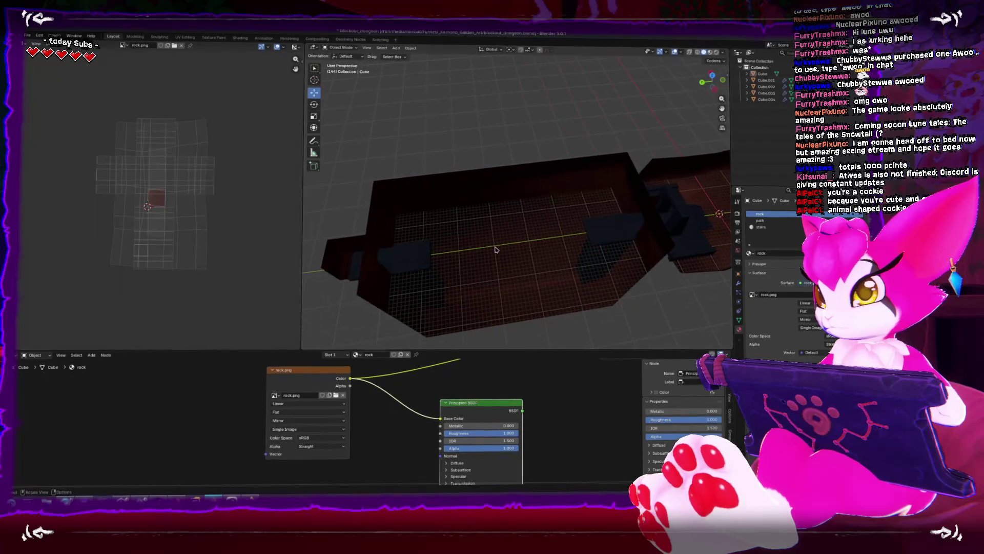
Step: Reposition the stairs object Cube.003 using the left side view
click(409, 262)
key(ctrl+KP_3)
key(g)
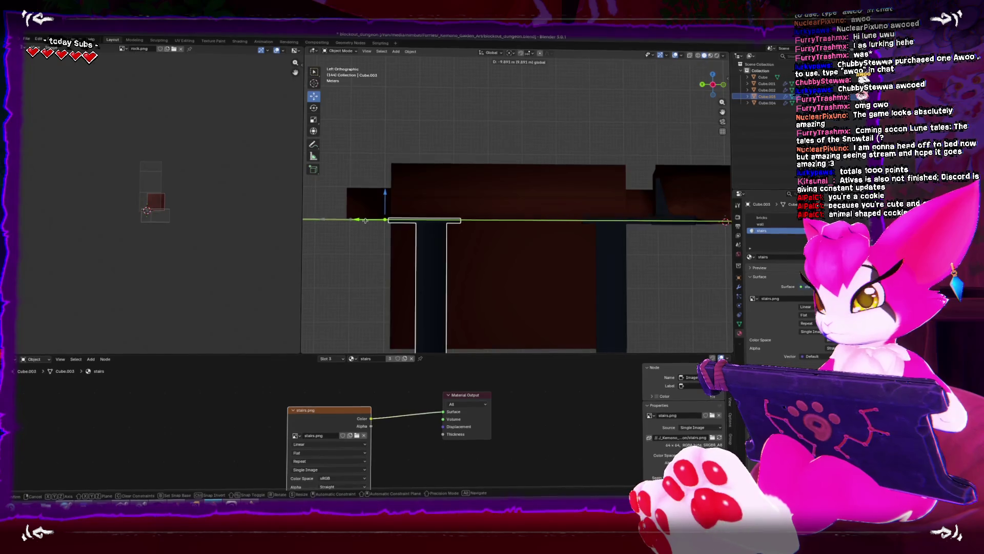
click(399, 267)
click(399, 267)
Step: In Edit Mode, extrude one face of the rock Cube mesh outward near the doorway
key(Tab)
click(414, 235)
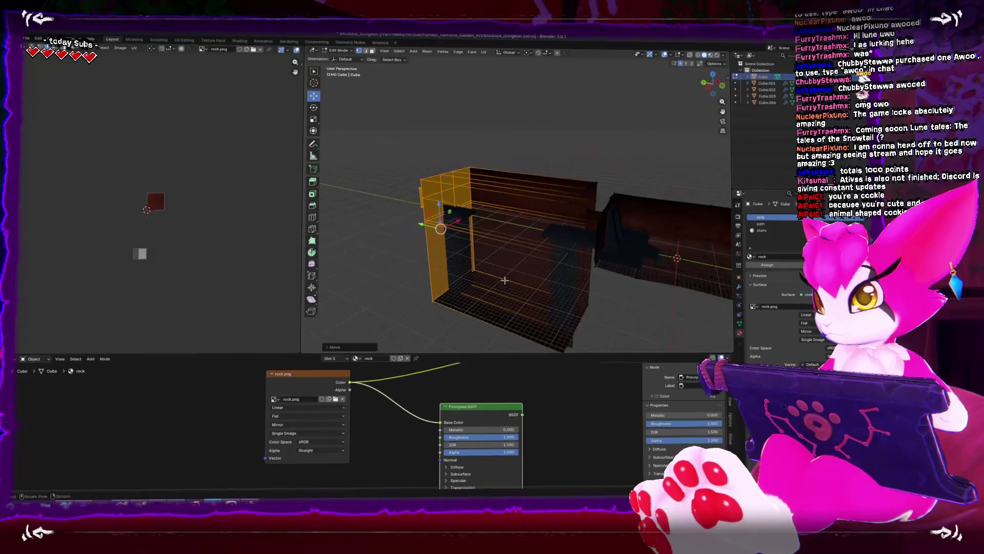
drag(508, 286, 489, 299)
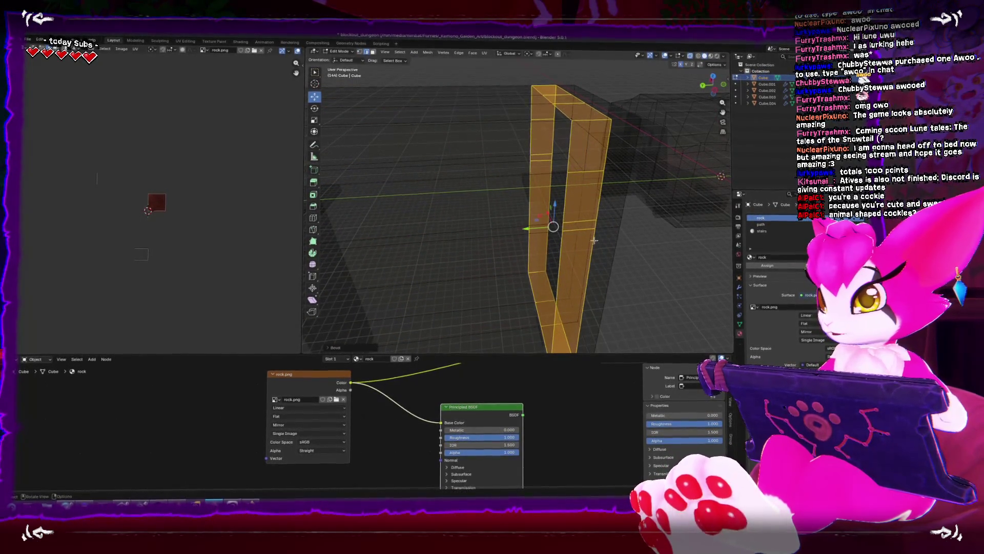
mouse_move(575, 211)
mouse_down()
mouse_move(591, 217)
mouse_move(435, 212)
mouse_up()
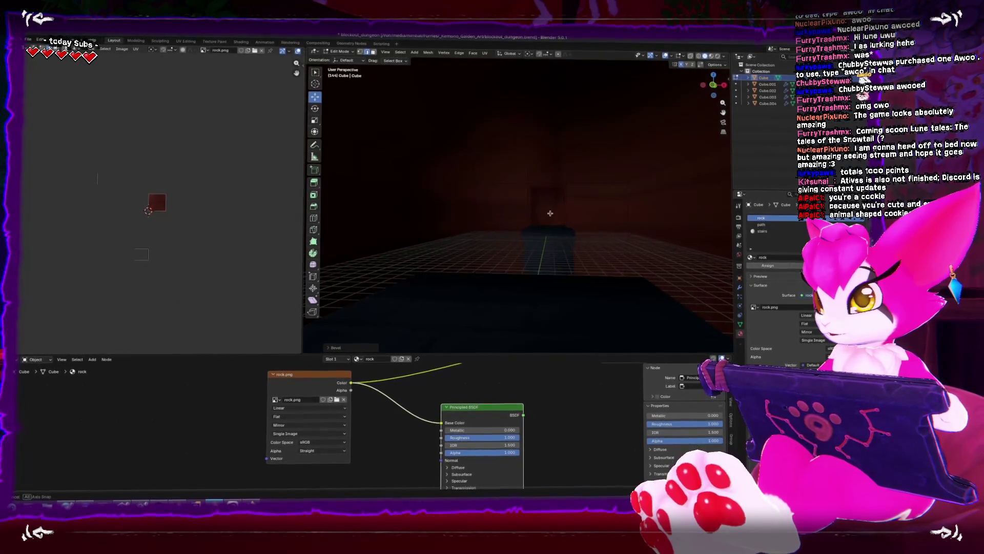
mouse_move(550, 213)
mouse_down()
mouse_move(407, 215)
mouse_move(463, 209)
mouse_move(442, 190)
mouse_move(437, 202)
mouse_up()
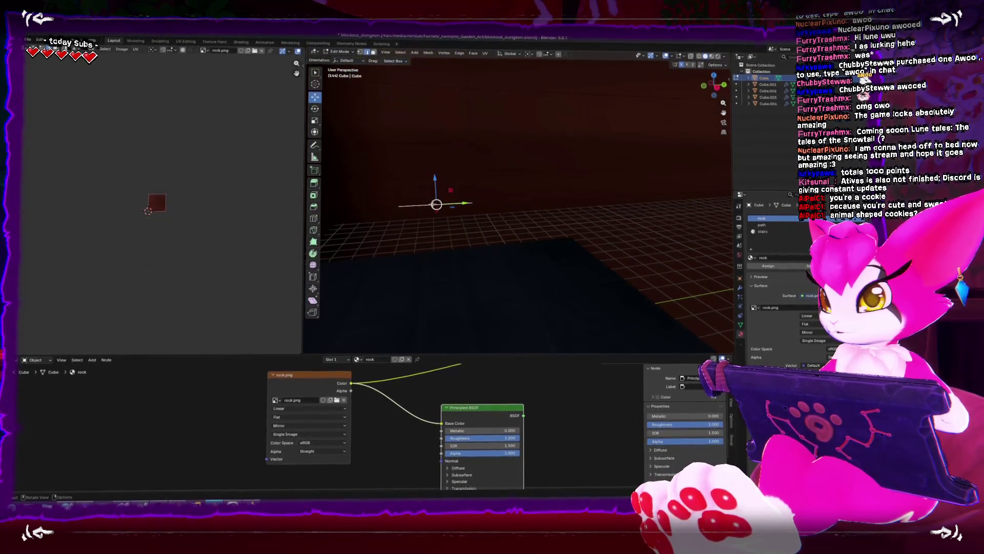
scroll(437, 202, down, 3)
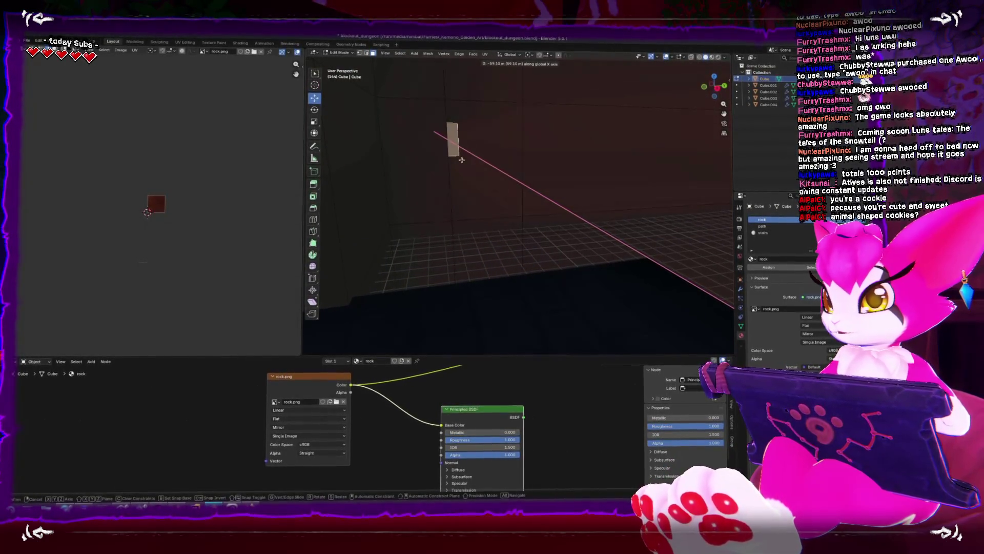
click(476, 172)
mouse_move(474, 164)
mouse_down()
mouse_move(499, 183)
mouse_move(492, 201)
mouse_move(503, 181)
mouse_move(537, 216)
mouse_move(521, 145)
mouse_up()
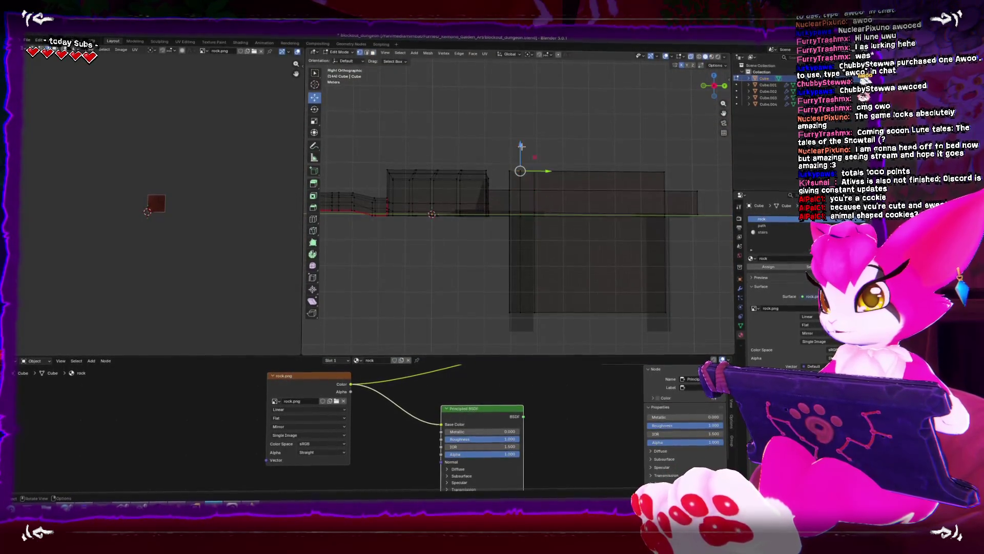
click(526, 130)
Step: Box-select the vertical wall edge and move it along the Y axis
mouse_move(523, 274)
mouse_down()
mouse_move(530, 260)
mouse_move(520, 215)
mouse_move(525, 226)
mouse_up()
scroll(521, 238, up, 2)
key(alt+z)
key(g)
key(y)
click(538, 263)
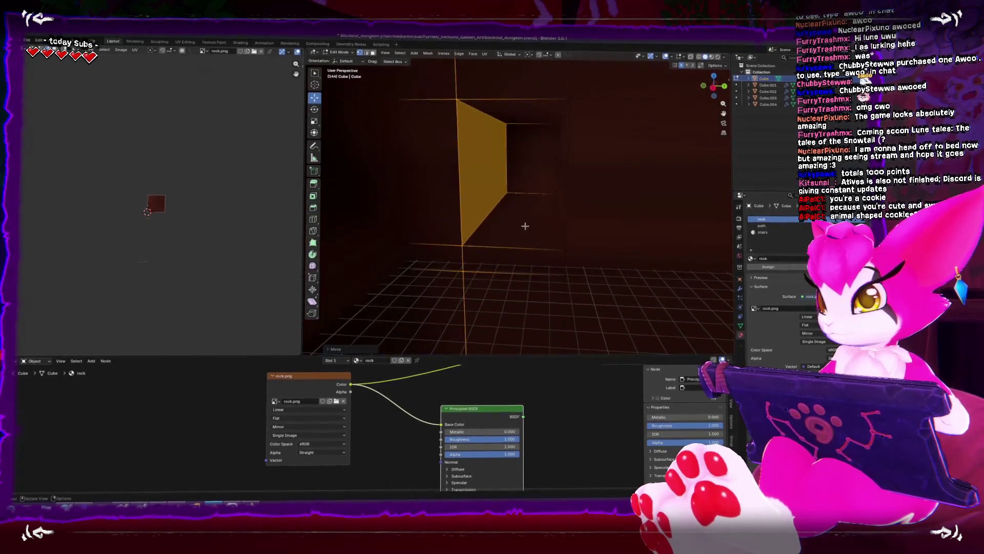
Step: Extrude the end face and stretch the new corridor about 14.6 m along Y
mouse_move(516, 154)
mouse_down()
mouse_move(439, 143)
mouse_move(560, 194)
mouse_up()
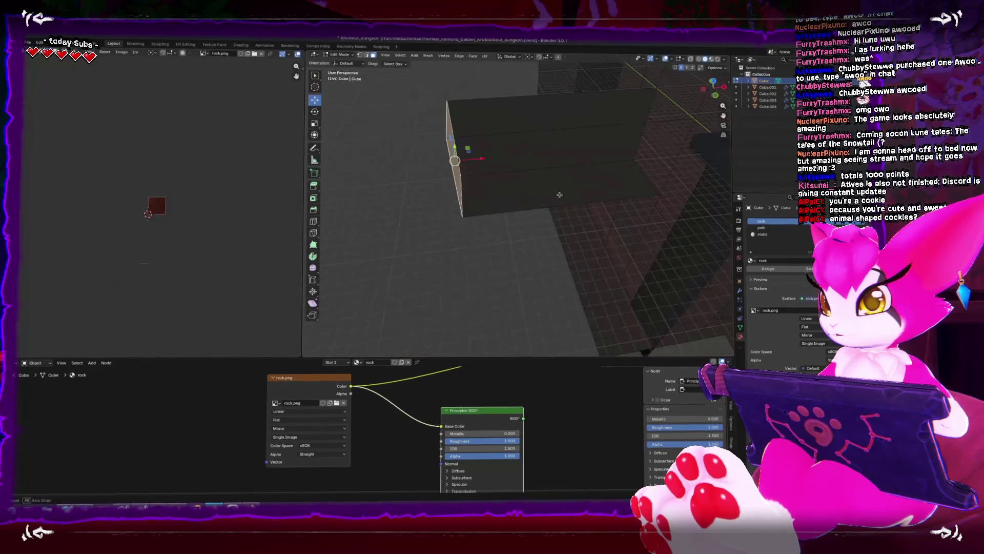
key(g)
key(z)
key(z)
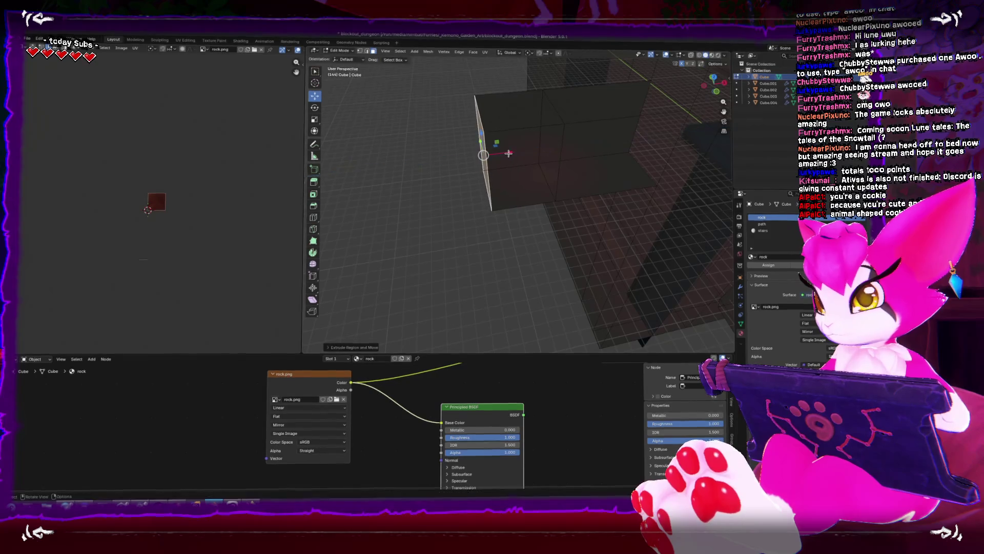
drag(490, 165, 487, 149)
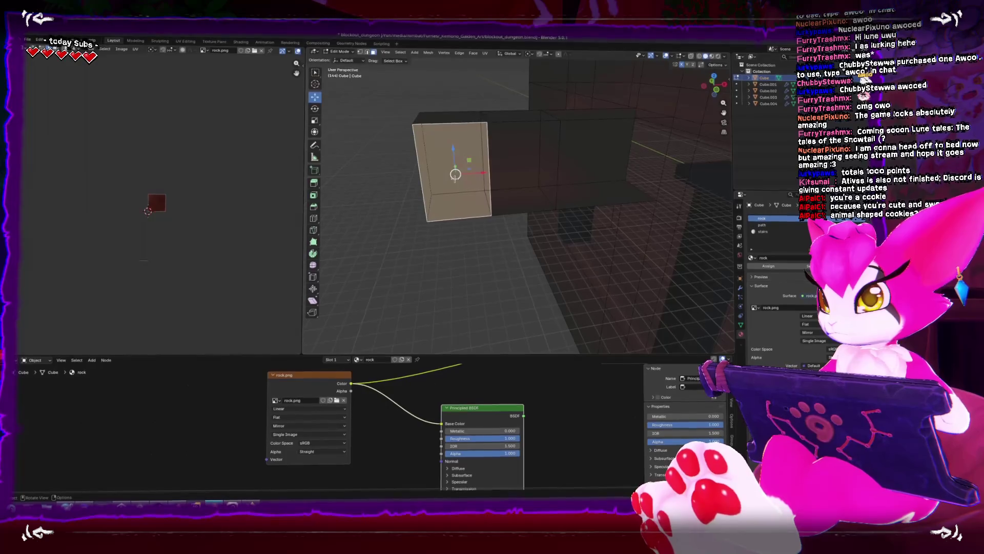
right_click(456, 173)
alt+middle_click(501, 177)
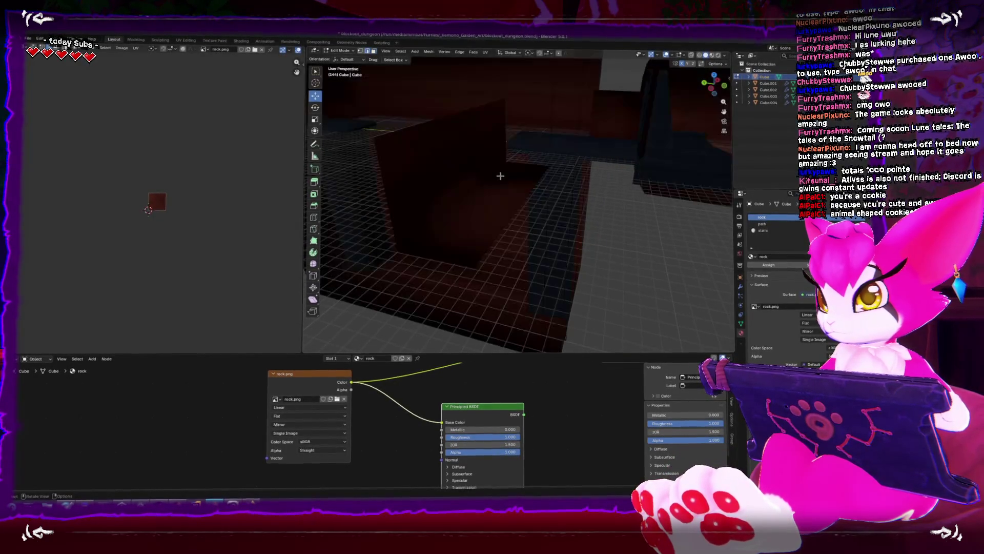
drag(501, 177, 544, 210)
mouse_move(621, 243)
mouse_down()
mouse_move(727, 296)
mouse_move(482, 243)
mouse_move(498, 267)
mouse_up()
mouse_move(507, 234)
mouse_down()
mouse_move(585, 230)
mouse_move(541, 231)
mouse_up()
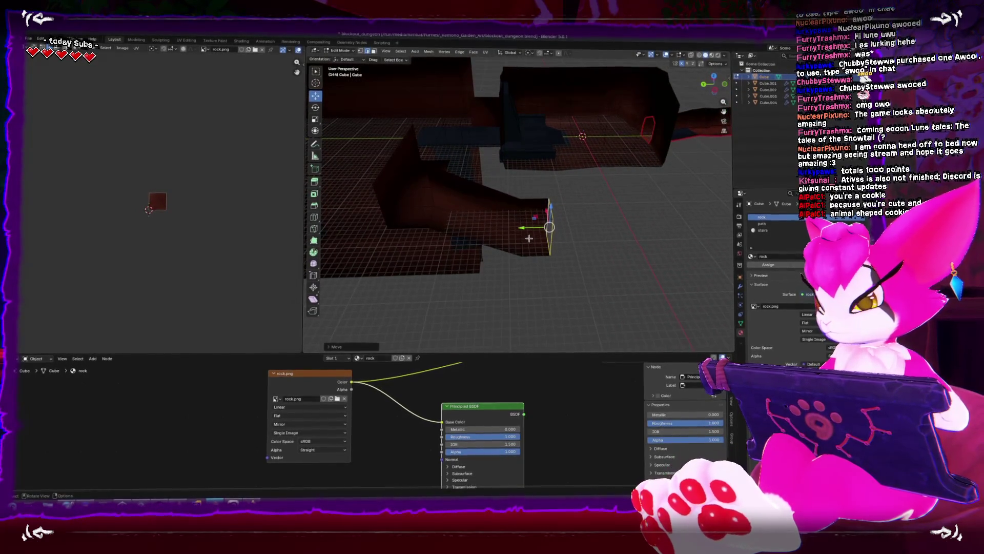
Step: Review the extended mesh from several angles and return to Object Mode
key(Tab)
scroll(608, 247, up, 6)
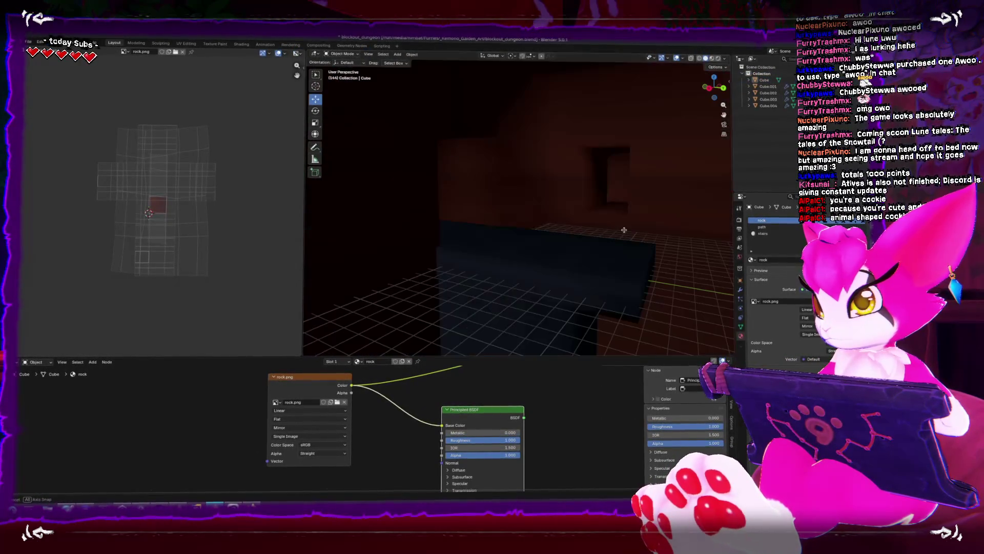
scroll(615, 246, up, 5)
key(Tab)
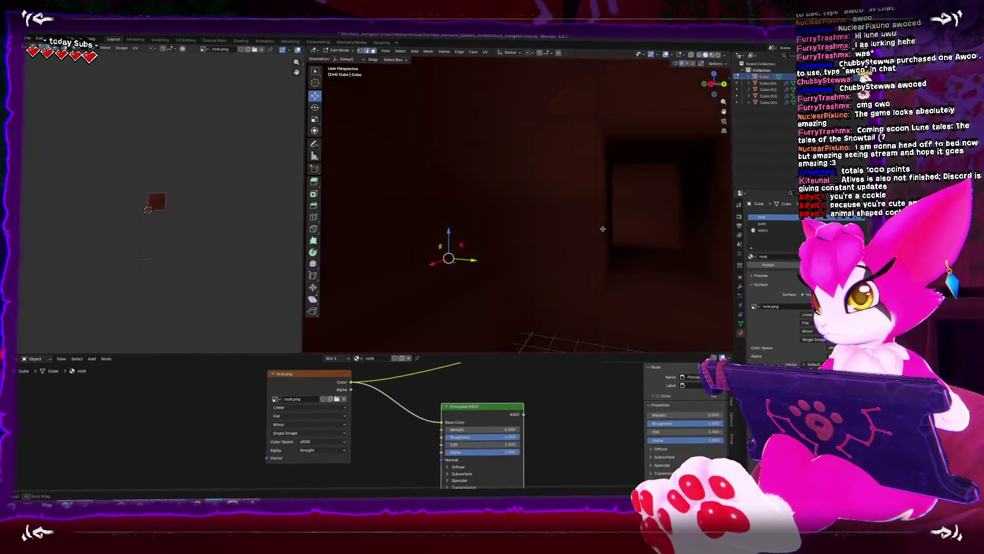
drag(563, 241, 578, 211)
key(Tab)
scroll(574, 210, down, 5)
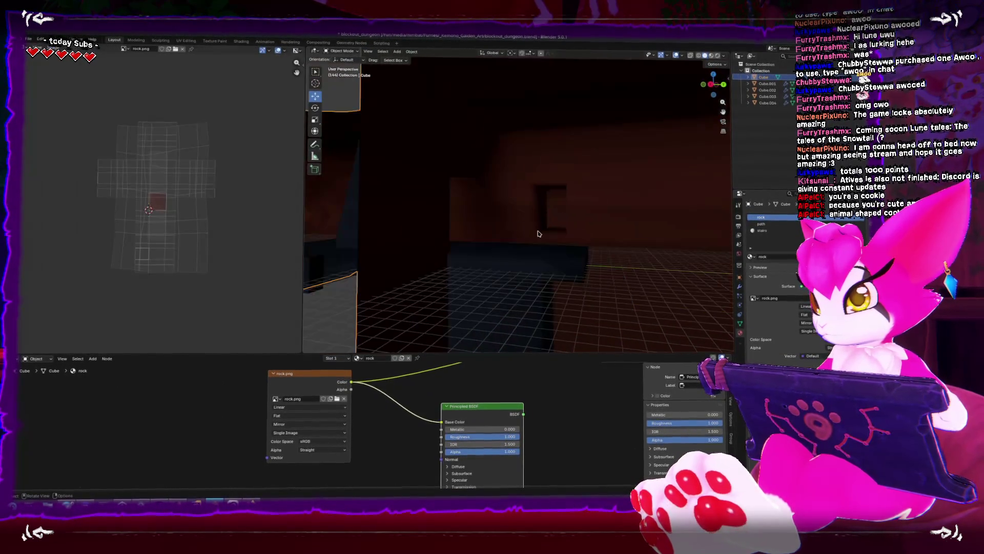
Step: In Edit Mode, select the whole linked L-shaped corridor mesh
key(Tab)
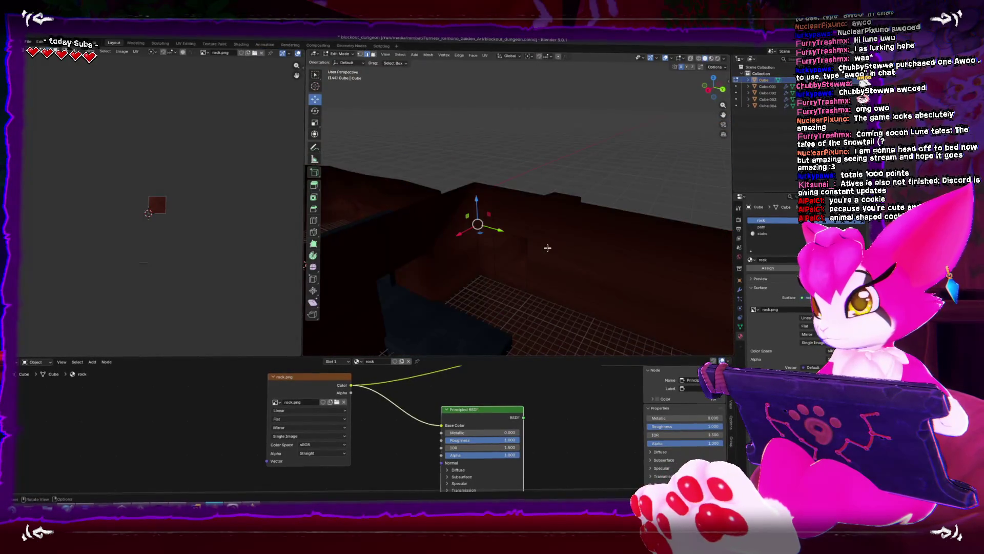
scroll(499, 262, up, 5)
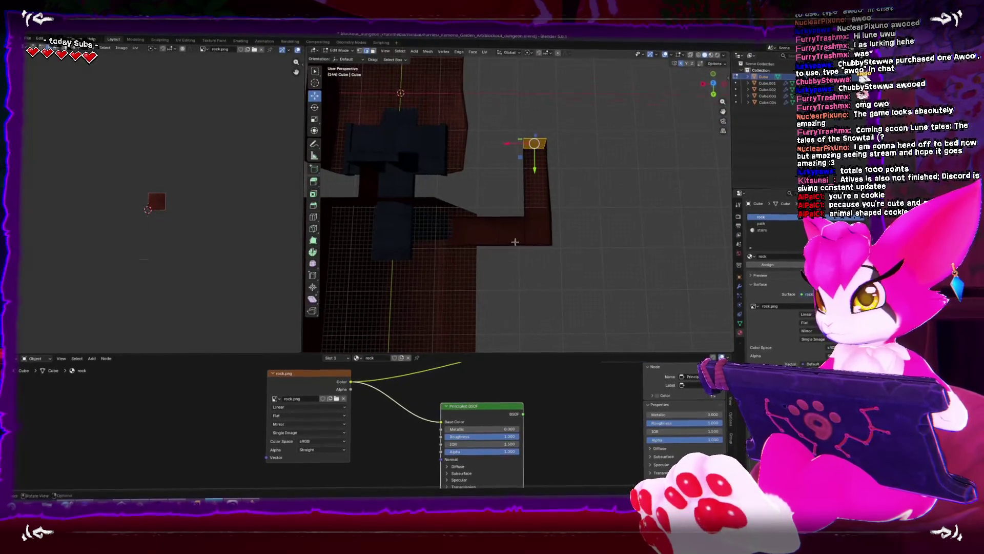
key(l)
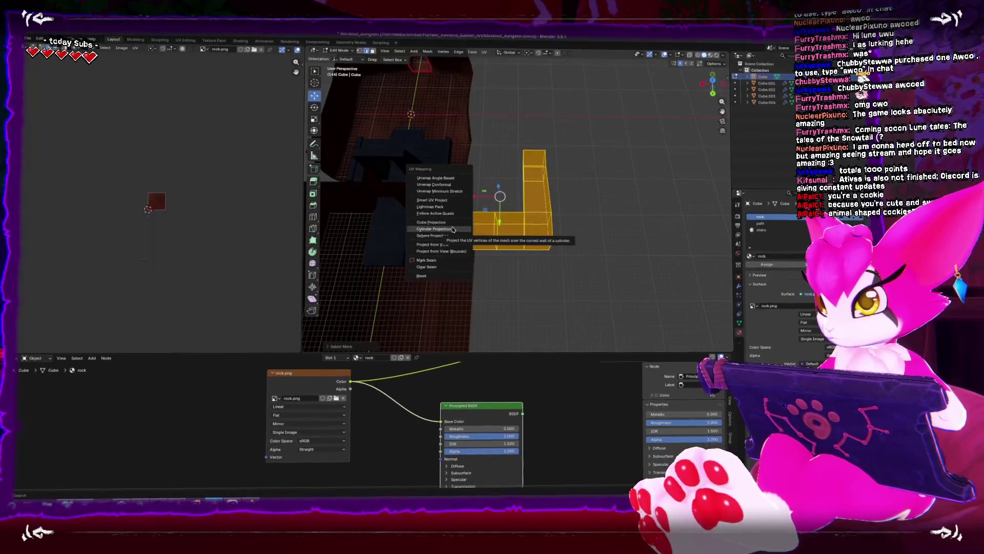
scroll(578, 228, up, 5)
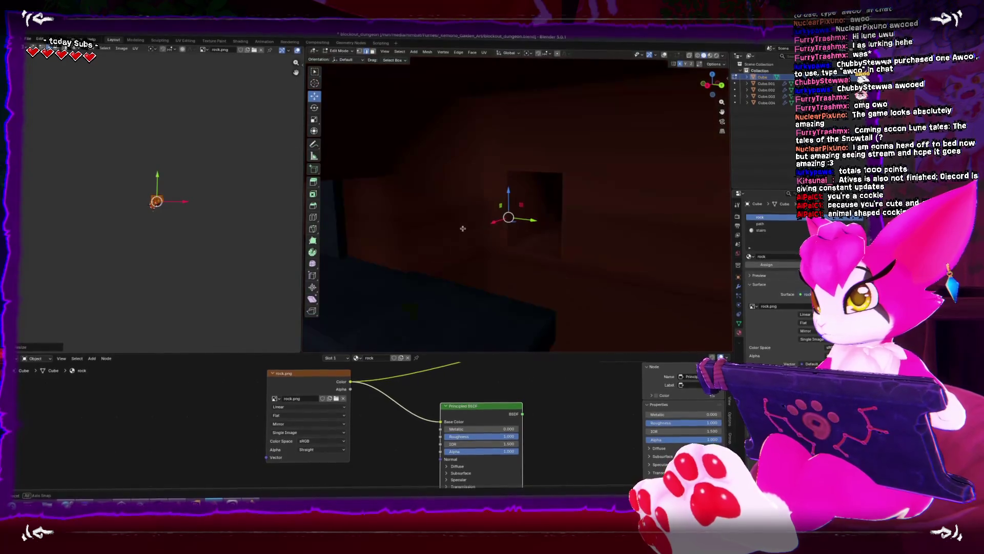
mouse_move(588, 240)
mouse_down()
mouse_move(598, 235)
mouse_move(573, 244)
mouse_move(492, 226)
mouse_move(445, 229)
mouse_up()
scroll(445, 229, up, 2)
click(27, 41)
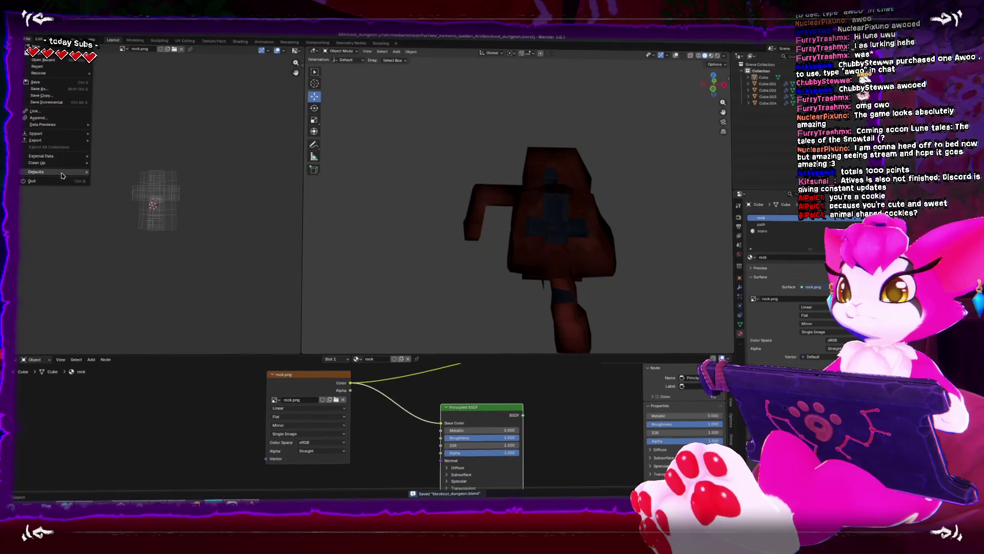
Step: Export the dungeon as FBX over Dungeon_Blockout.fbx and briefly check Unity
mouse_move(36, 140)
click(139, 191)
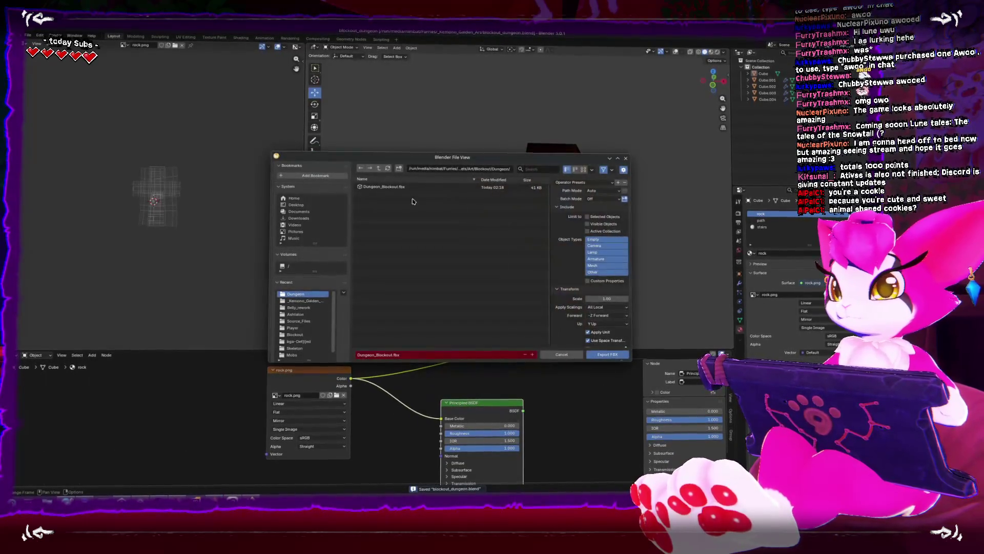
double_click(404, 187)
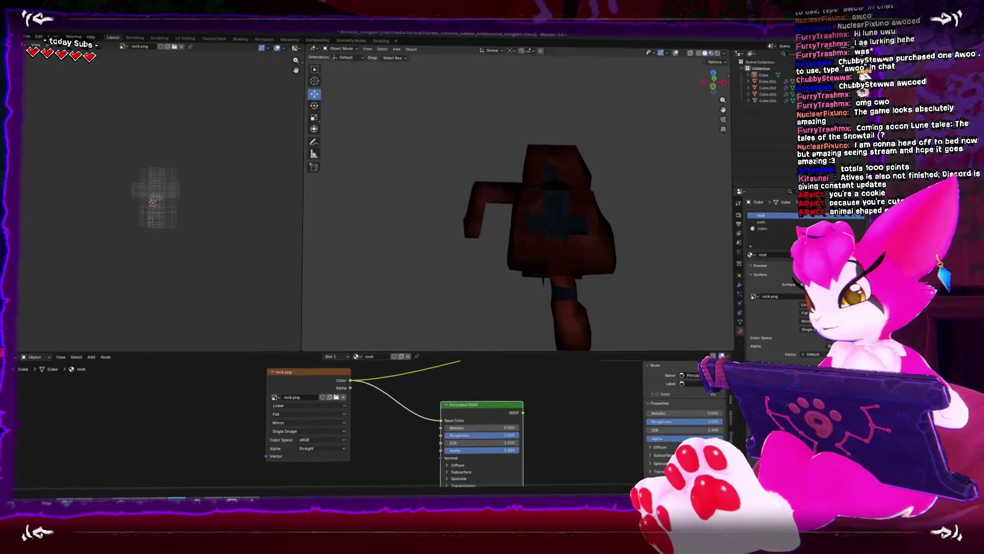
key(alt+Tab)
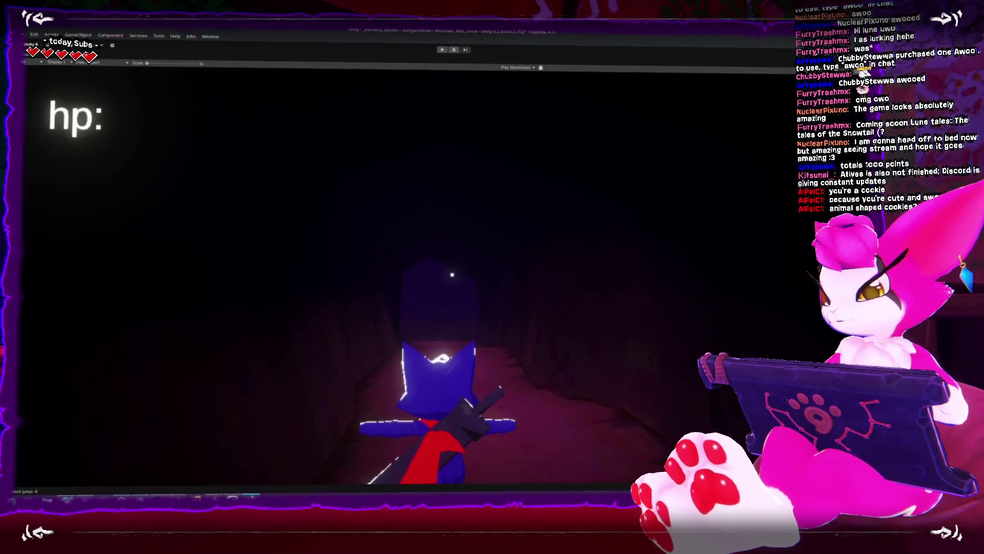
key(alt+Tab)
Step: Re-export over Dungeon_Blockout.fbx once more and return to the full Unity editor
click(25, 34)
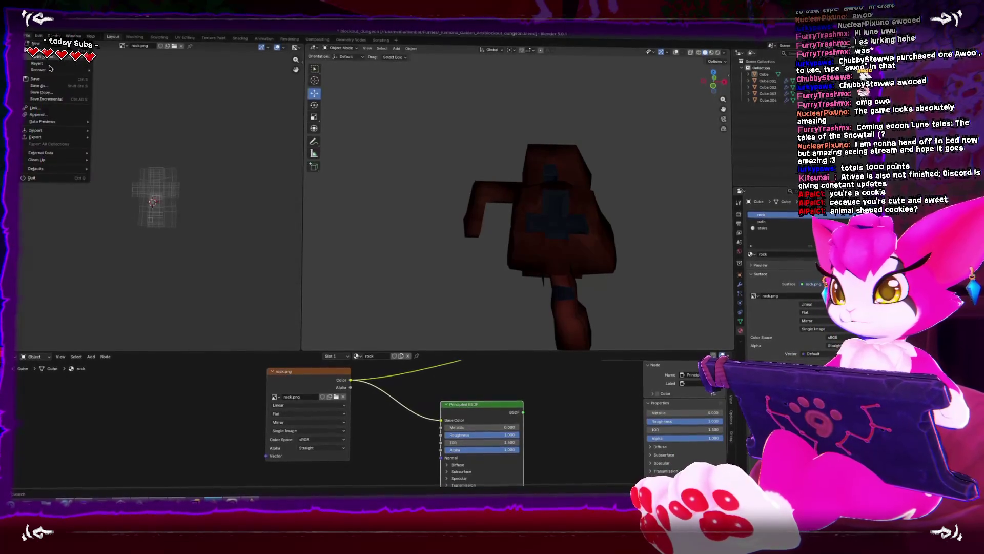
mouse_move(71, 138)
click(123, 195)
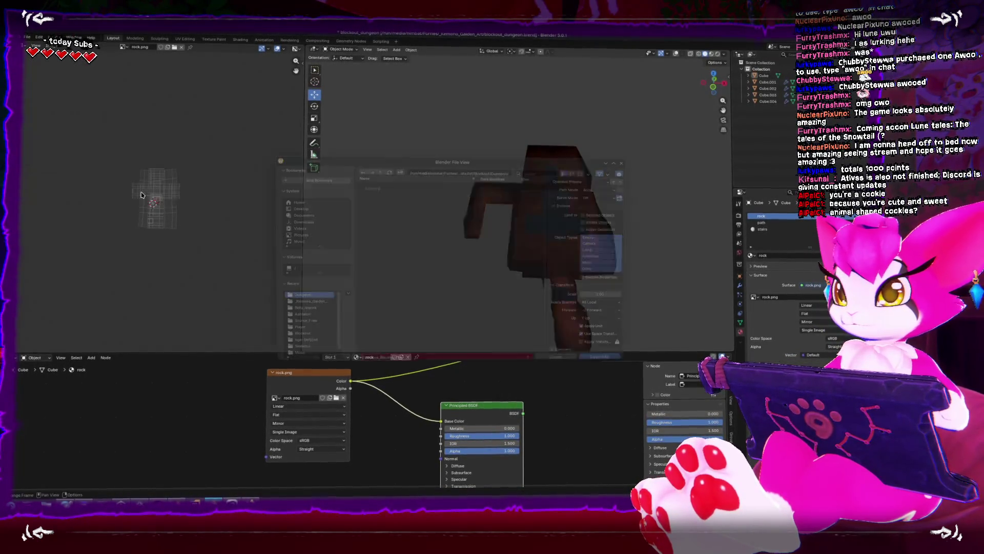
double_click(410, 189)
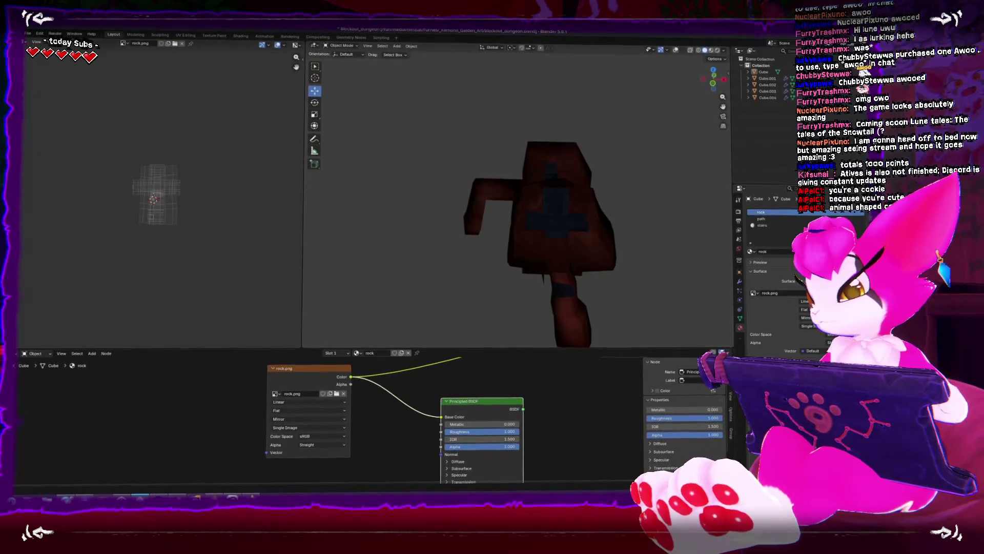
key(alt+Tab)
key(ctrl+p)
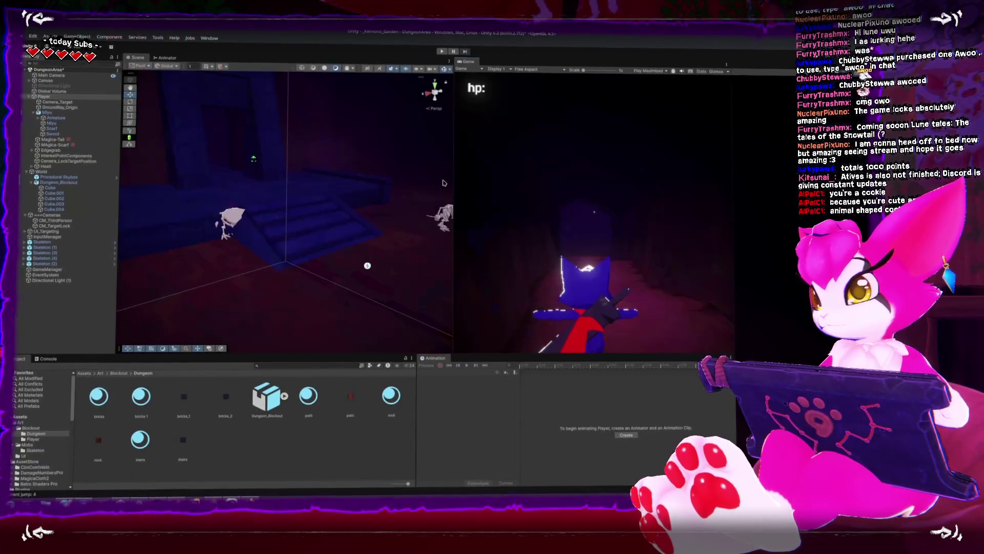
Step: Orbit the scene view around the room and start Play mode with Ctrl+P
mouse_move(292, 210)
mouse_down()
mouse_move(301, 214)
mouse_move(294, 229)
mouse_move(252, 185)
mouse_move(174, 187)
mouse_up()
key(ctrl+p)
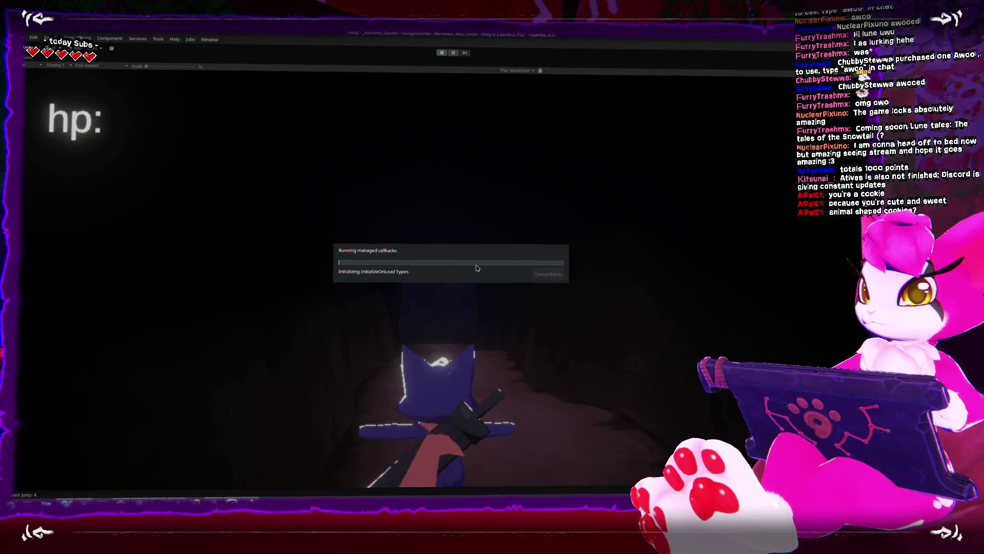
Step: Run the character down the corridor and stairs, back to the doorway, then face the room
key(w)
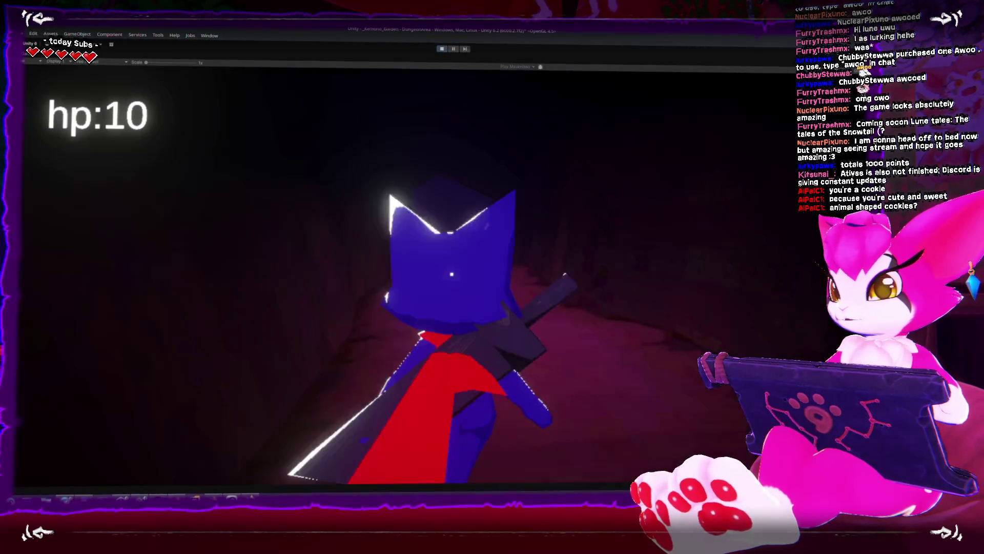
key(w)
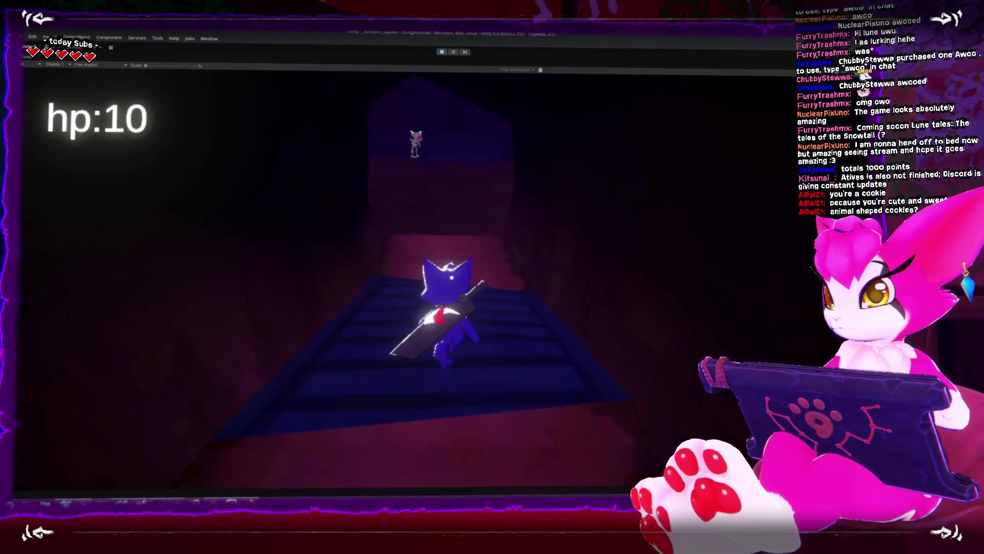
key(w)
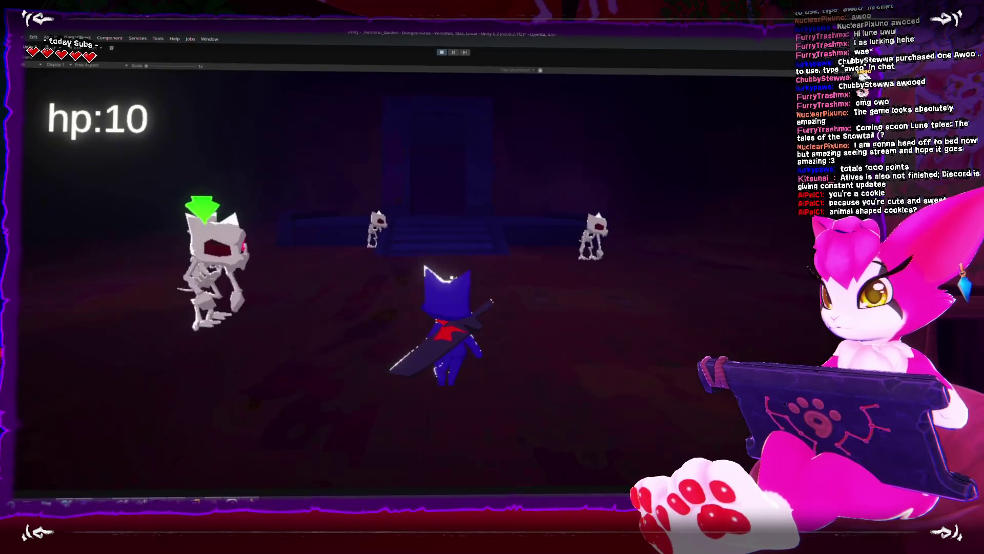
key(s)
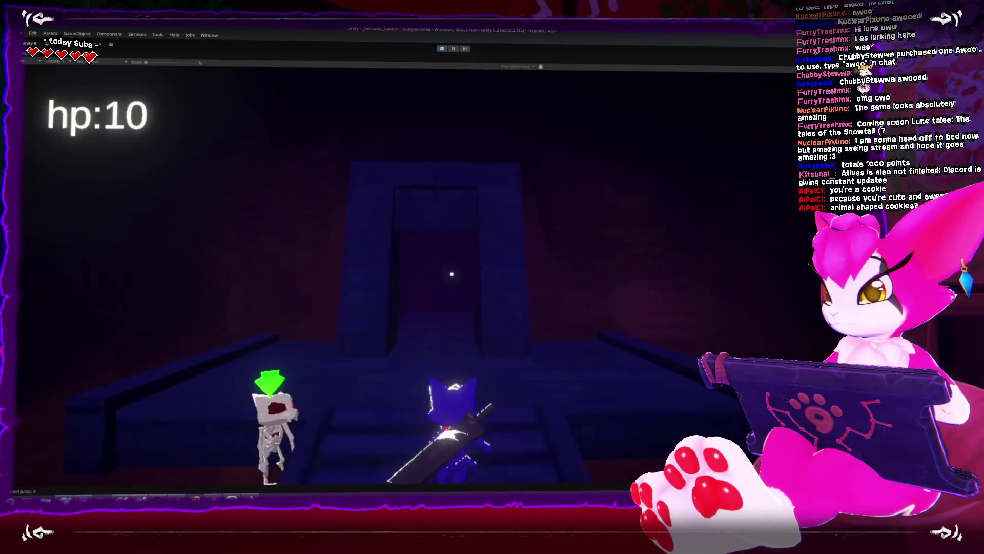
key(w)
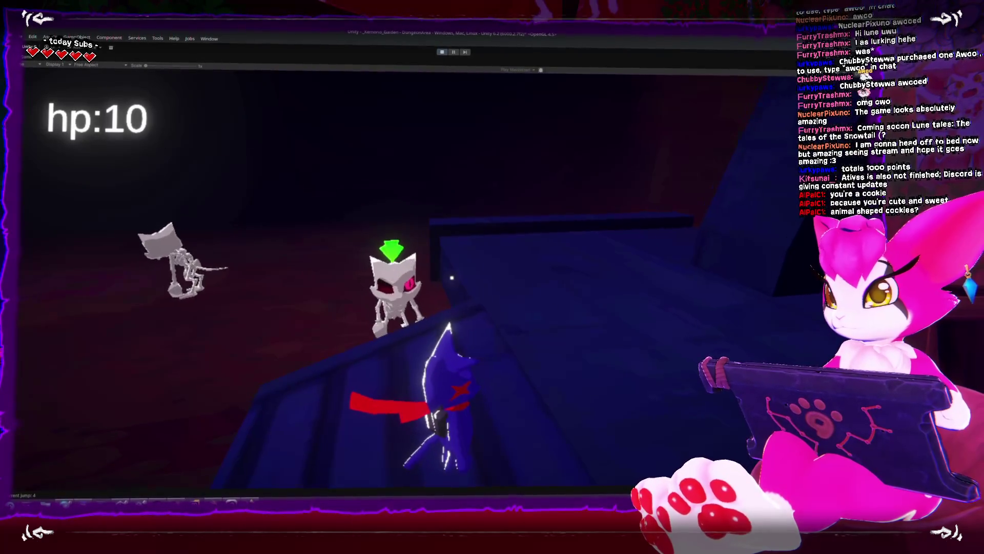
Step: Lock on to the nearby skeletons and slash one until it is defeated
key(w)
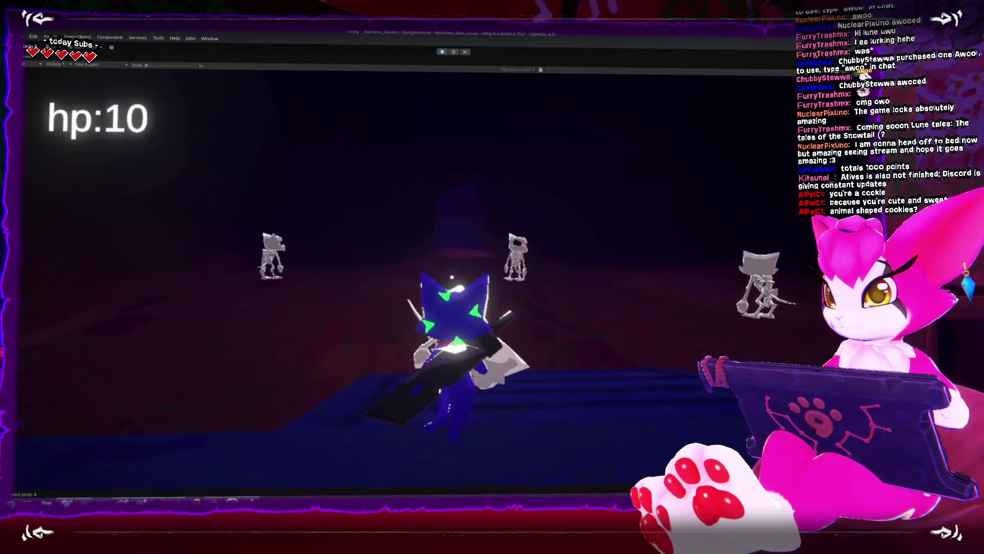
key(w)
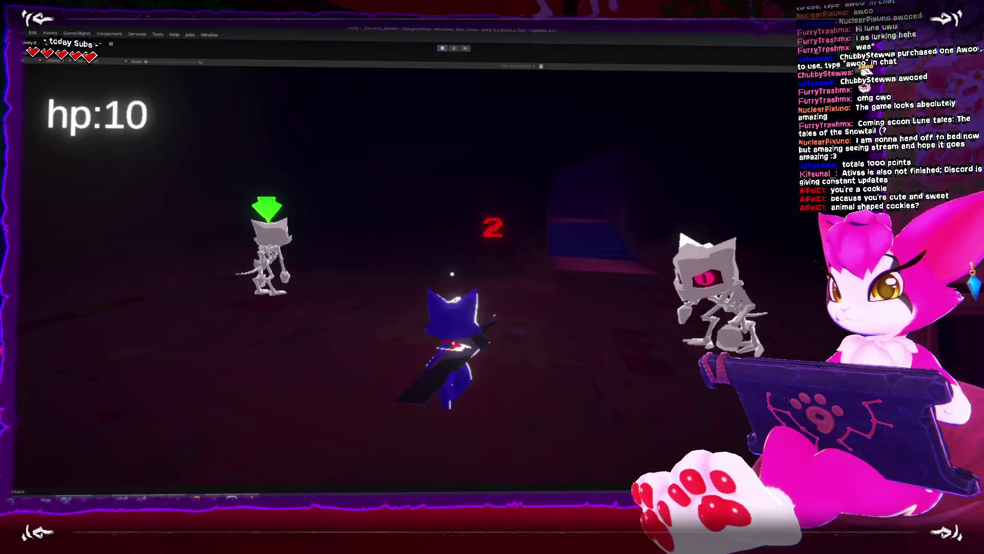
key(w)
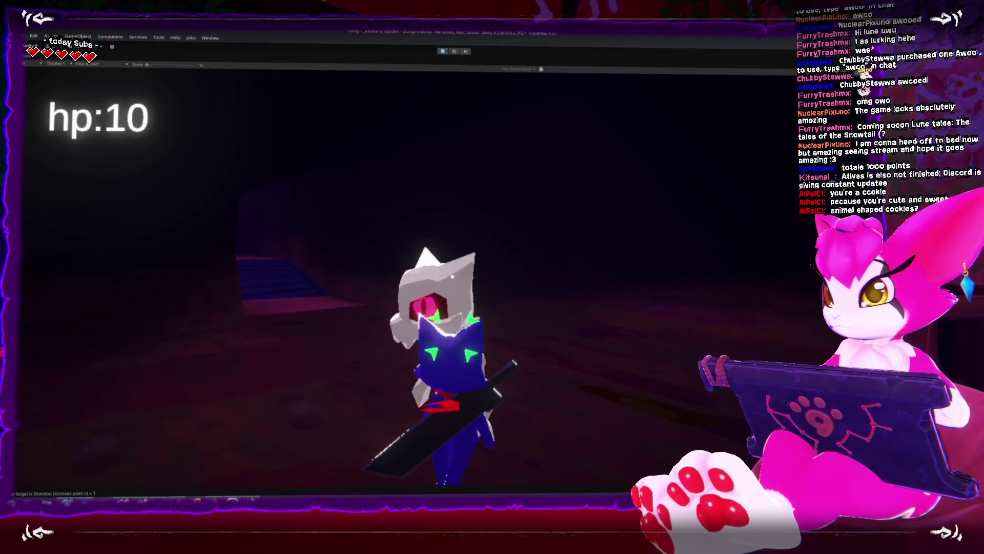
key(w)
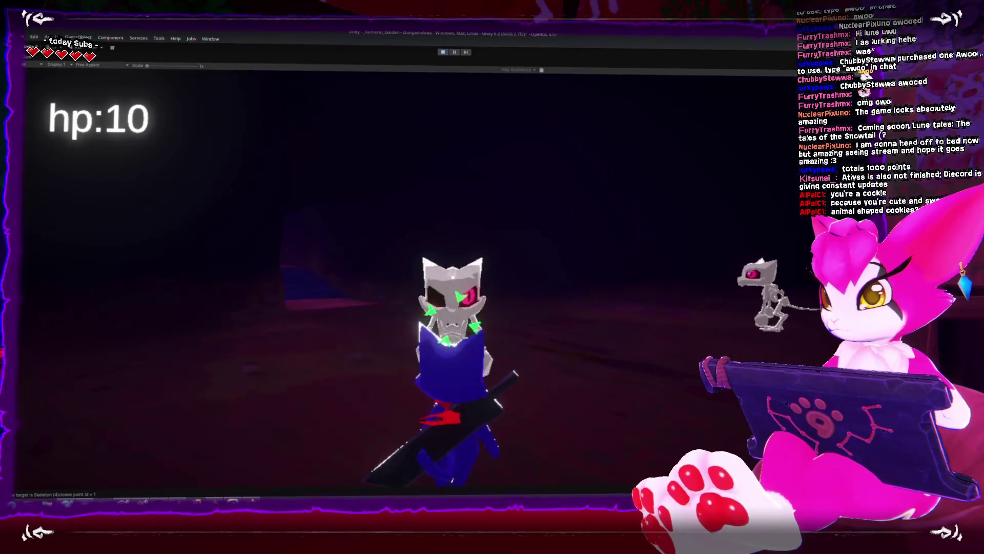
key(j)
key(j)
key(j)
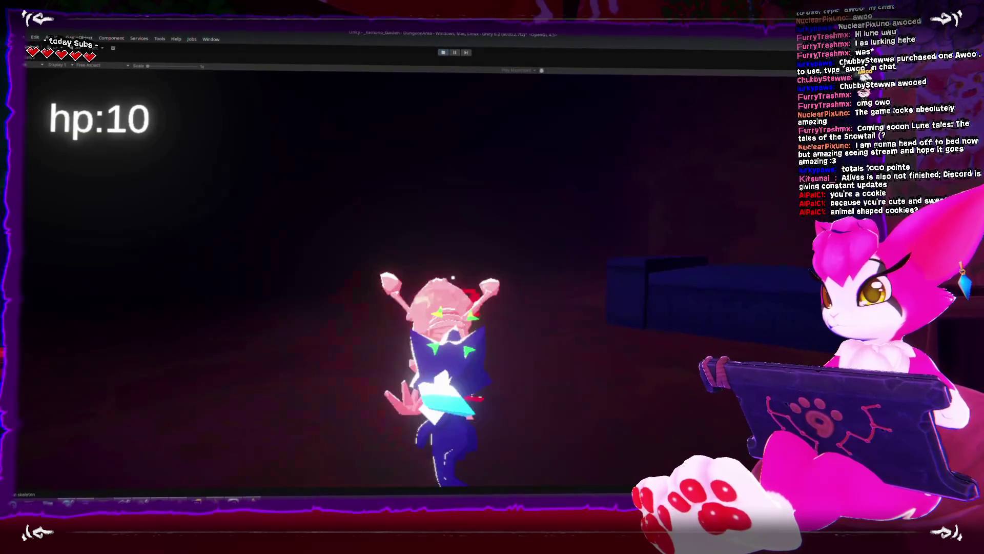
key(j)
key(j)
key(j)
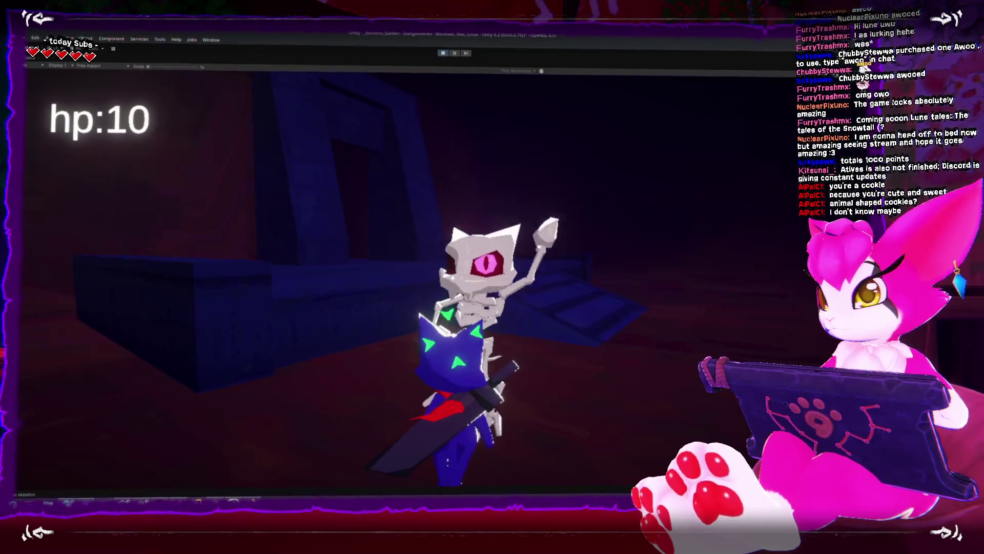
key(j)
key(j)
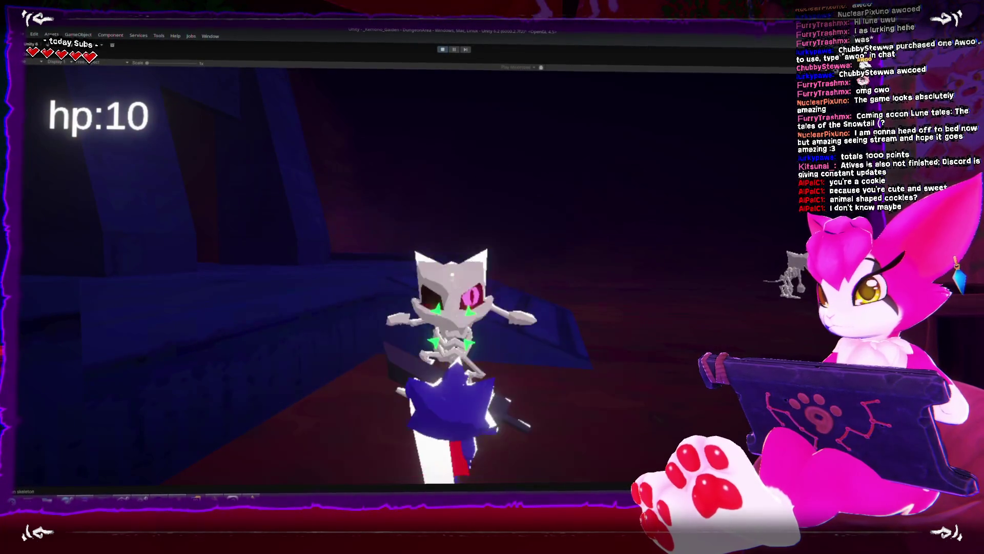
Step: Knock the skeleton back, then walk through the doorway along the dark corridor
key(j)
key(j)
key(j)
key(w)
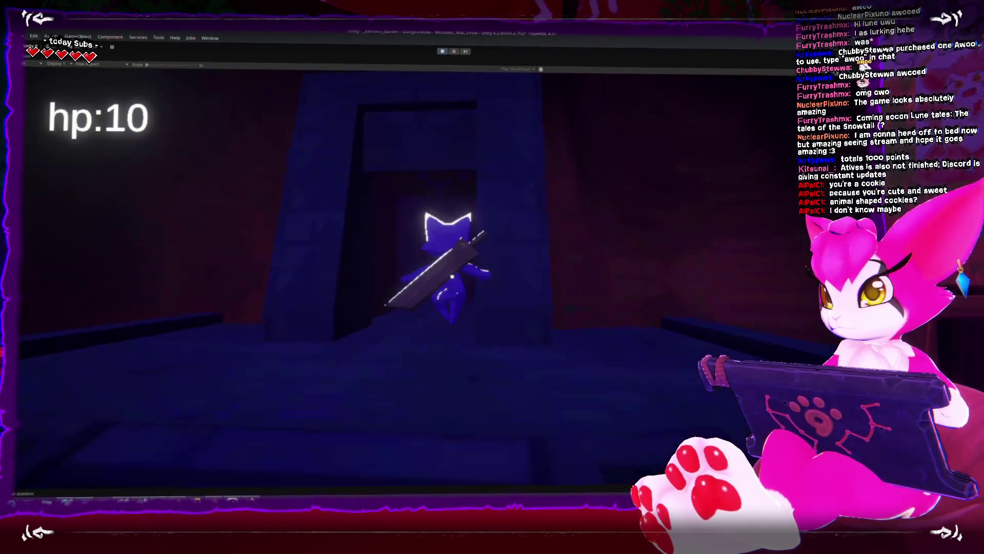
key(w)
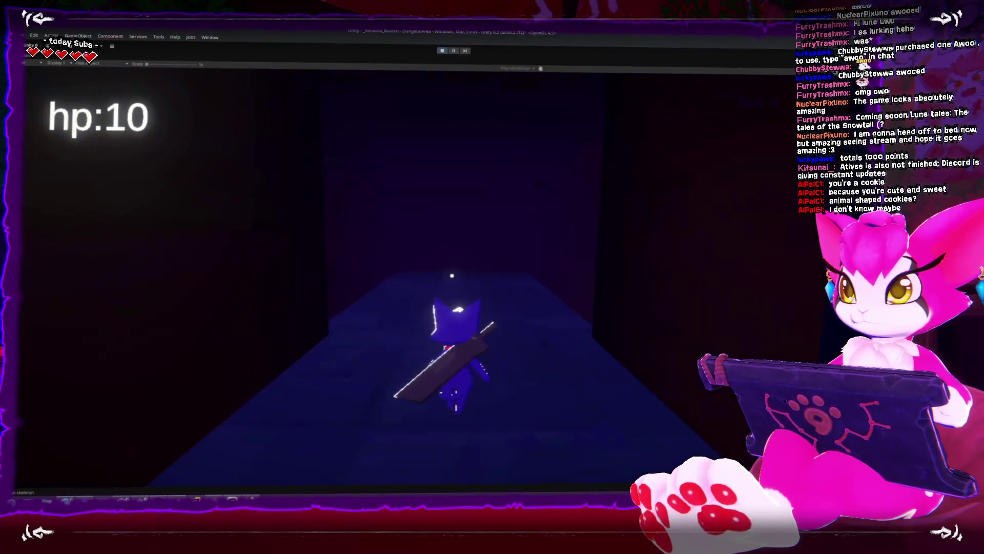
key(w)
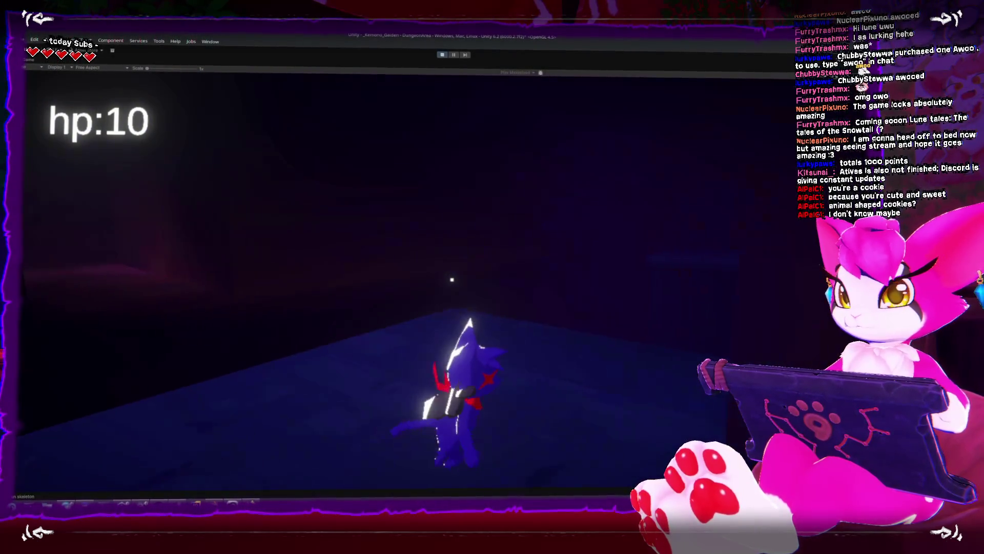
key(w)
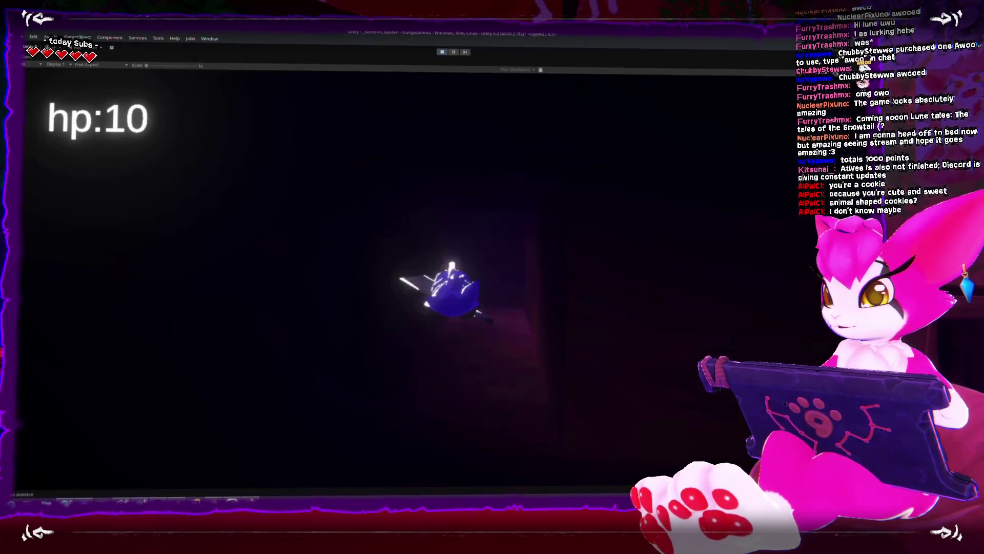
key(w)
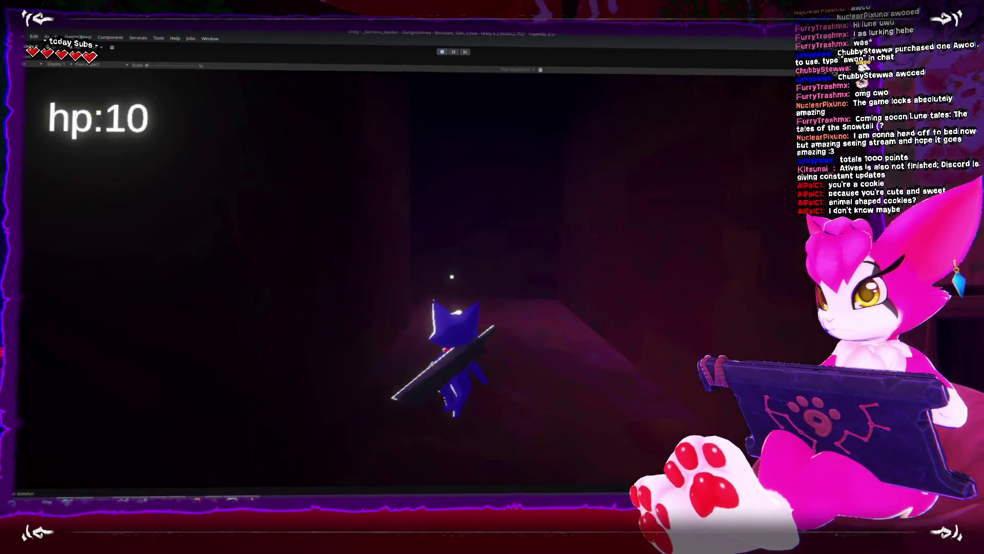
key(w)
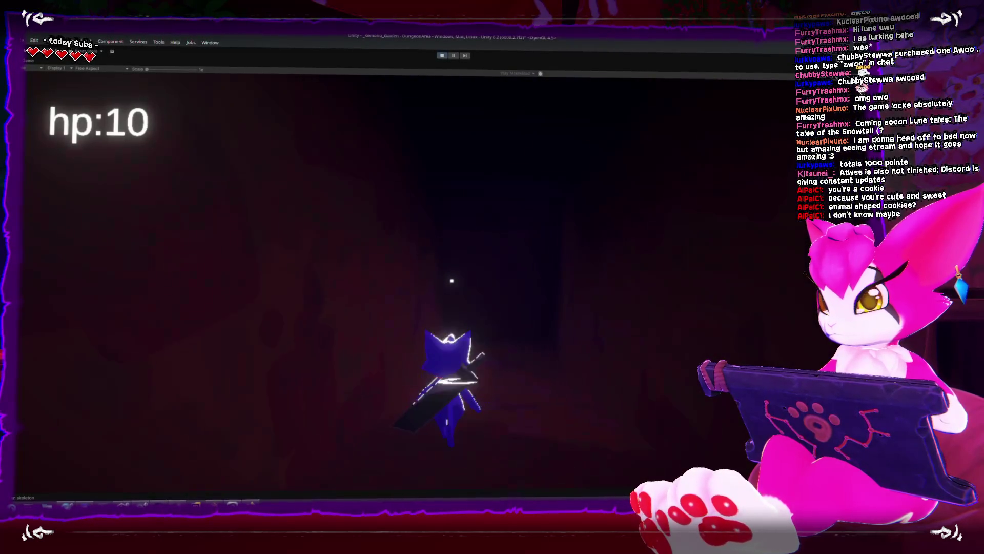
key(w)
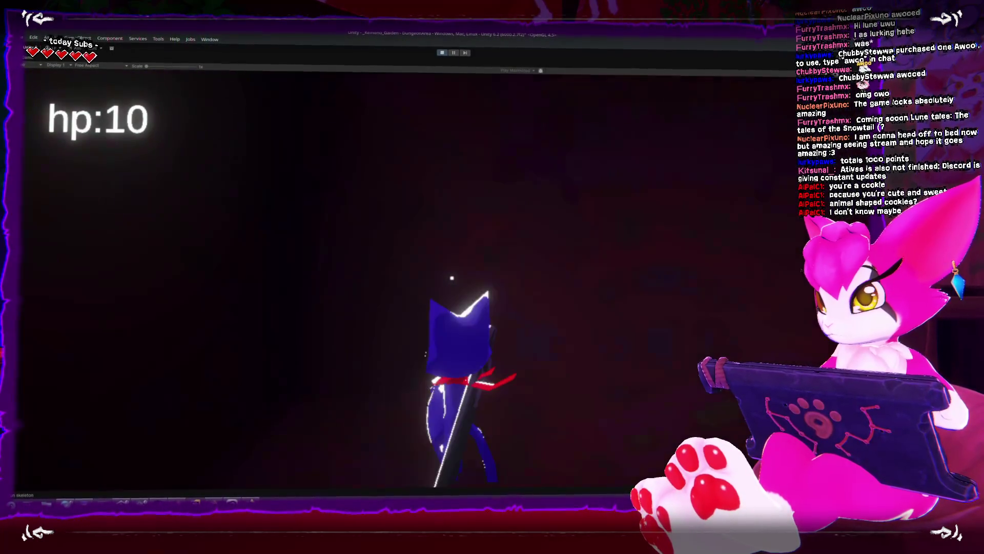
Step: Swing the sword and continue onto the blue-lit platform beyond
click(451, 277)
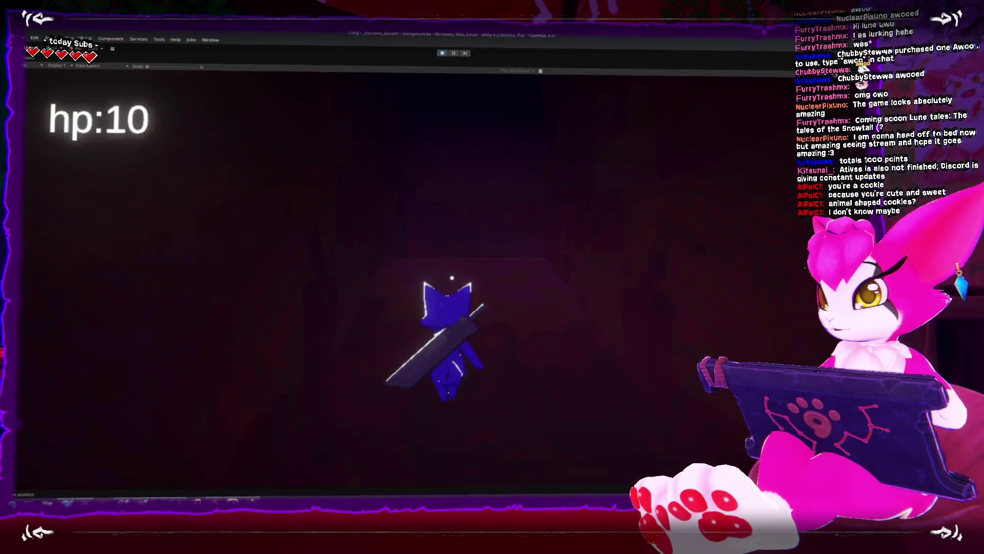
key(w)
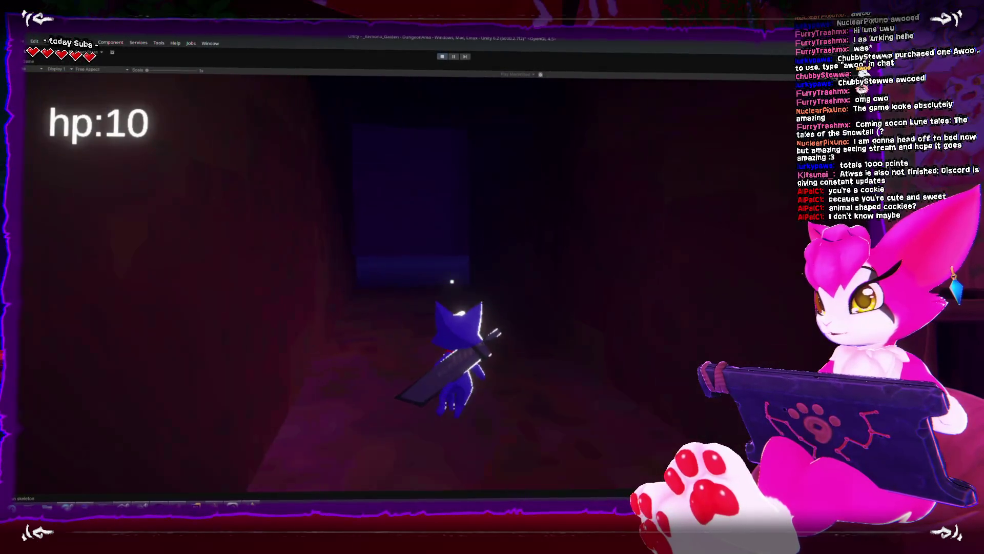
key(w)
key(w)
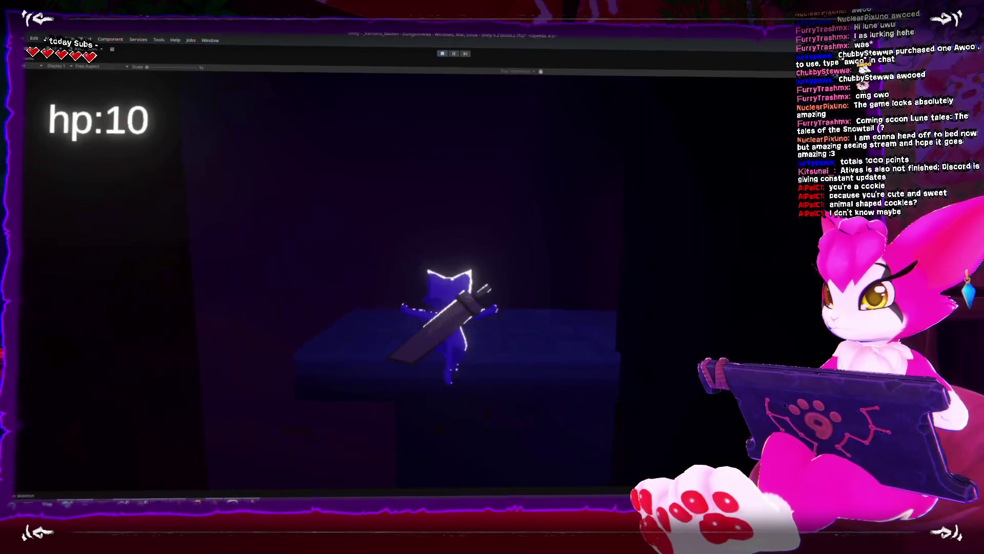
key(w)
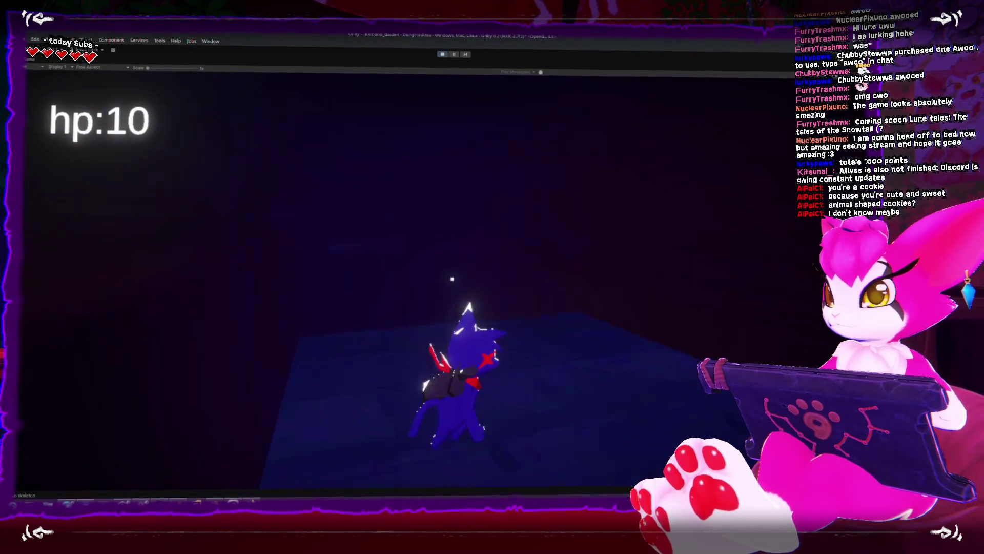
key(w)
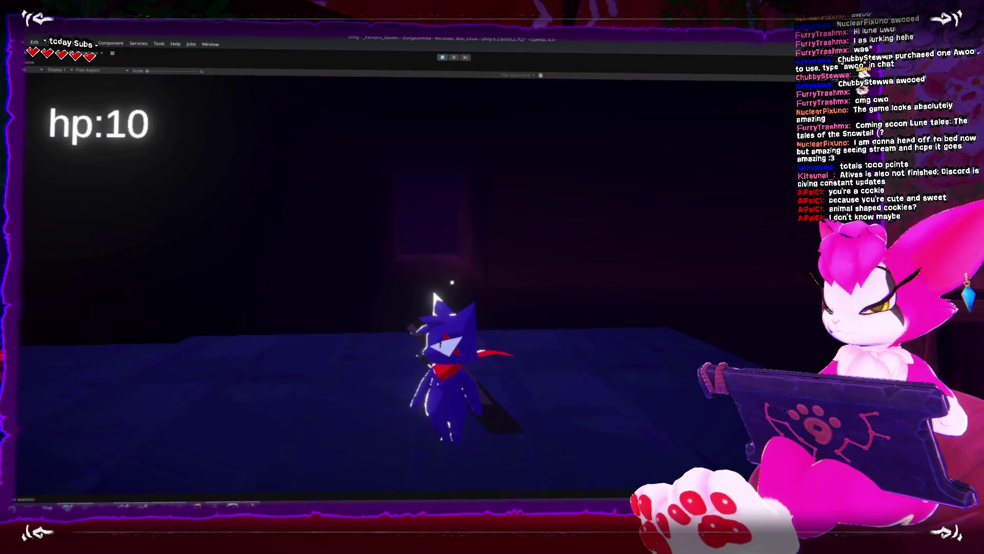
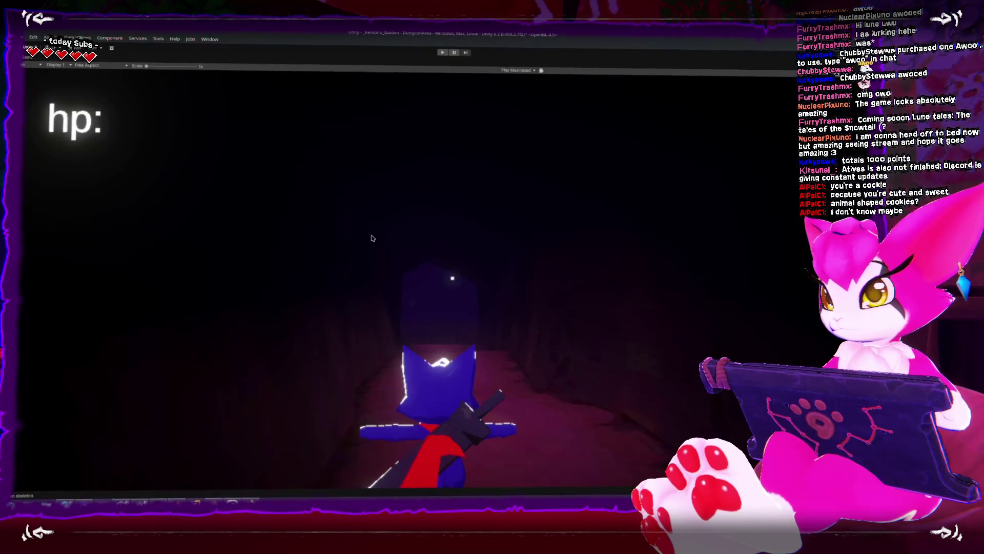
Step: Exit Unity's Play mode and bring up the Blender dungeon blockout window
key(ctrl+p)
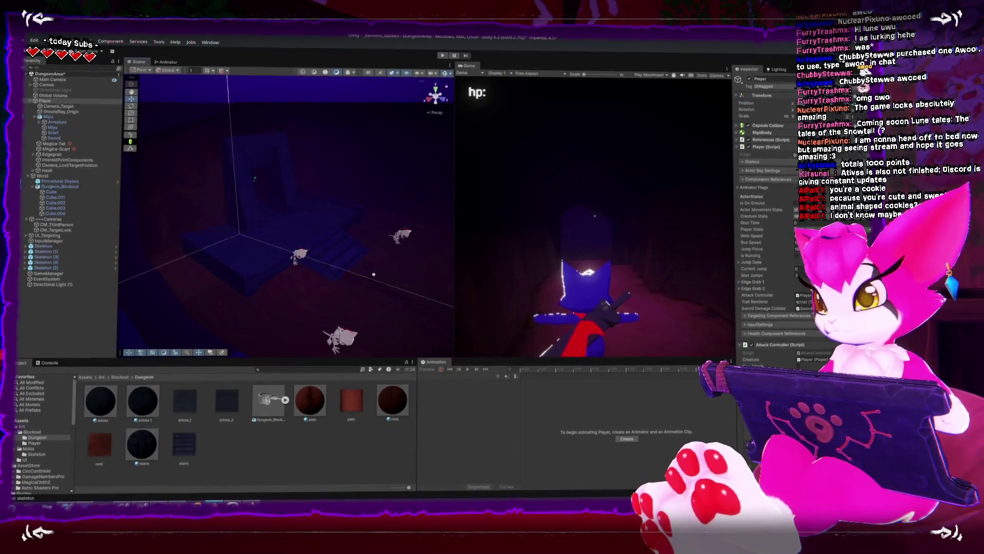
key(alt+Tab)
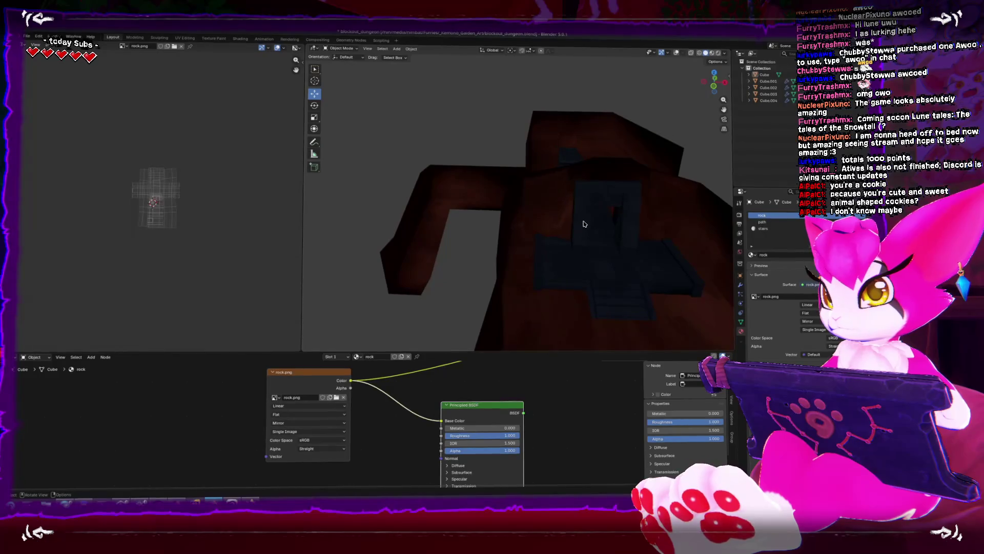
Step: Select the brick doorway piece and place a linked copy further down the corridor
click(584, 224)
key(KP_Decimal)
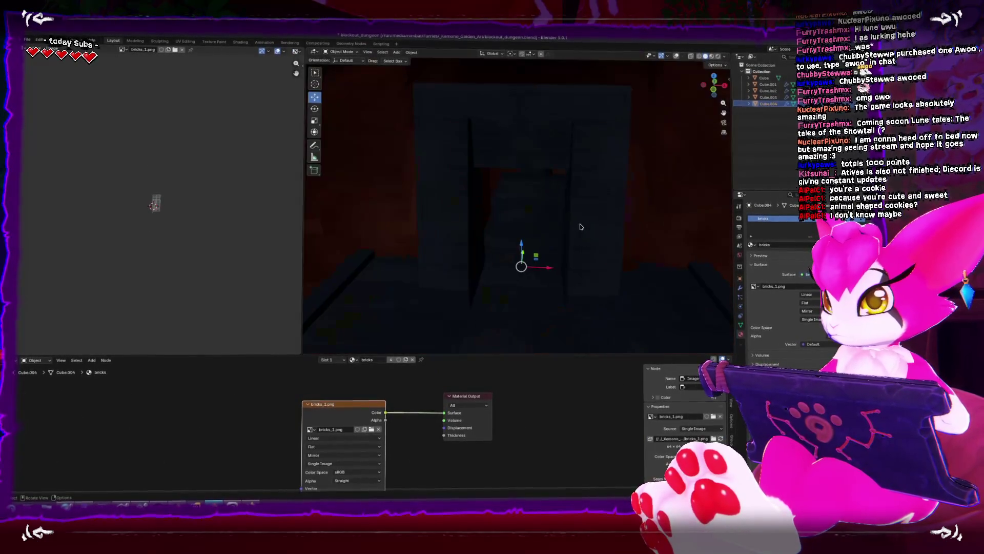
key(ctrl+KP_1)
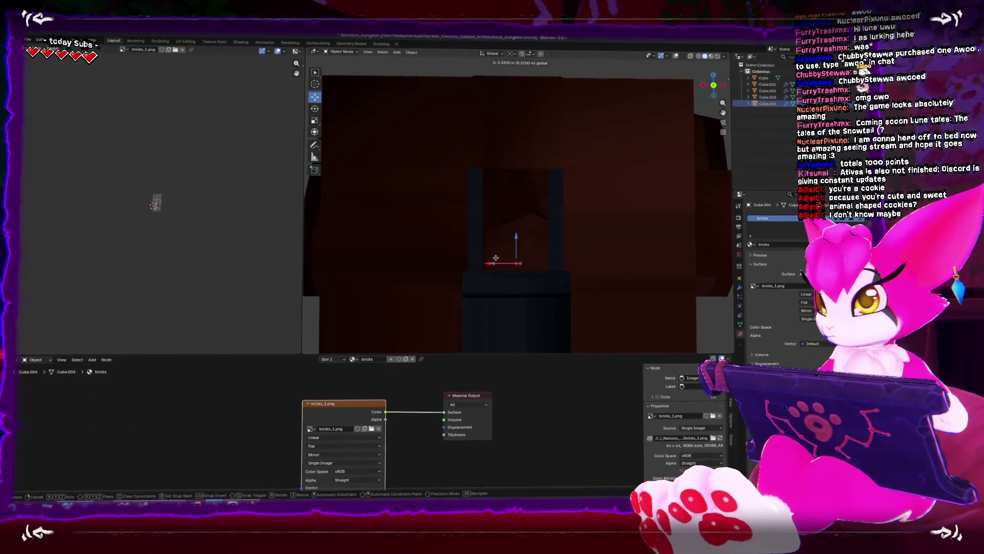
key(KP_7)
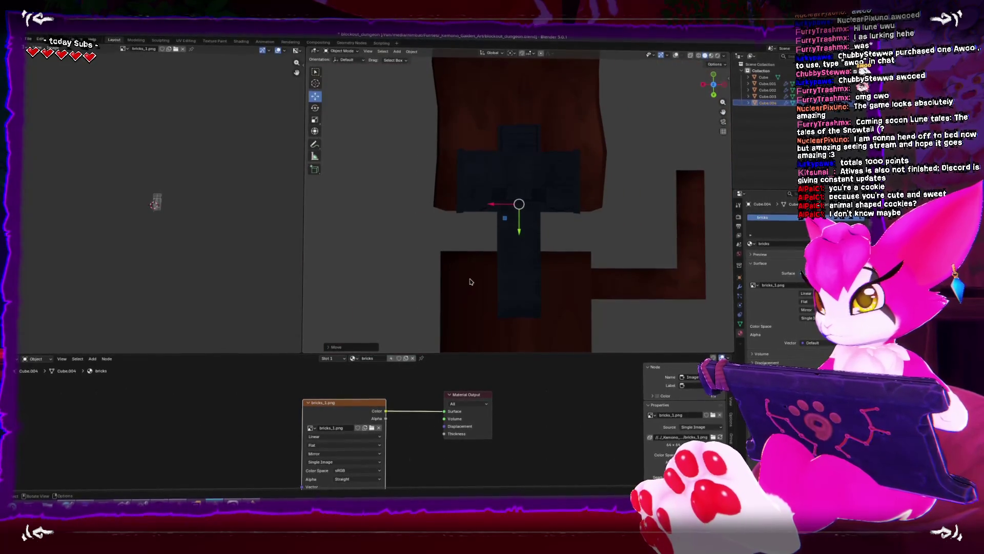
key(alt+d)
key(Escape)
drag(531, 234, 531, 287)
key(r)
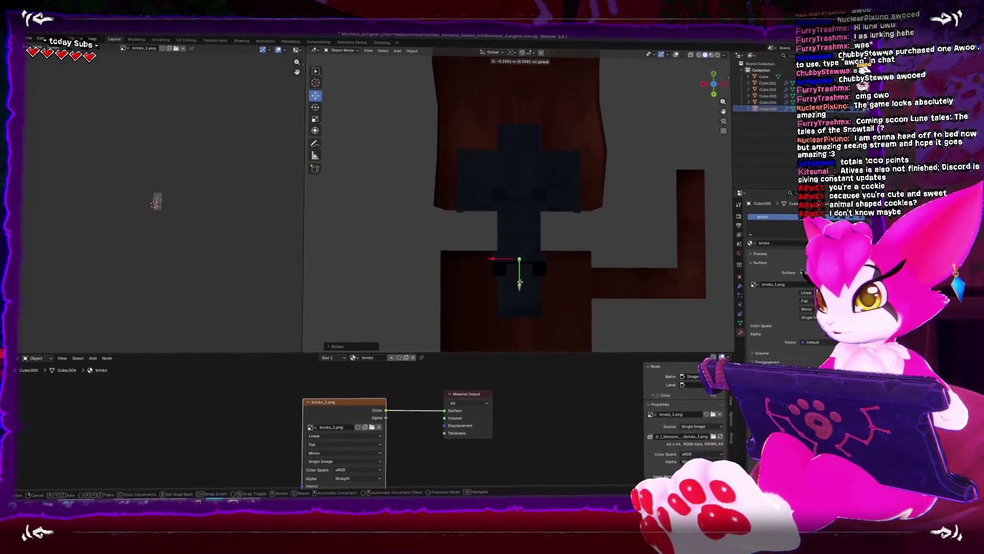
click(519, 277)
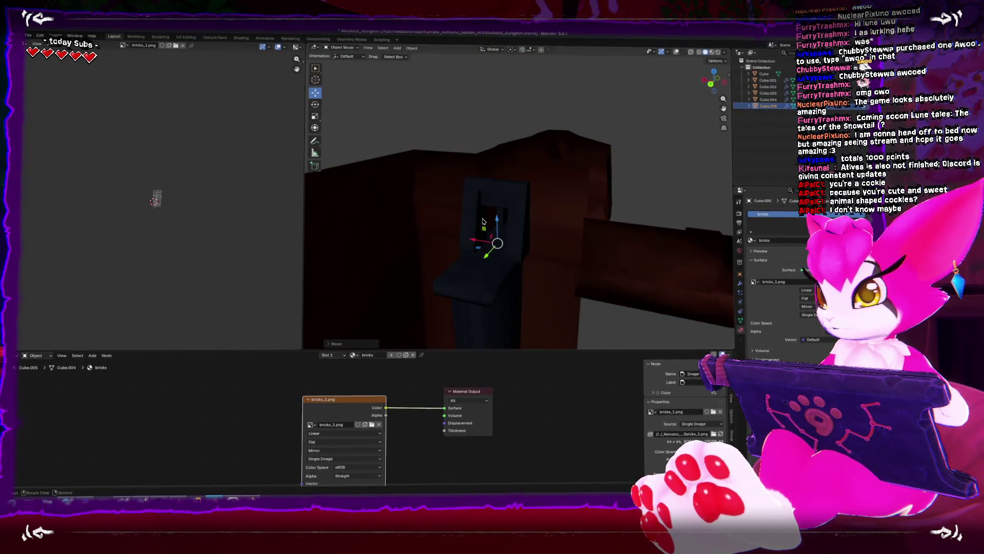
Step: Add a second linked doorway copy and nudge it slightly along the X axis
mouse_move(503, 204)
mouse_down()
mouse_move(539, 255)
mouse_move(482, 241)
mouse_move(451, 249)
mouse_move(472, 263)
mouse_up()
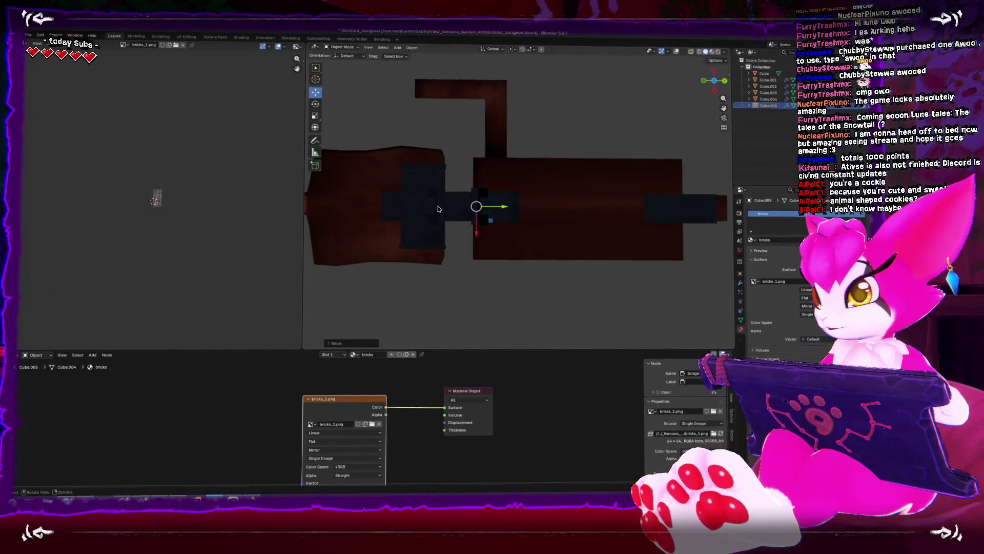
key(alt+d)
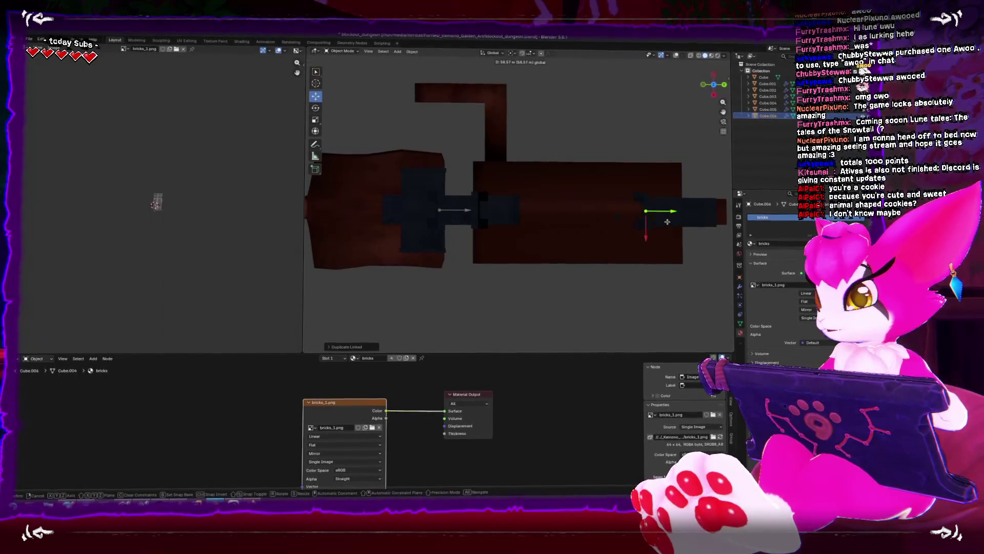
click(703, 214)
mouse_move(693, 209)
mouse_down()
mouse_move(667, 190)
mouse_move(668, 176)
mouse_move(520, 253)
mouse_move(569, 218)
mouse_move(542, 231)
mouse_up()
mouse_move(548, 276)
mouse_down()
mouse_move(528, 225)
mouse_move(545, 301)
mouse_move(448, 264)
mouse_move(536, 252)
mouse_move(552, 220)
mouse_up()
click(552, 220)
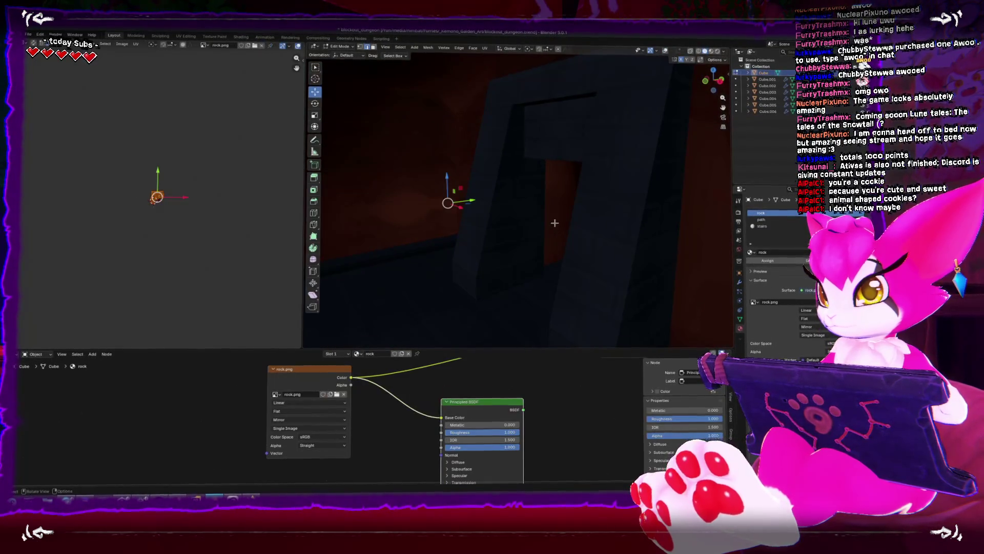
Step: In Edit Mode on the rock corridor mesh, pick a doorway face and add an empty material slot
key(Tab)
click(556, 226)
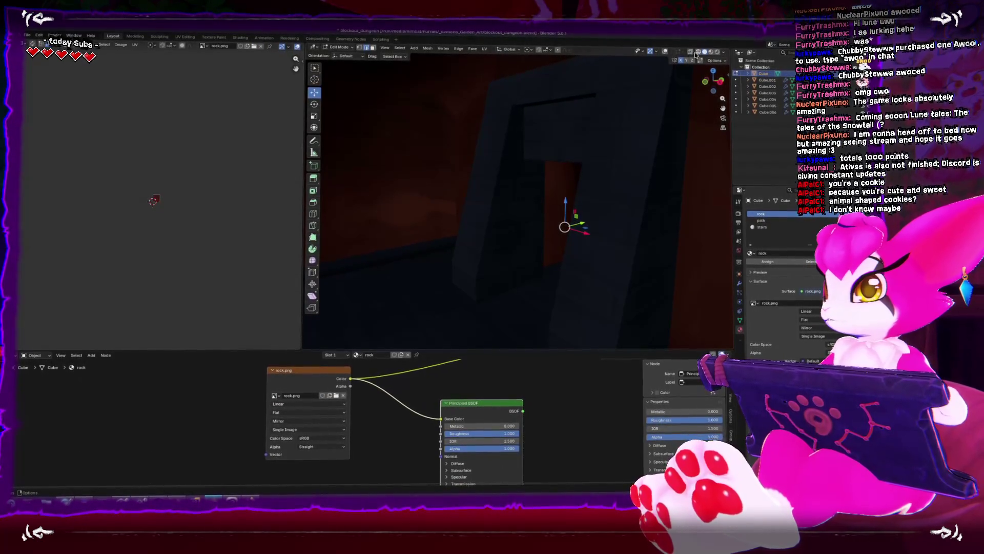
click(665, 50)
drag(544, 206, 529, 193)
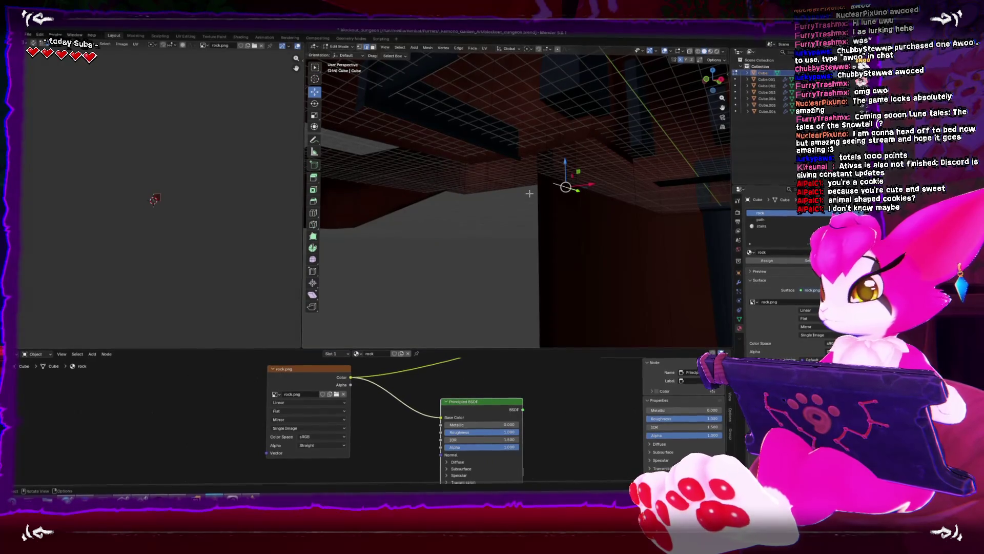
mouse_move(490, 264)
mouse_down()
mouse_move(508, 246)
mouse_move(513, 256)
mouse_up()
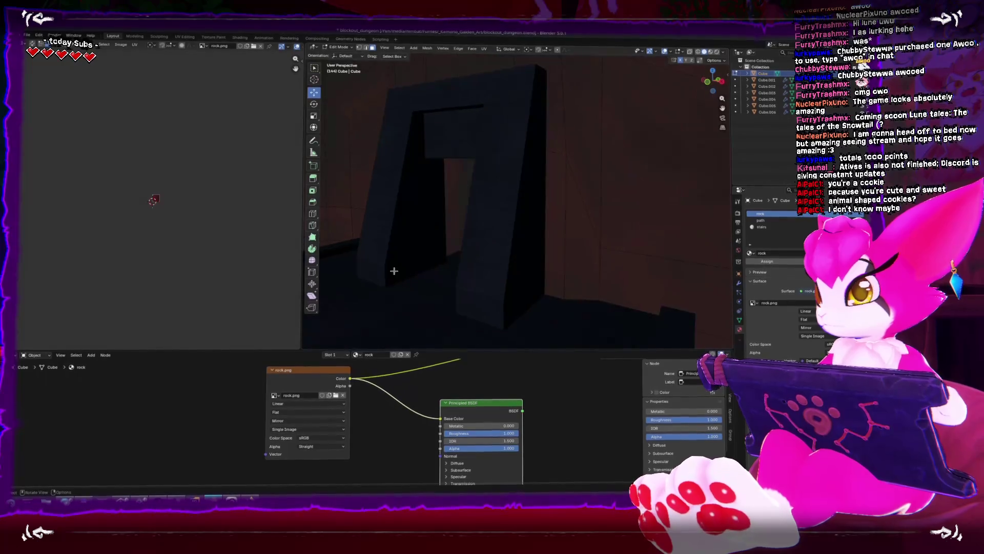
drag(473, 200, 460, 266)
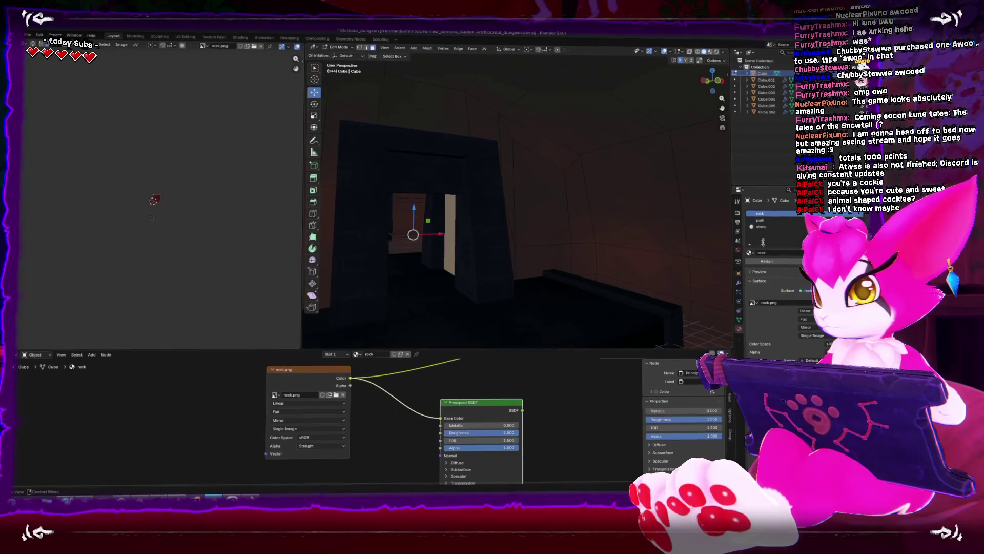
click(807, 217)
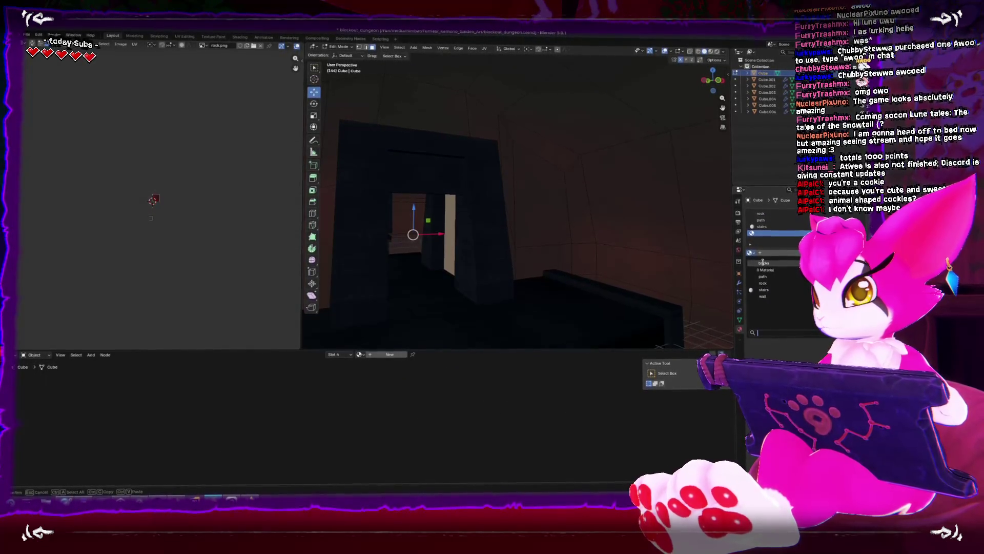
Step: Hide the face highlights and select only the doorway face of the rock mesh
scroll(504, 259, up, 5)
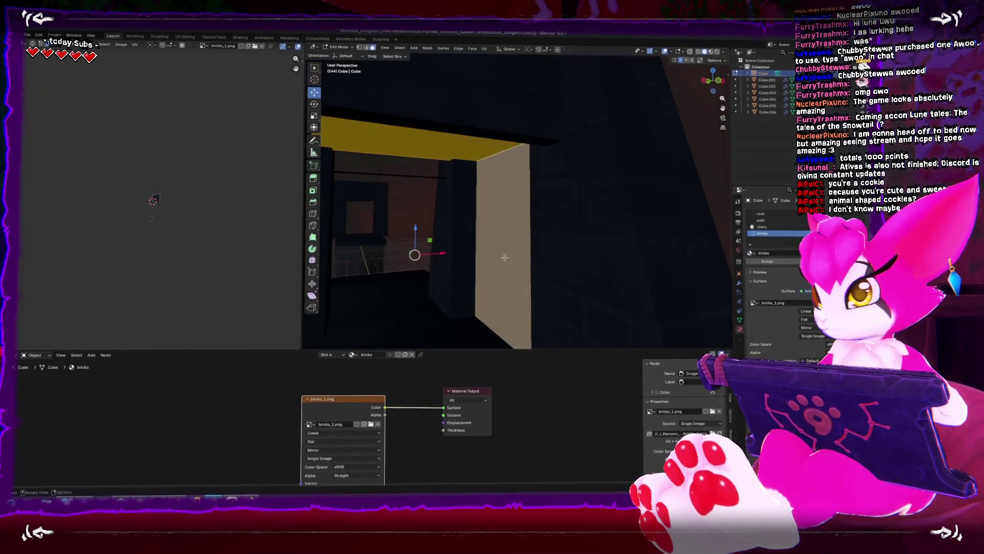
scroll(689, 125, up, 3)
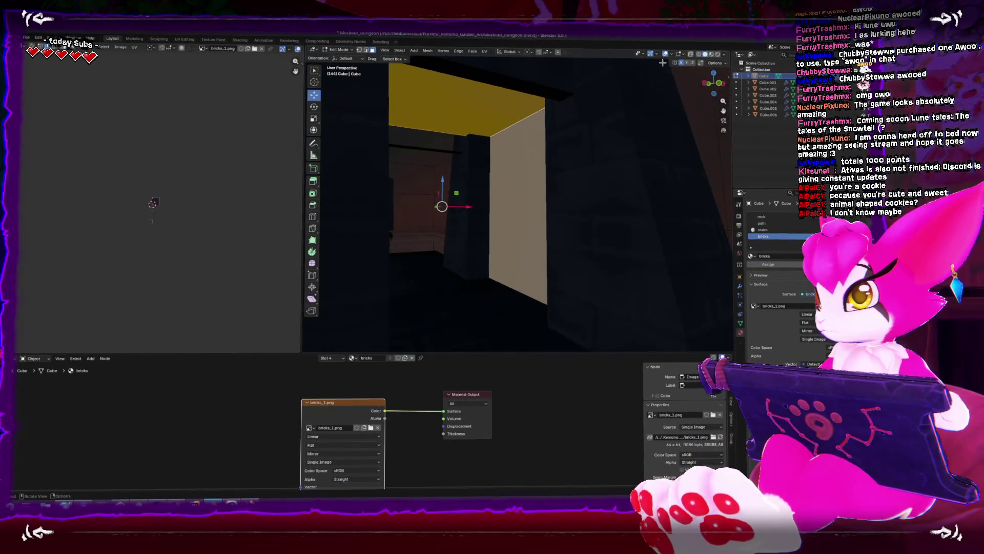
click(666, 55)
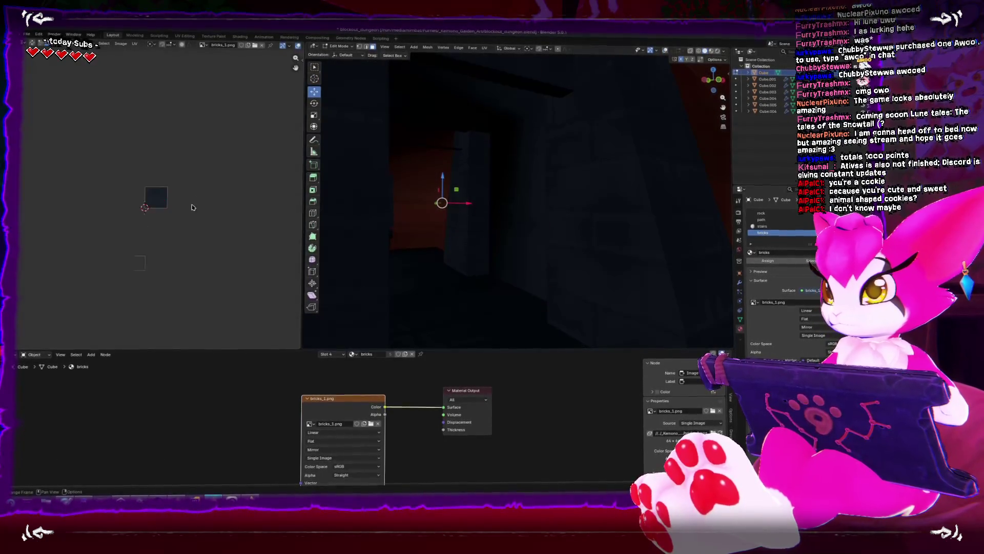
key(a)
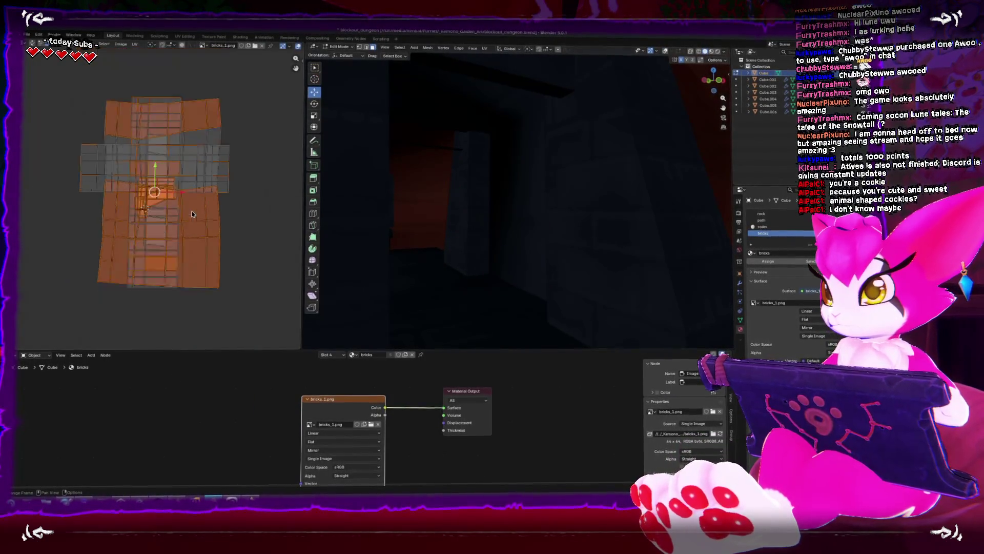
click(484, 207)
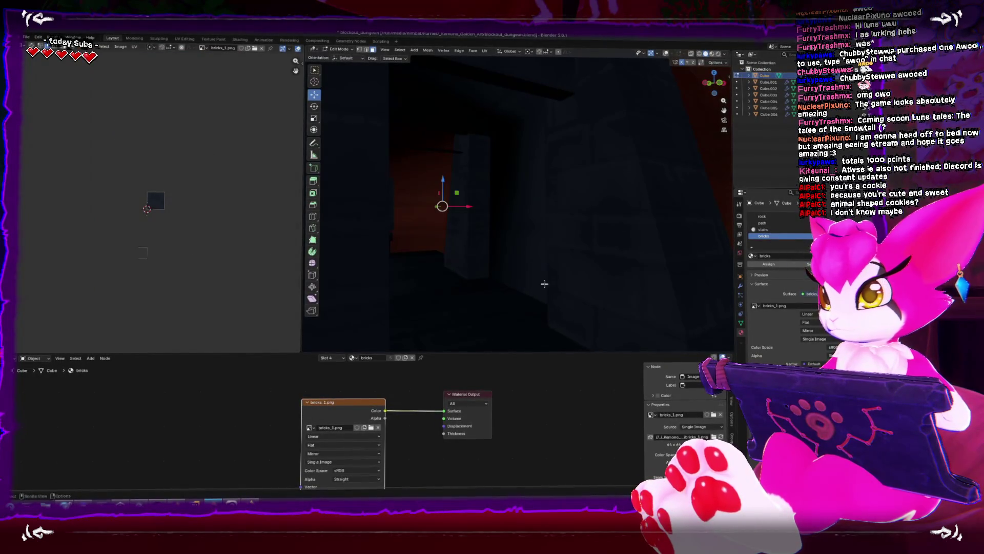
Step: Cube-project the doorway face's UVs, scale them up, then reselect the rock slot and exit Edit Mode
key(s)
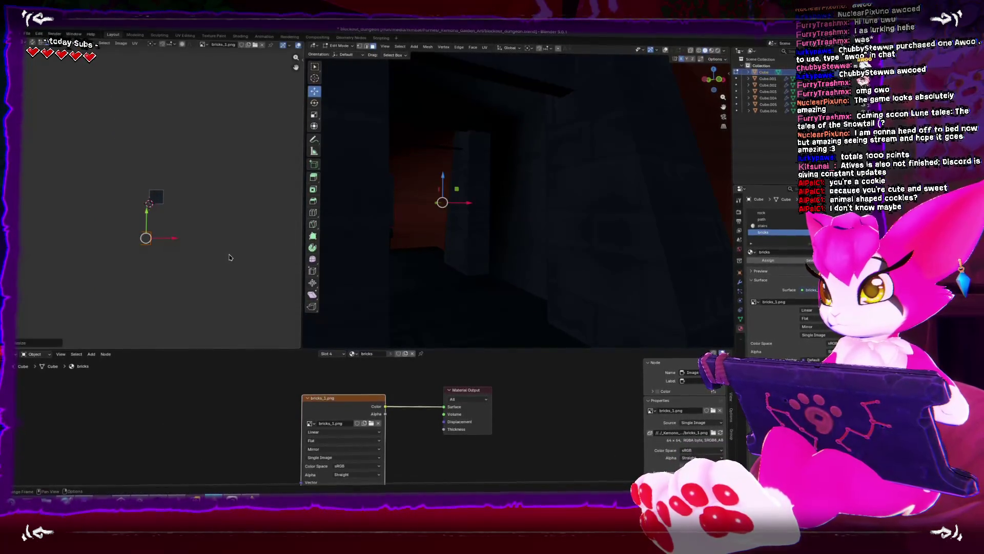
key(u)
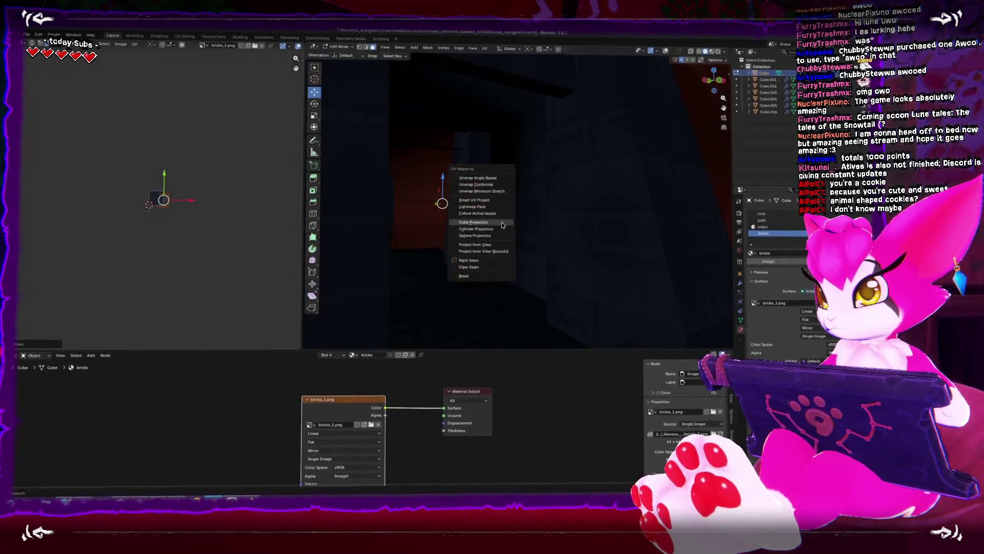
click(494, 185)
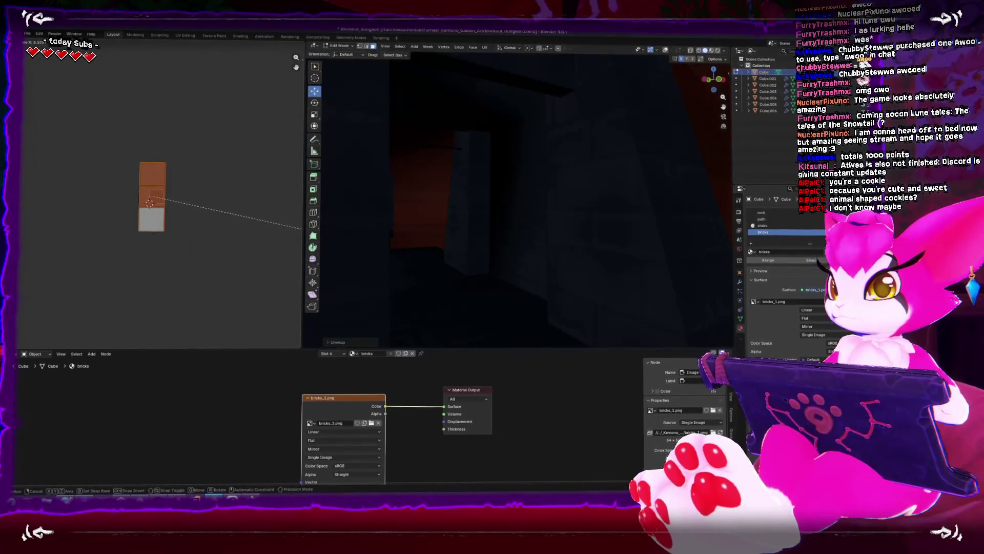
click(297, 290)
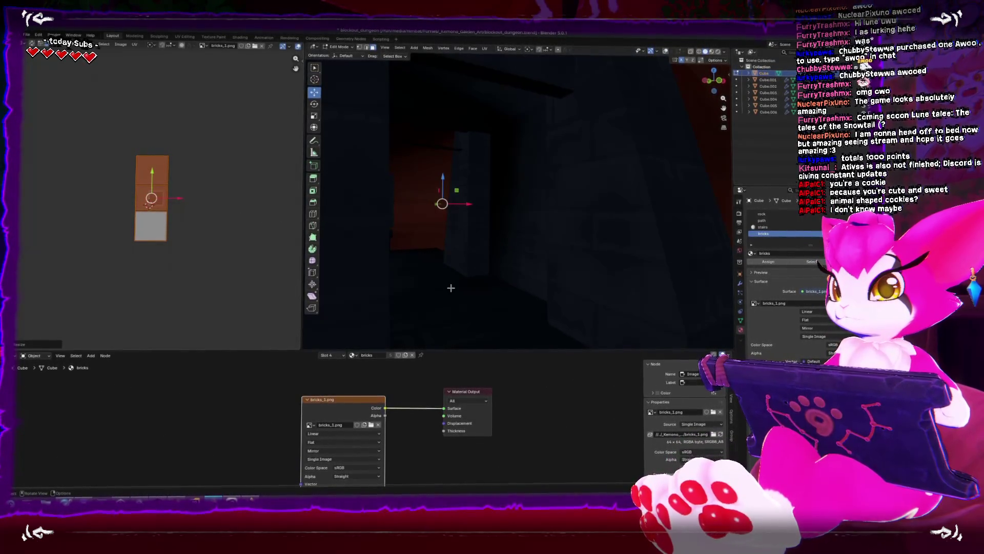
scroll(202, 235, up, 5)
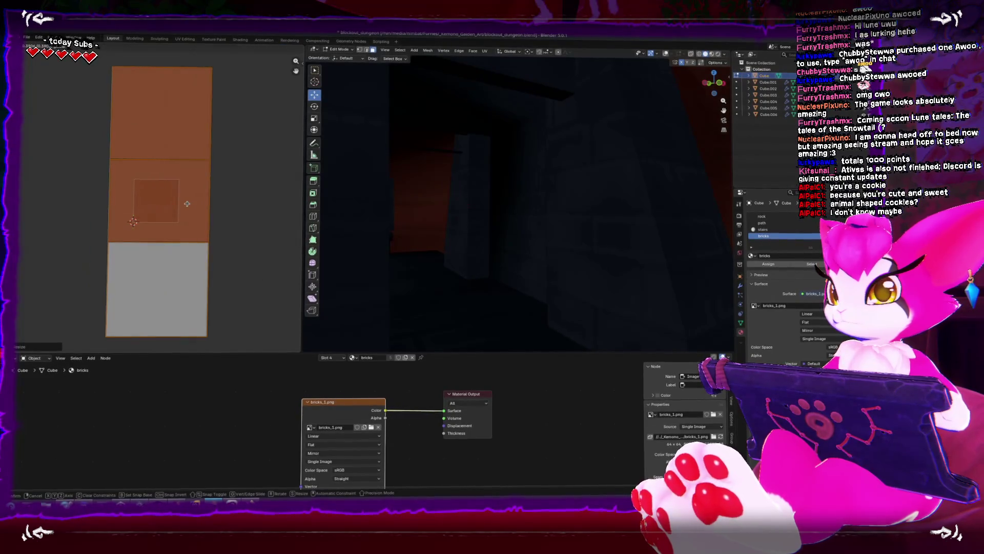
click(539, 230)
key(Tab)
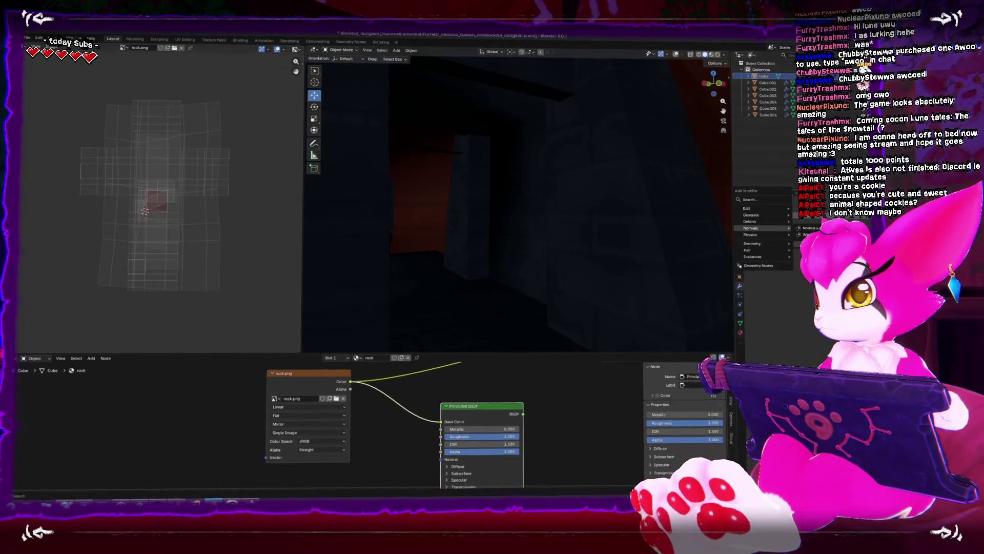
Step: Select the stairs piece and orbit around the room to check it
mouse_move(480, 227)
mouse_down()
mouse_move(457, 226)
mouse_move(567, 232)
mouse_move(536, 215)
mouse_move(587, 211)
mouse_up()
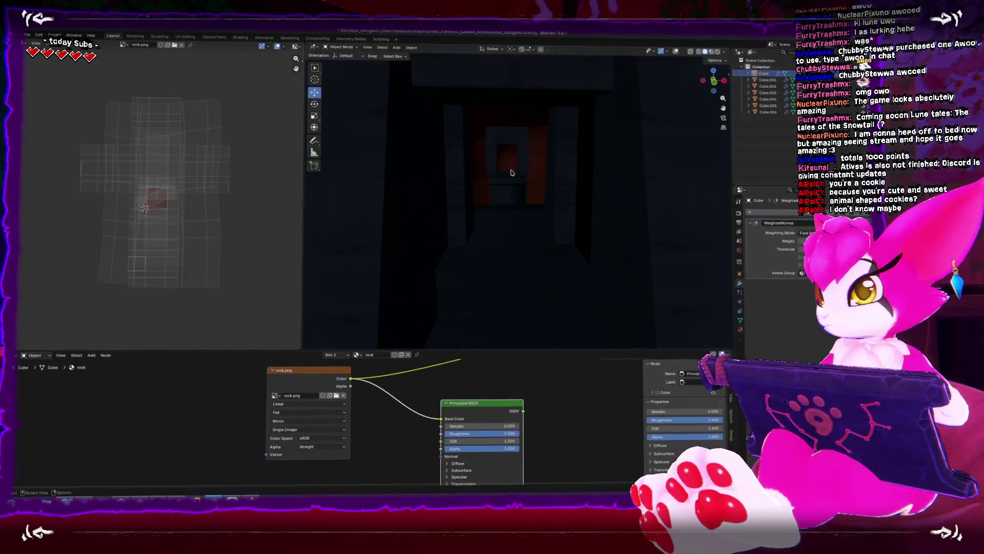
click(511, 173)
mouse_move(503, 217)
mouse_down()
mouse_move(487, 254)
mouse_move(507, 254)
mouse_up()
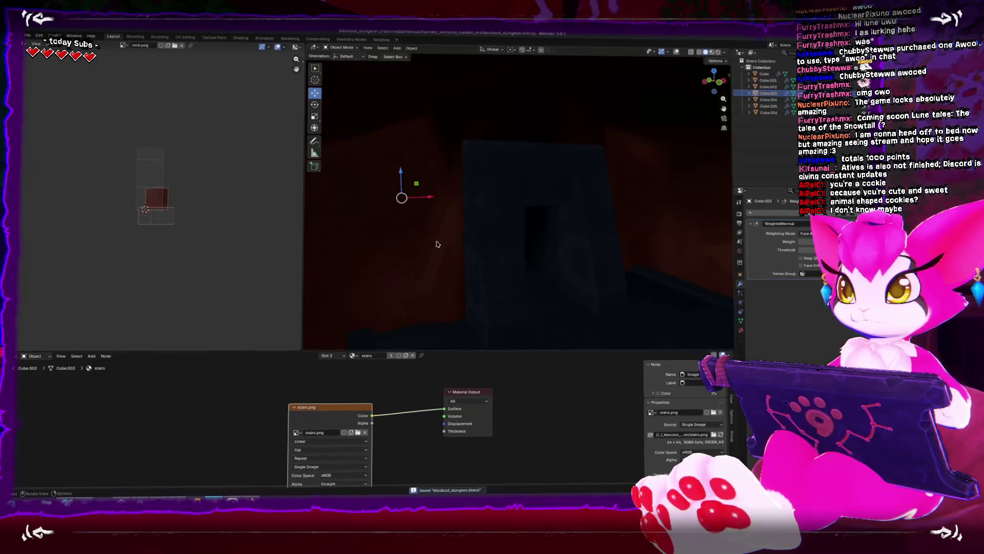
drag(437, 244, 275, 192)
drag(422, 226, 461, 267)
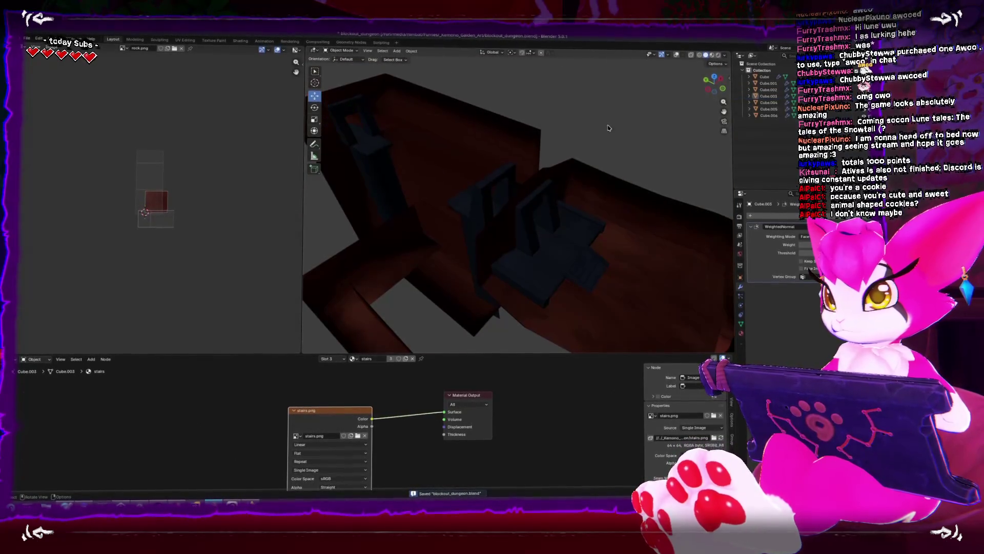
Step: Export the blockout over Dungeon_Blockout.fbx and return to Unity
click(27, 36)
mouse_move(37, 141)
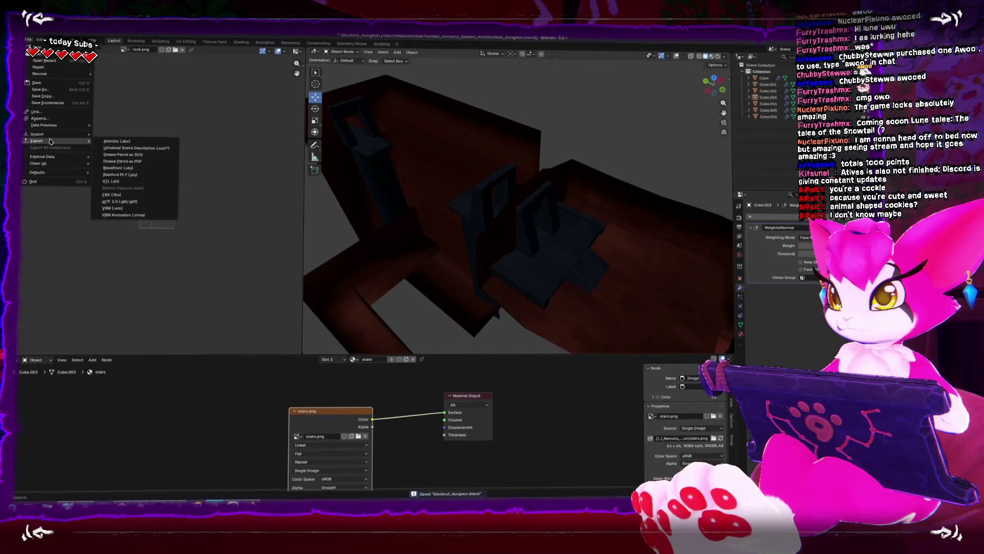
click(118, 193)
click(305, 302)
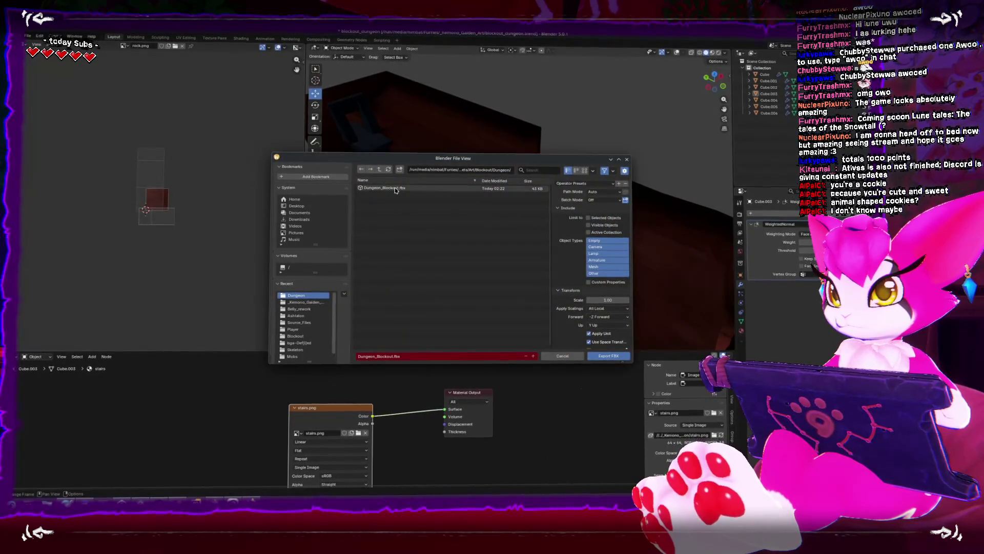
click(609, 356)
key(alt+Tab)
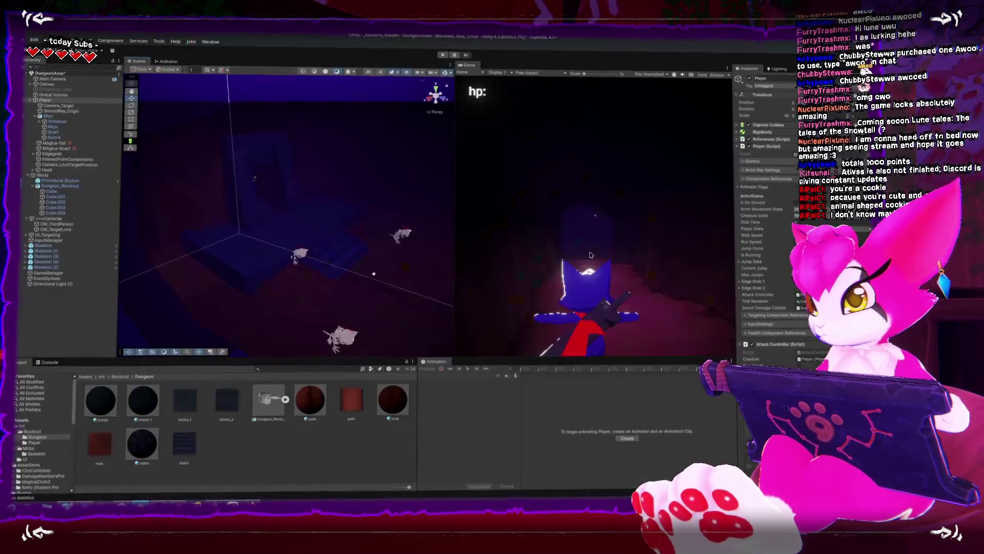
Step: Give the new wall piece in the reimported blockout a dark blue material
mouse_move(236, 226)
mouse_down()
mouse_move(358, 237)
mouse_move(334, 266)
mouse_up()
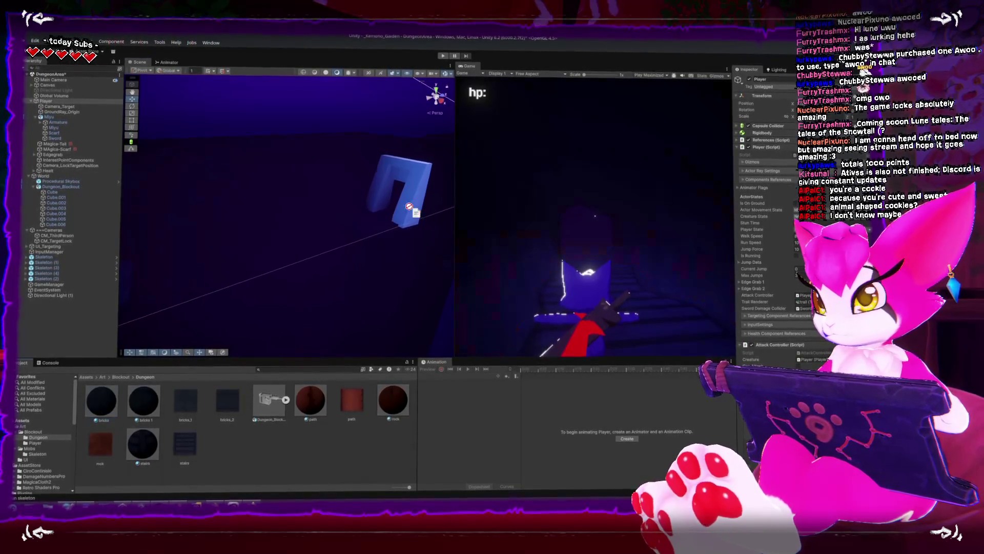
drag(410, 207, 414, 210)
scroll(253, 215, up, 5)
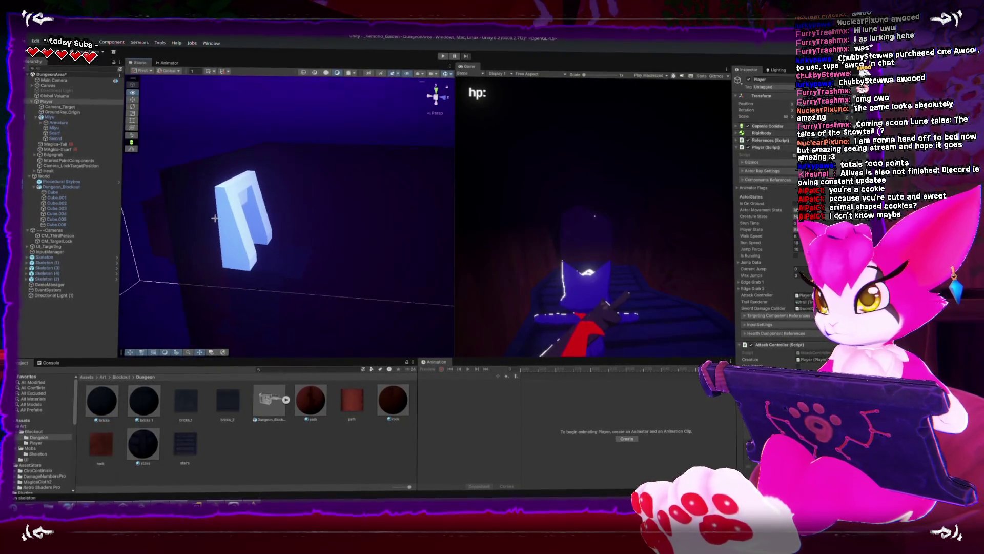
drag(214, 216, 195, 190)
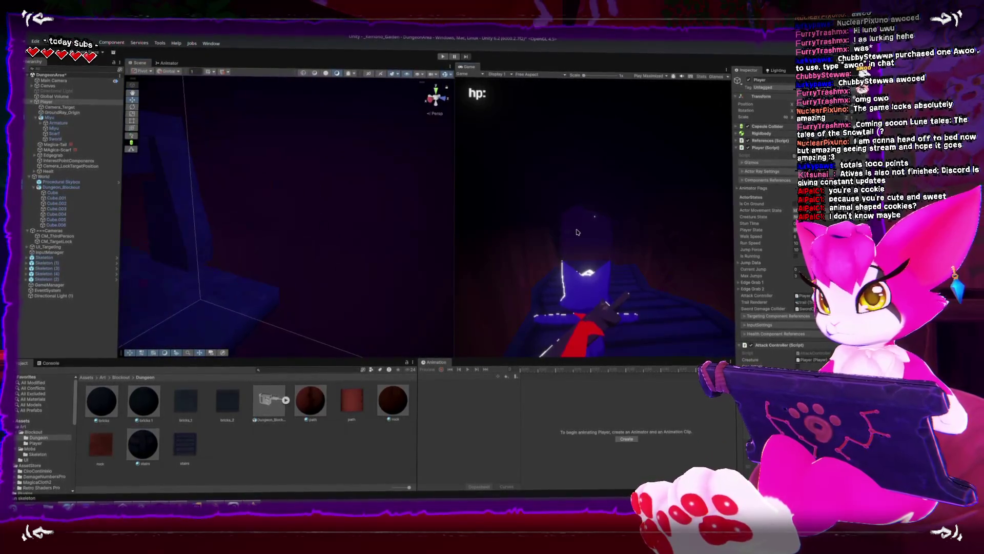
Step: Apply the stairs texture material to the stairs, cancelling a trial of the path material
key(shift+space)
key(shift+space)
scroll(420, 228, down, 5)
scroll(421, 228, up, 5)
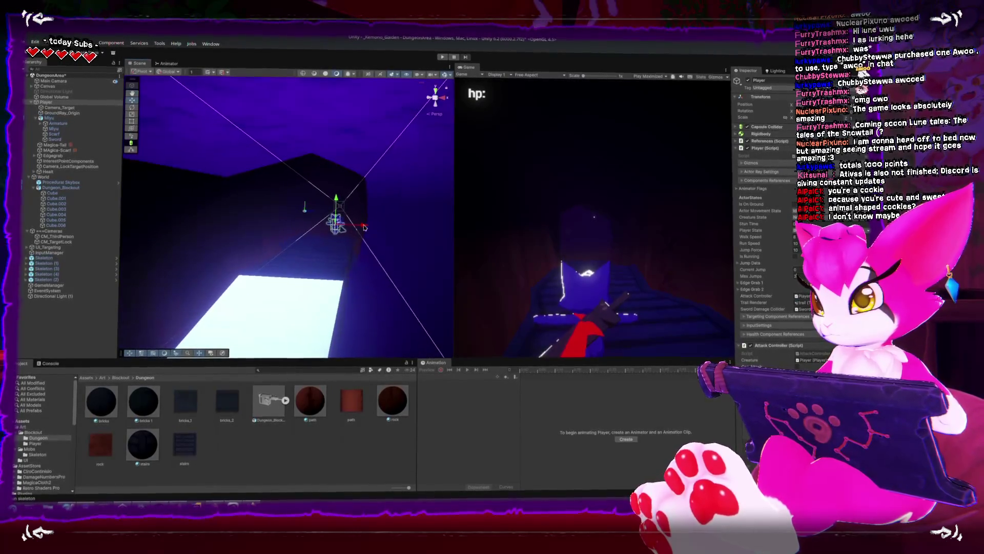
drag(374, 223, 400, 226)
mouse_move(189, 436)
mouse_down()
mouse_move(367, 265)
mouse_move(332, 287)
mouse_up()
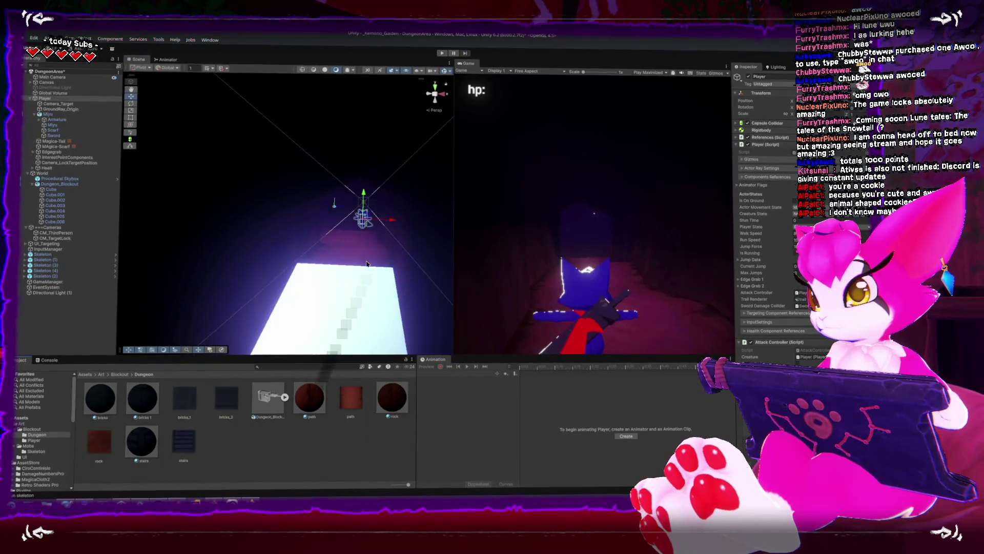
drag(178, 410, 347, 299)
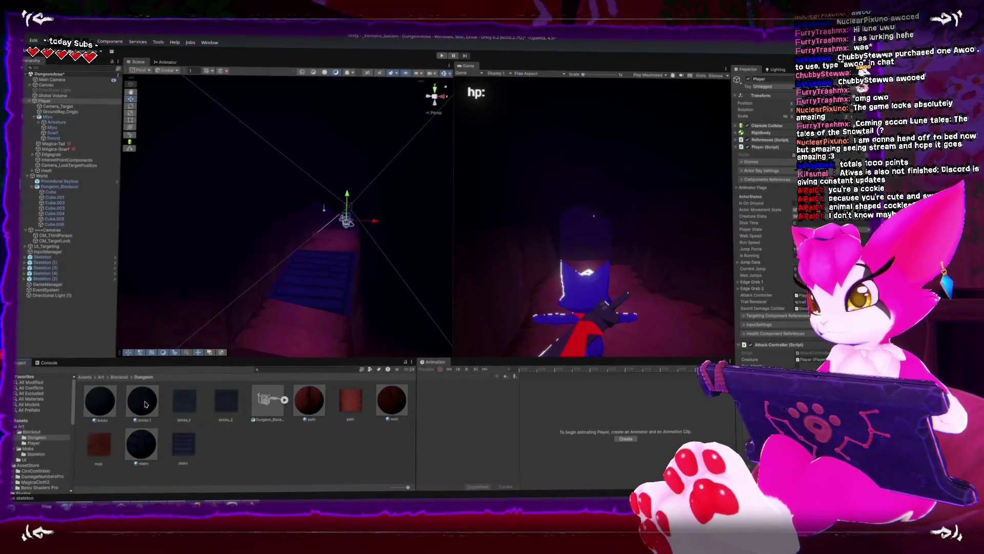
scroll(323, 288, down, 3)
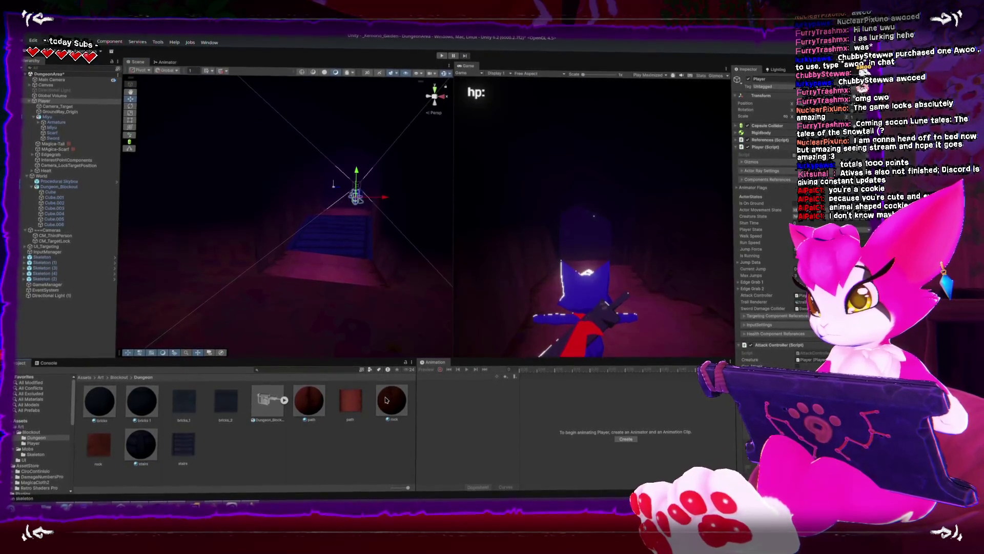
drag(318, 401, 355, 244)
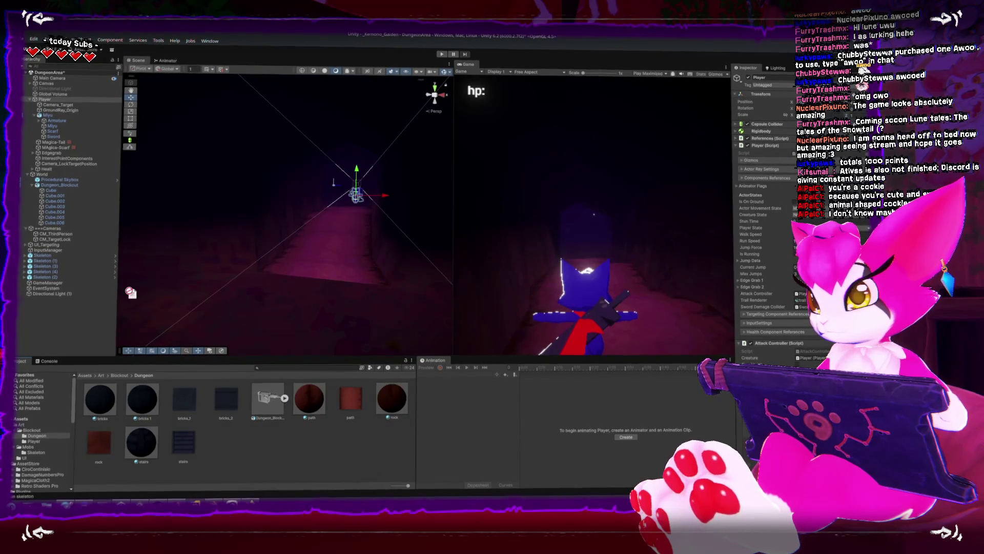
drag(127, 282, 130, 285)
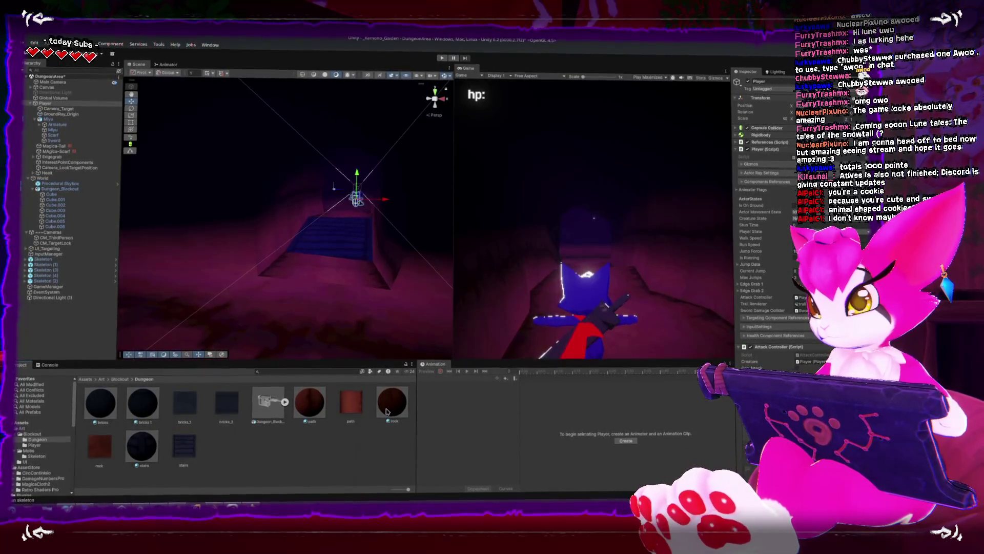
Step: Start the game in a maximized Game view and run the character up to the stairs doorway
key(shift+space)
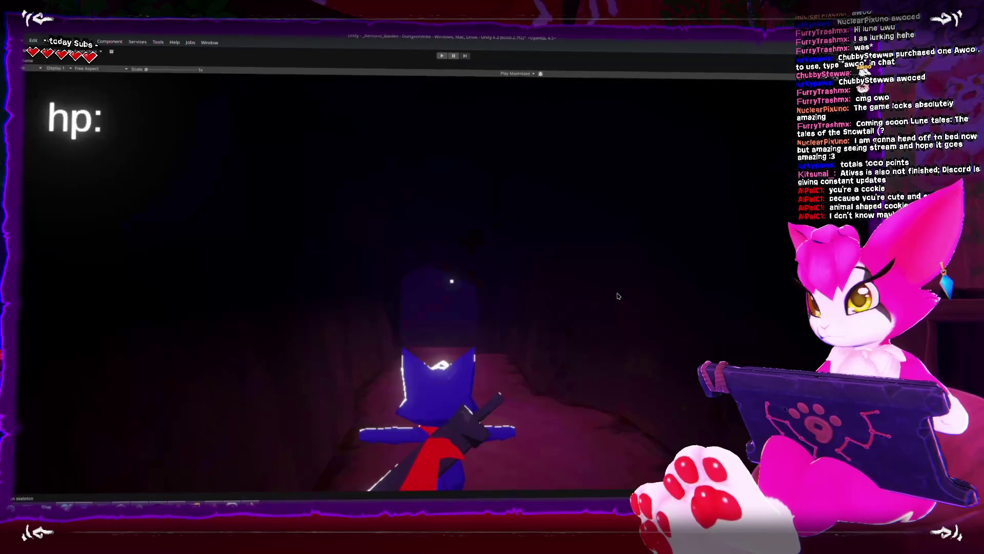
click(443, 54)
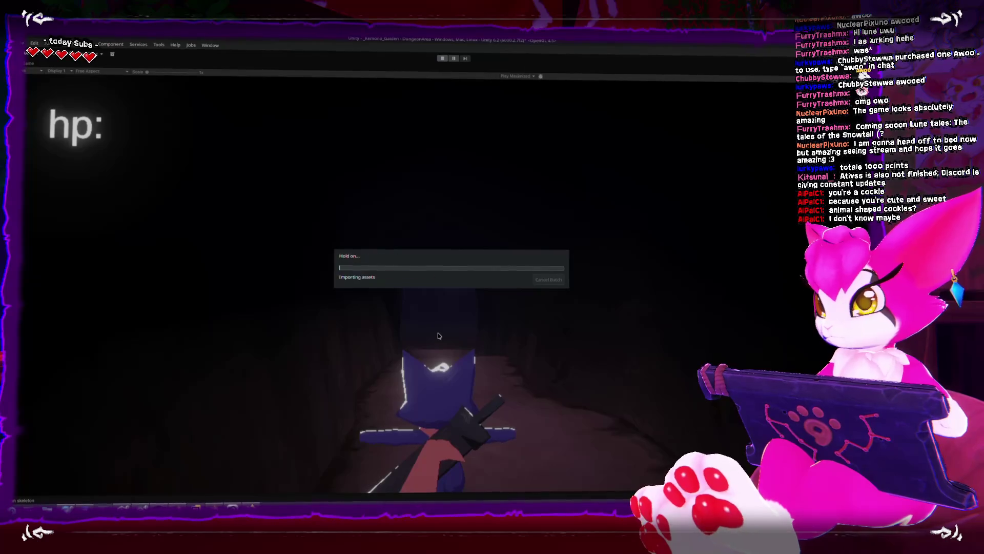
key(w)
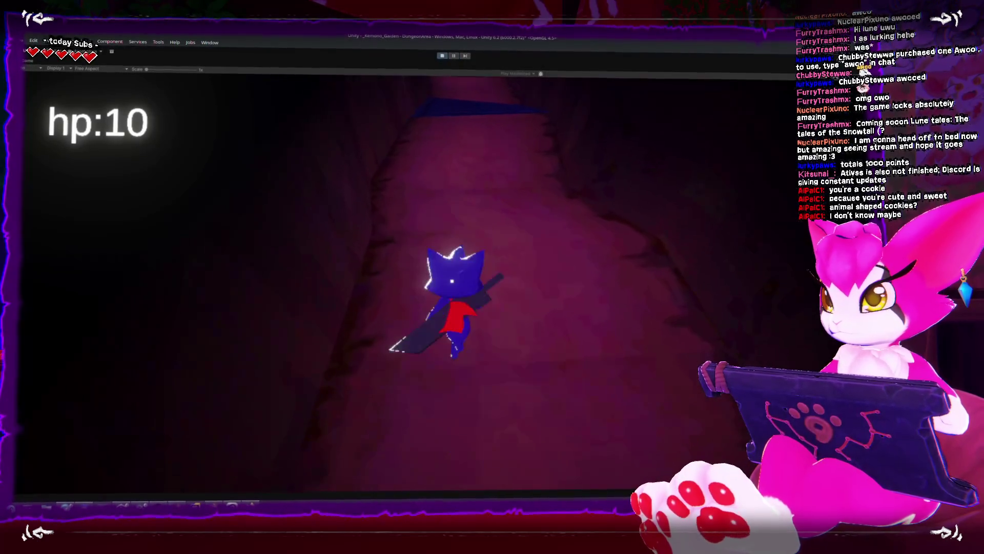
key(space)
key(space)
key(w)
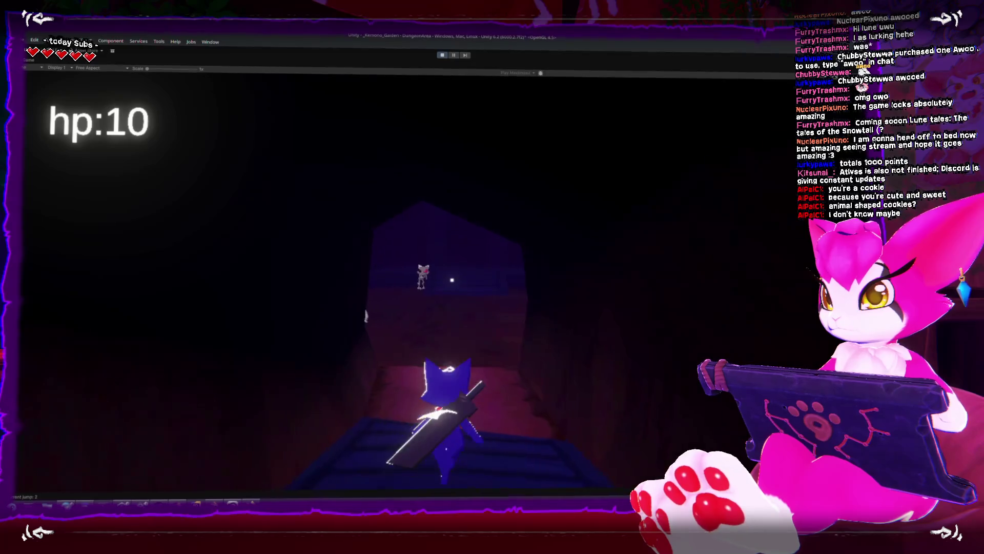
key(w)
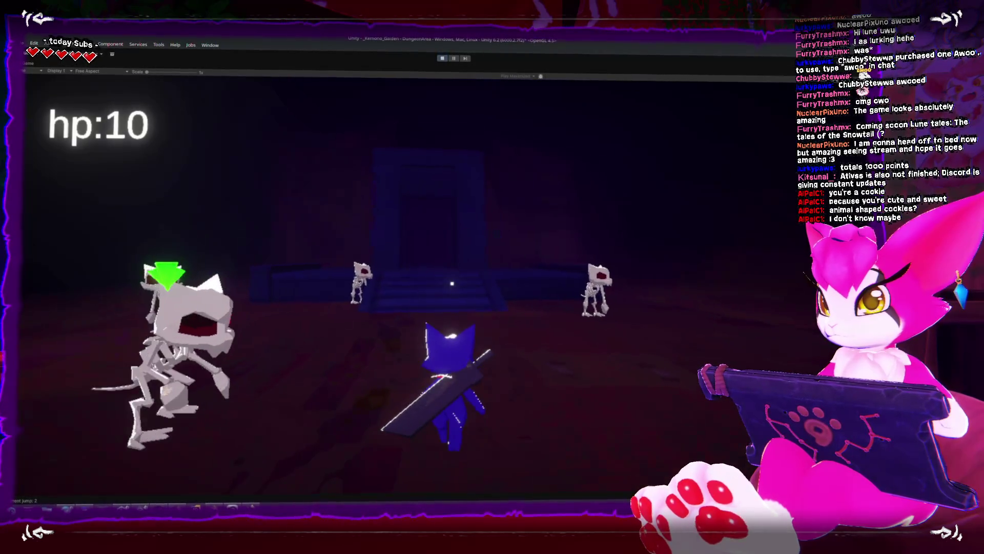
key(w)
key(space)
key(space)
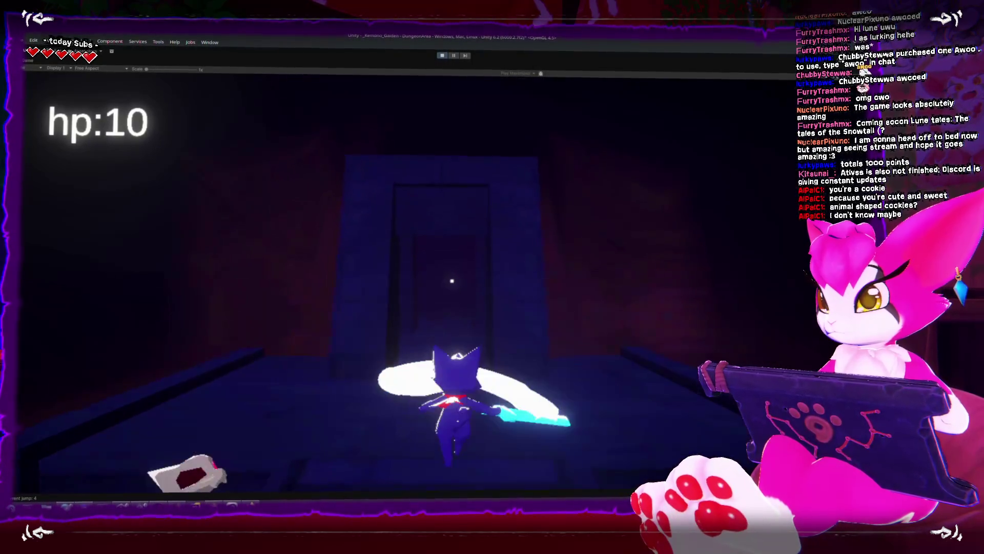
Step: Run through the dark room and corridor toward the skeleton enemies, then switch to Blender
key(w)
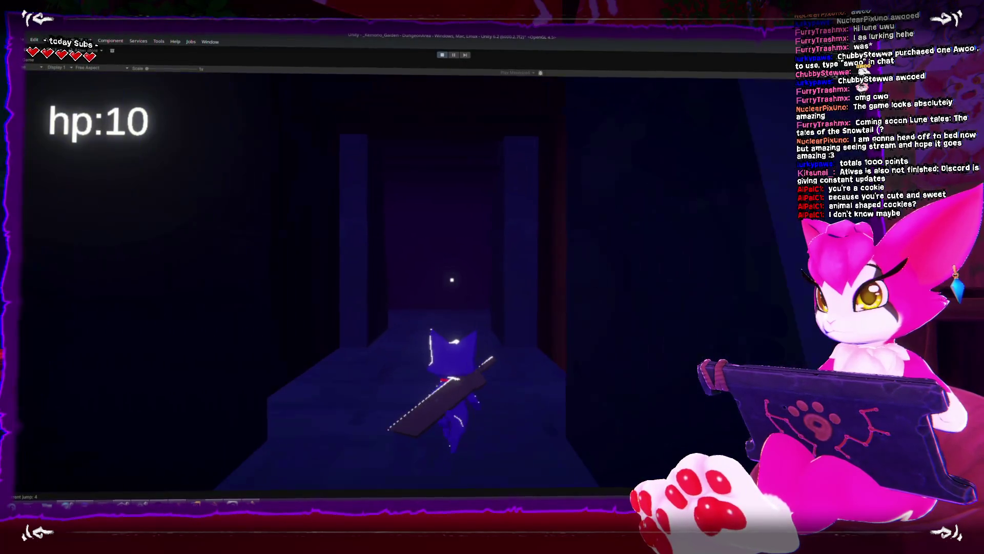
key(w)
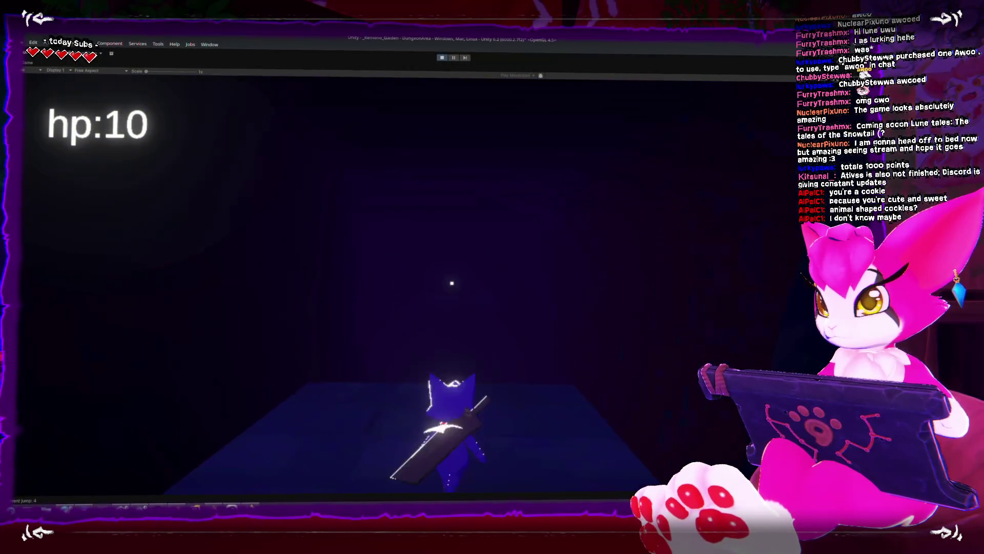
key(w)
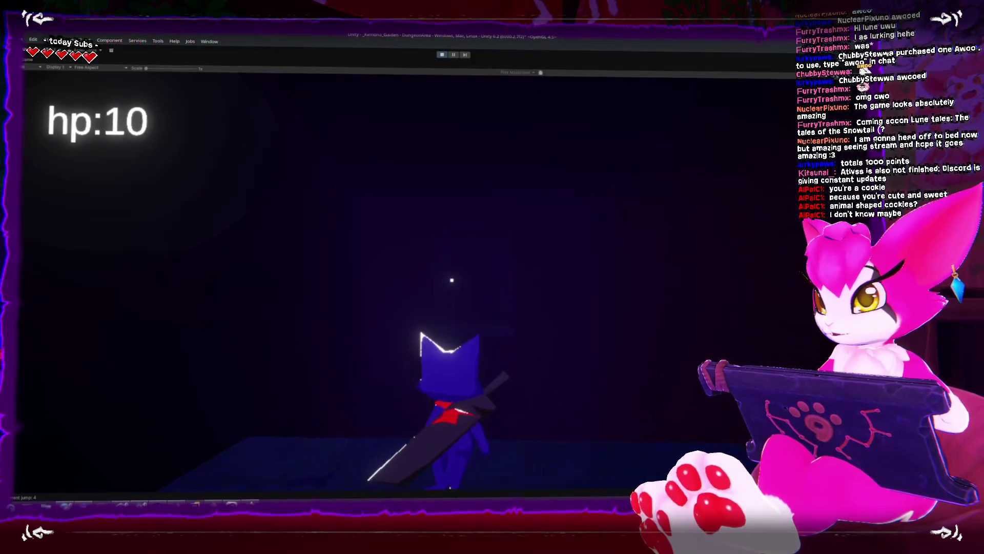
key(a)
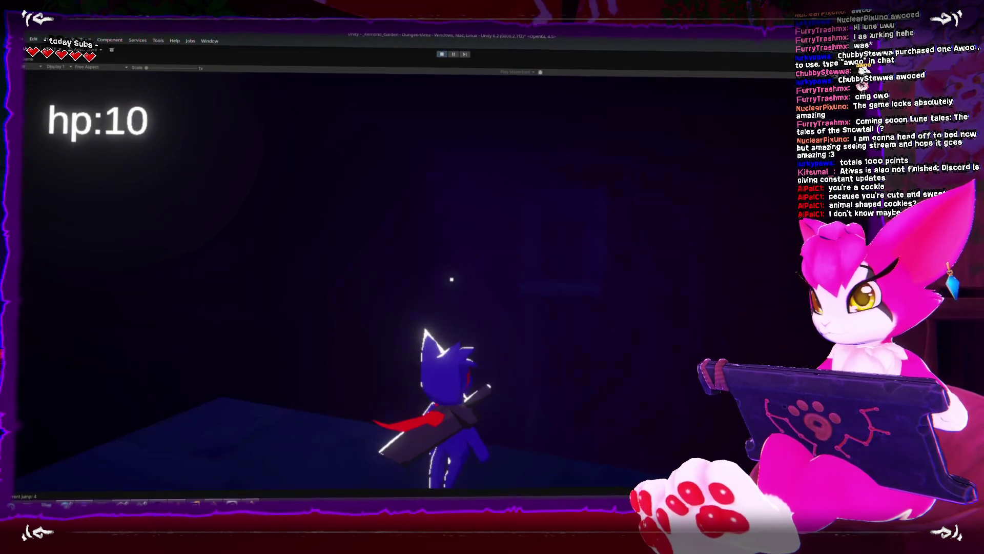
key(s)
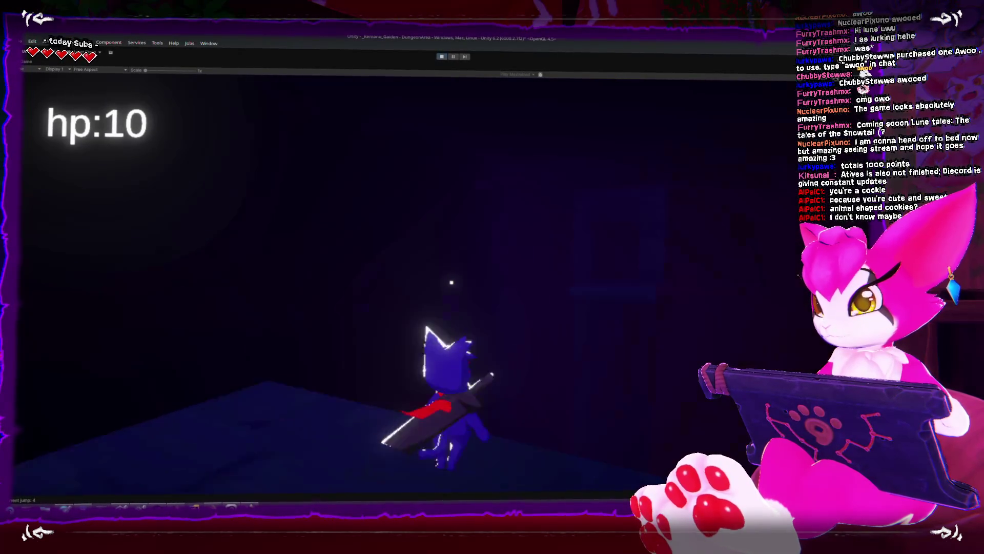
key(w)
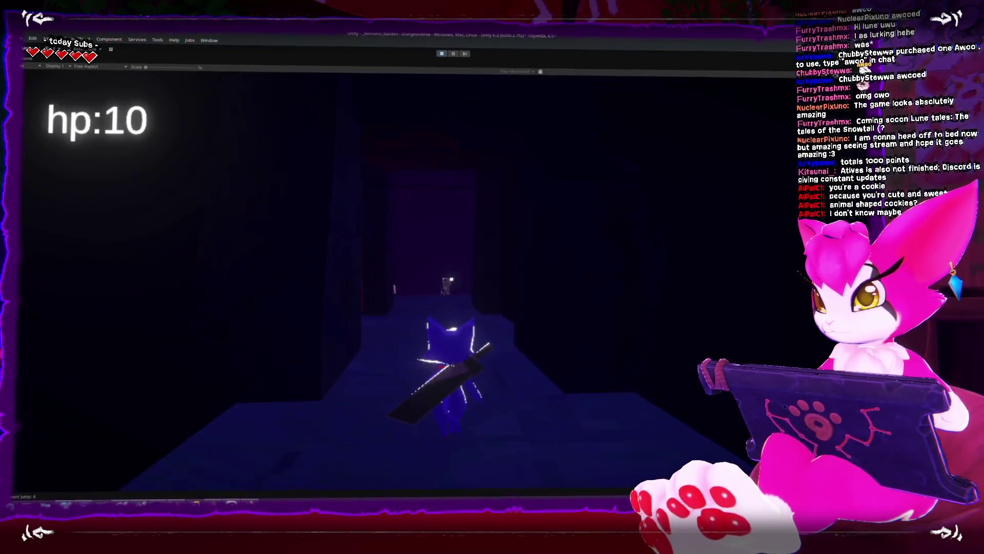
key(s)
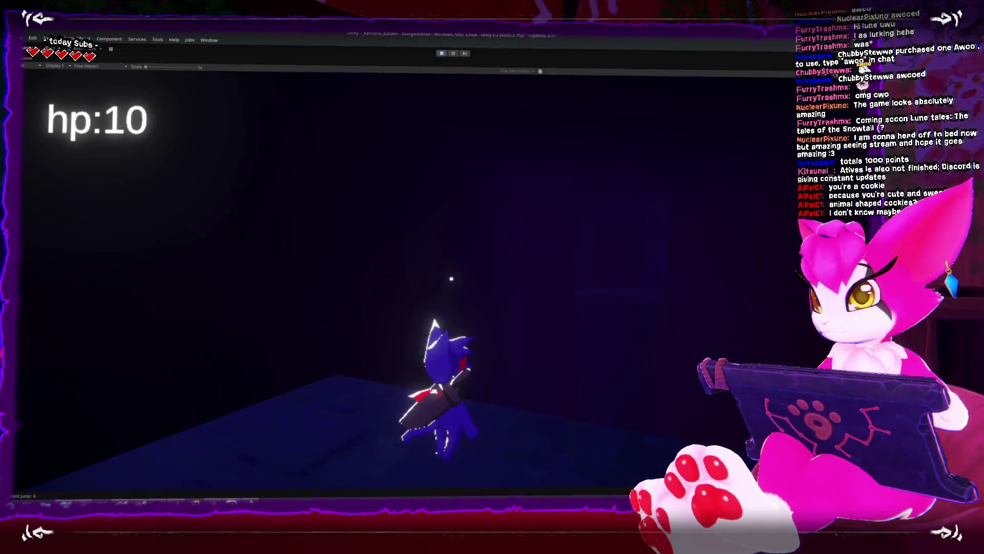
key(w)
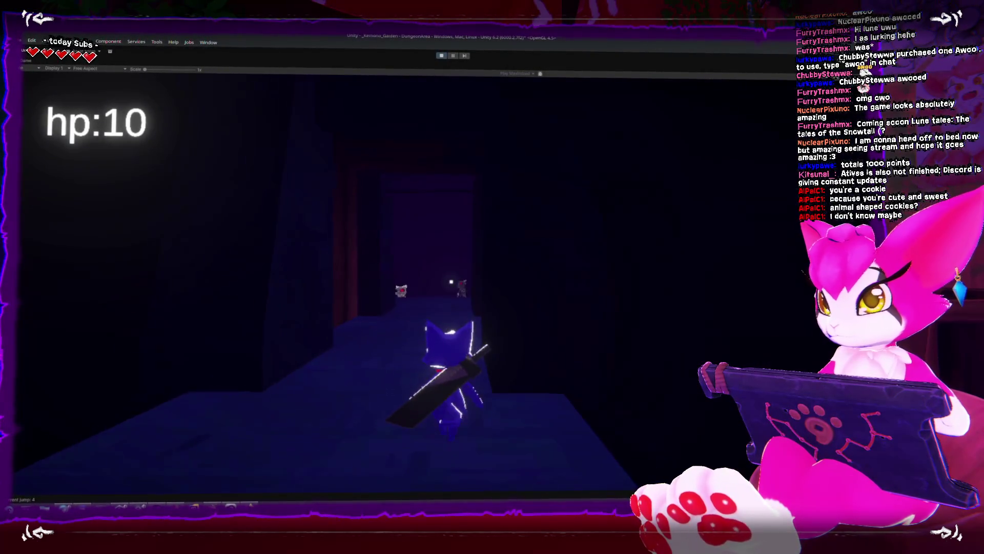
key(s)
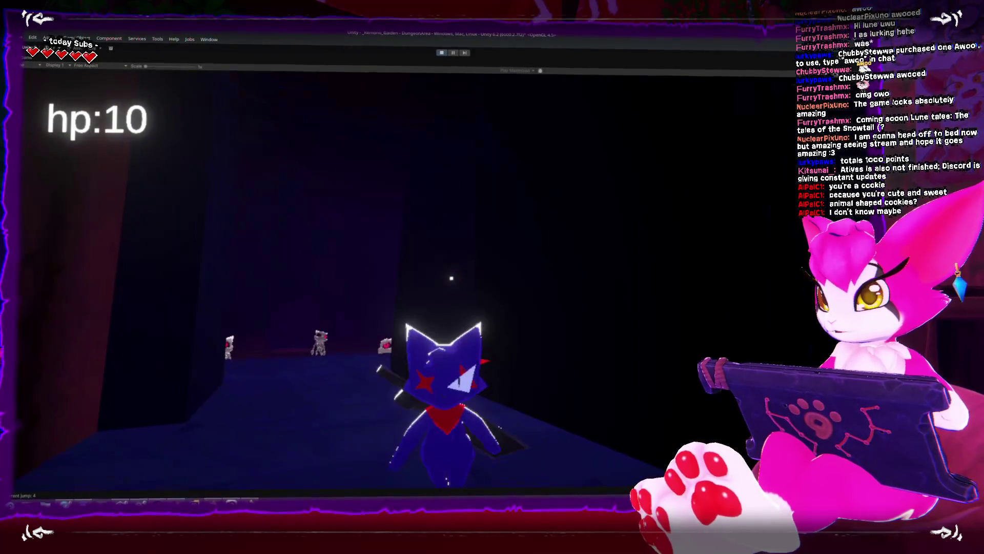
key(w)
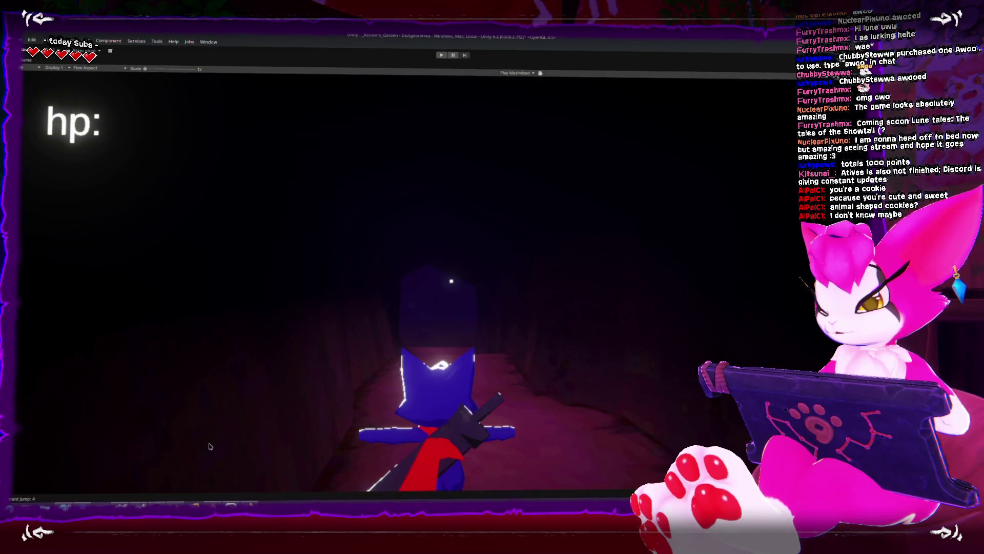
key(alt+Tab)
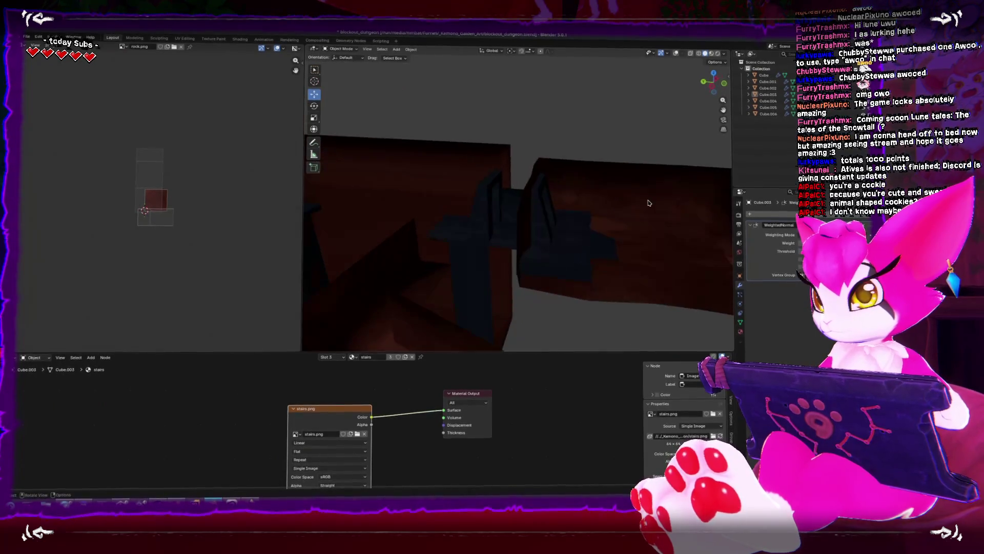
click(640, 205)
mouse_move(455, 235)
mouse_down()
mouse_move(479, 227)
mouse_move(633, 244)
mouse_move(441, 246)
mouse_move(515, 258)
mouse_up()
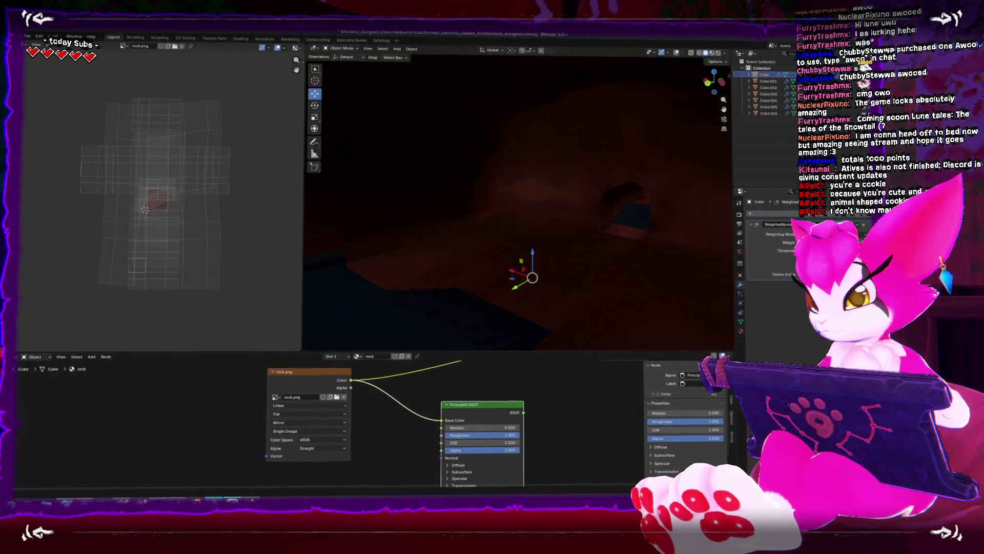
key(alt+Tab)
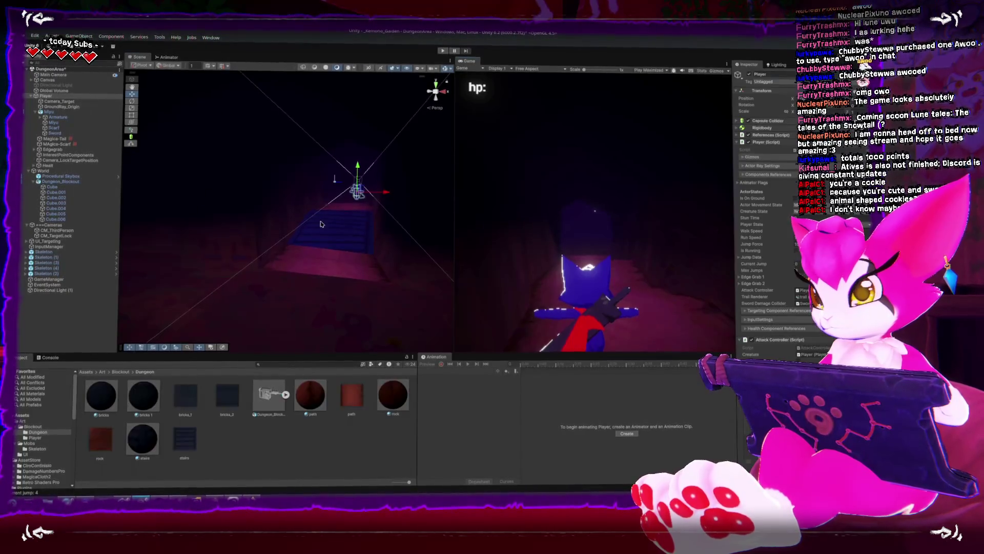
Step: Place the dungeon block prefab in the scene and frame the view on it
key(shift+space)
scroll(189, 229, up, 5)
scroll(188, 248, up, 5)
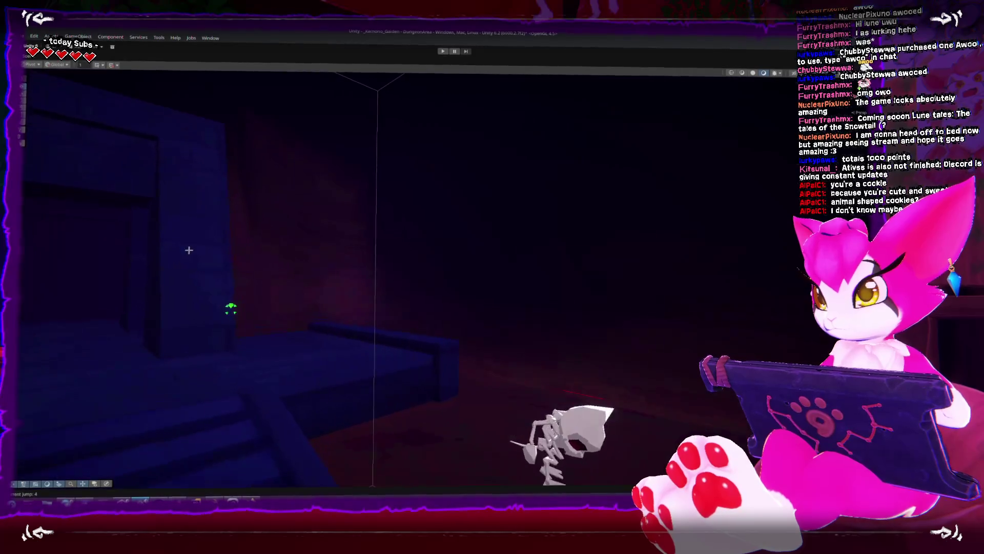
key(shift+space)
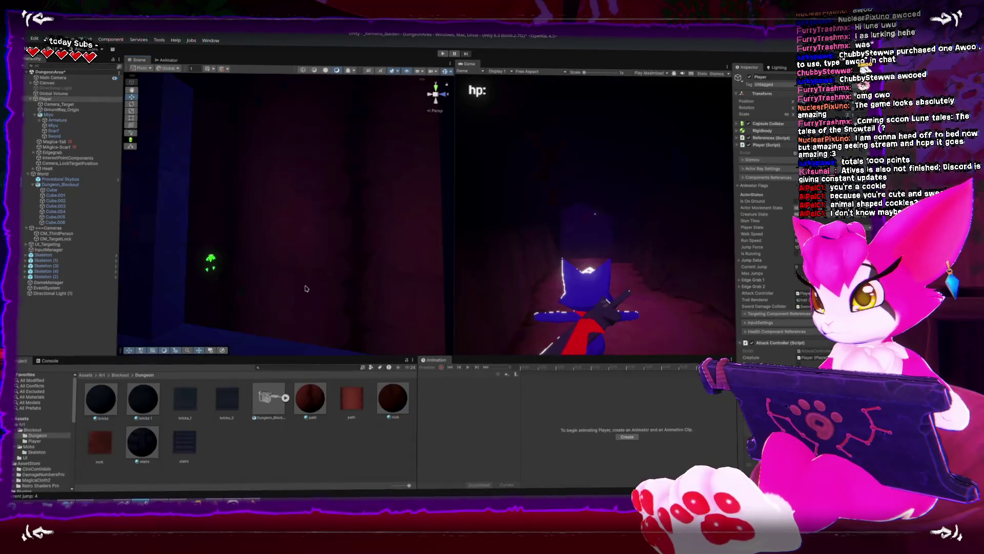
mouse_move(270, 395)
mouse_down()
mouse_move(306, 287)
mouse_move(261, 282)
mouse_up()
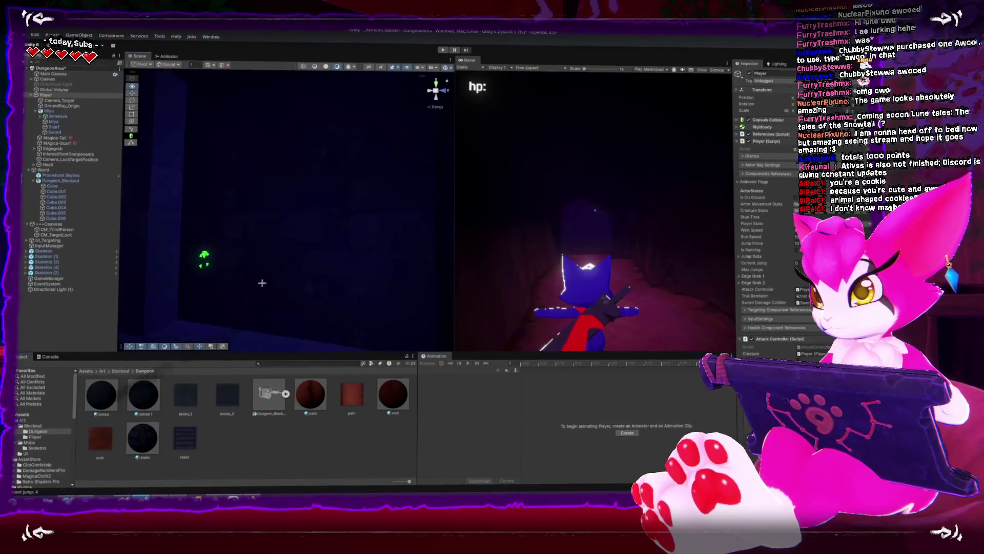
key(shift+space)
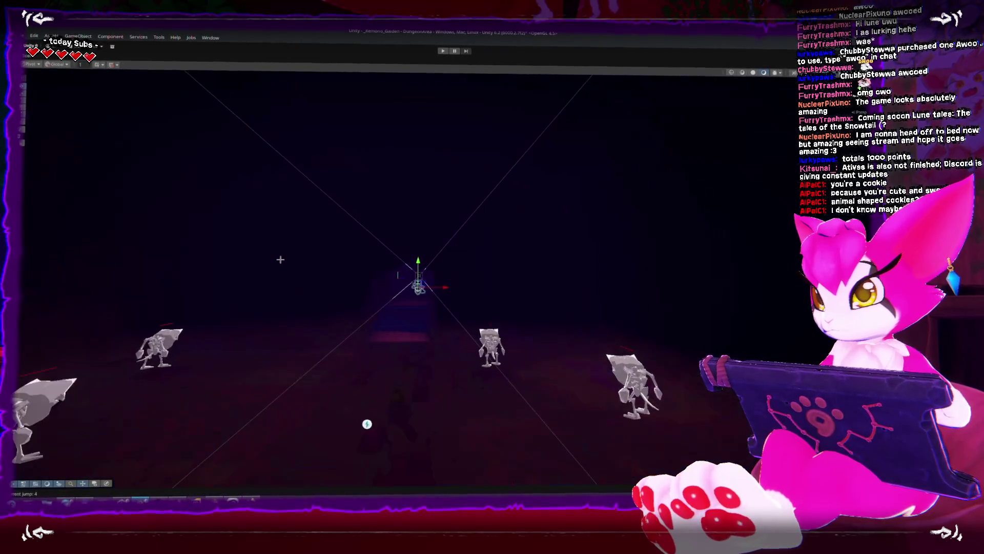
key(f)
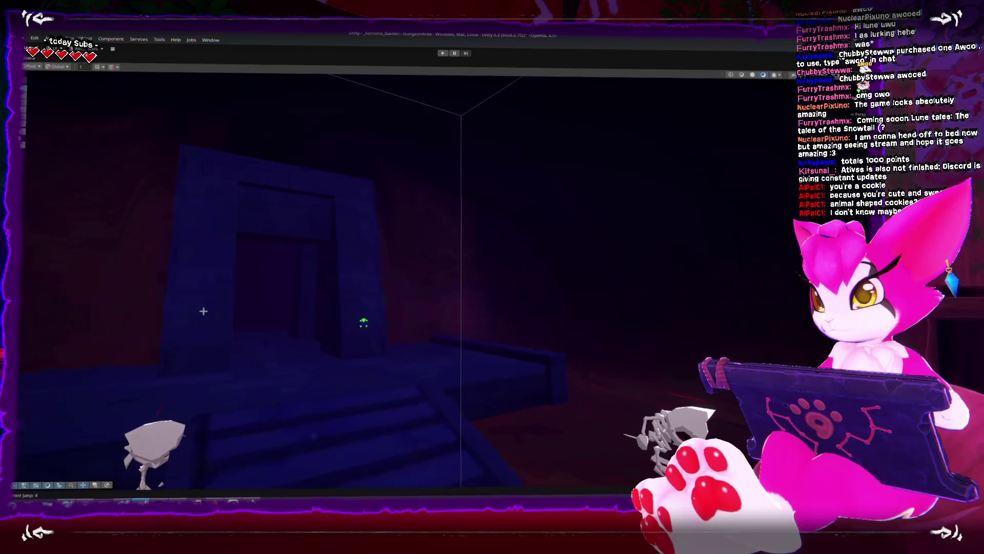
key(shift+space)
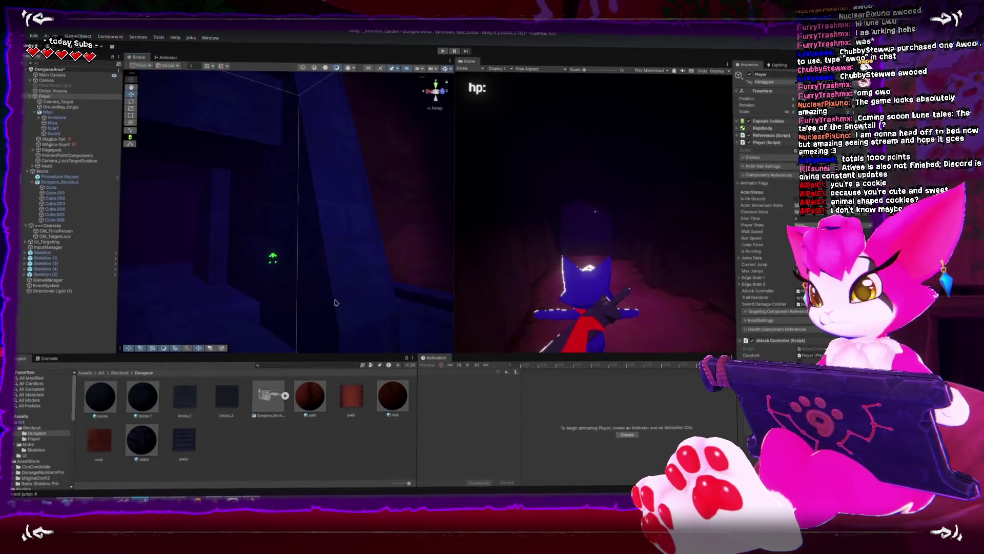
Step: Inspect the Dungeon_Blockout's bricks material and add a Point Light near the corridor
click(241, 328)
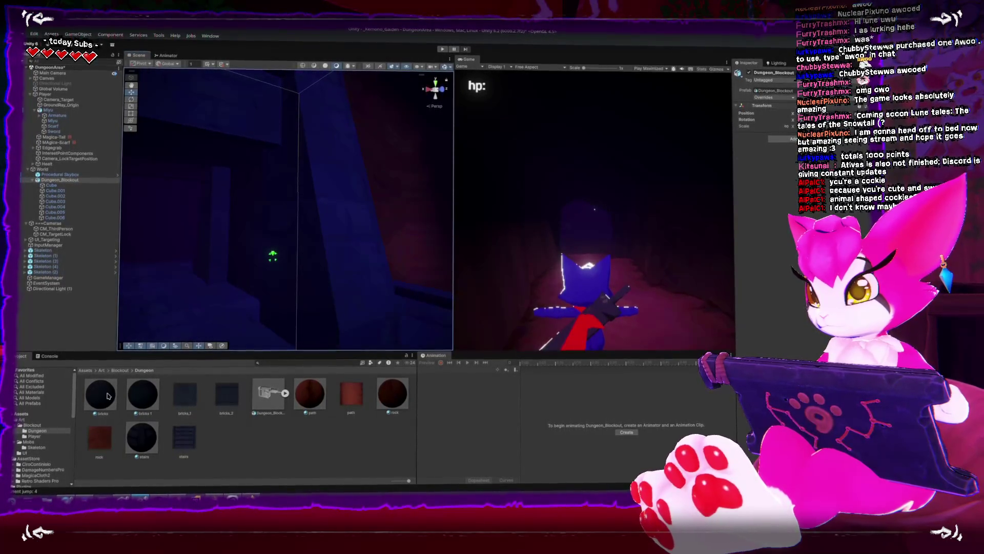
click(103, 396)
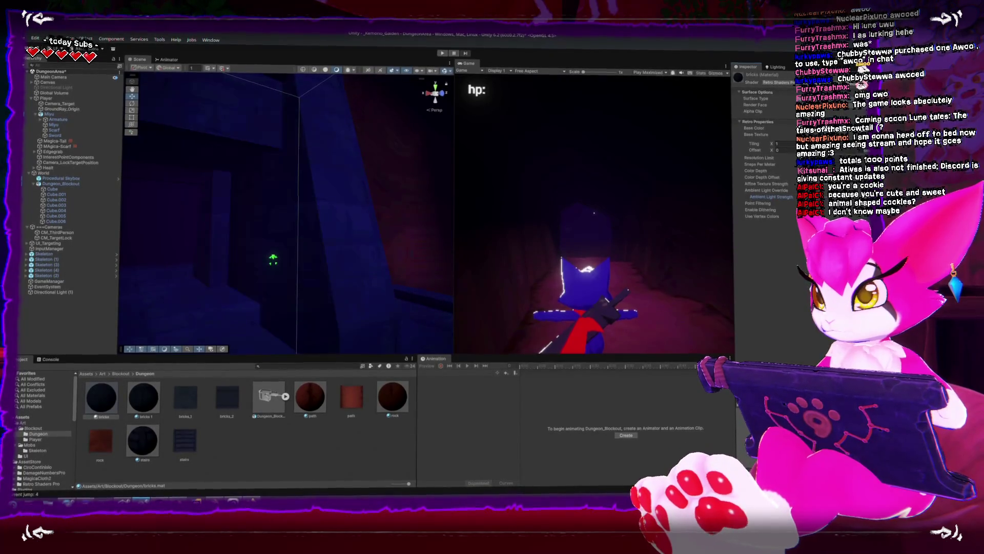
mouse_move(394, 228)
mouse_down()
mouse_move(282, 229)
mouse_move(297, 232)
mouse_move(328, 277)
mouse_up()
click(716, 244)
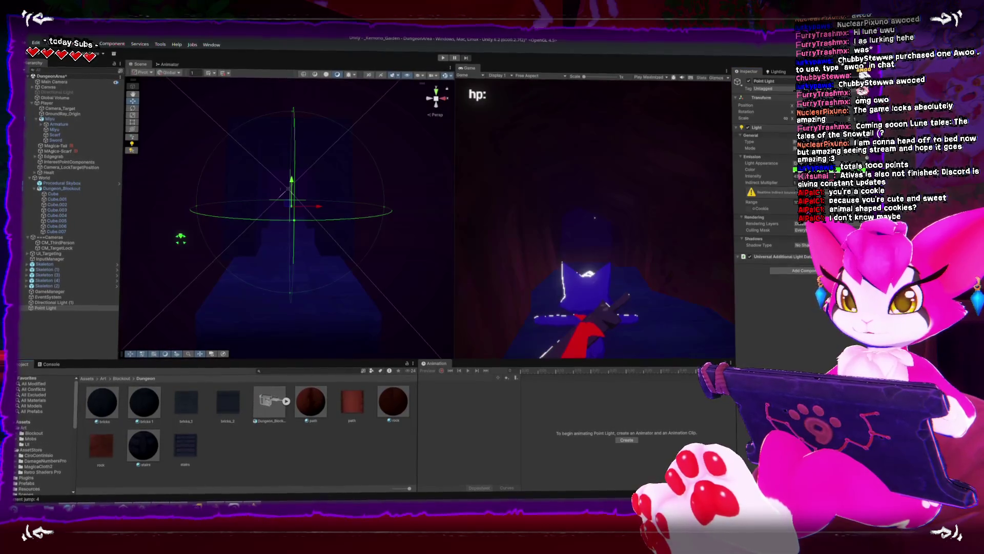
Step: Open PC_RPAsset from Assets/Settings and uncheck Main Light Cast Shadows
click(16, 426)
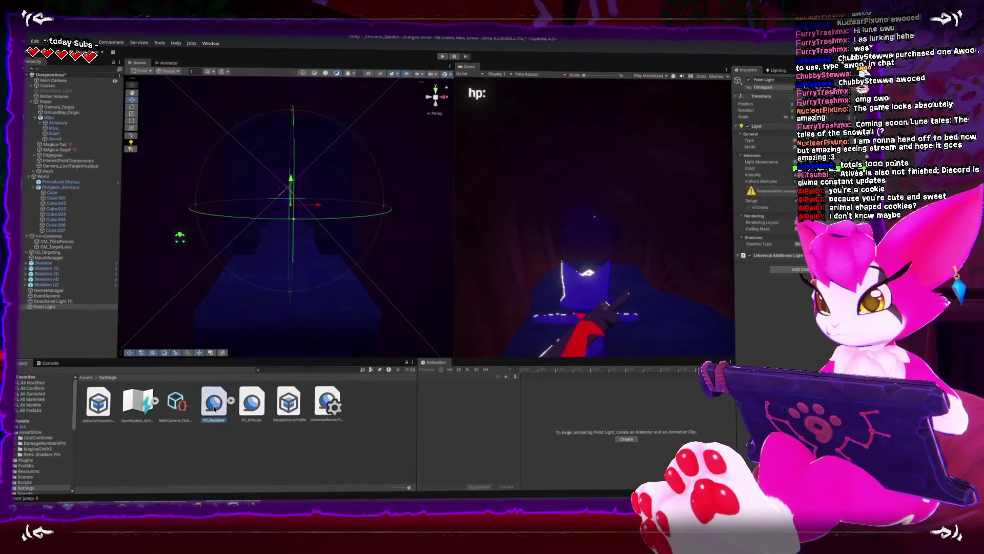
click(214, 400)
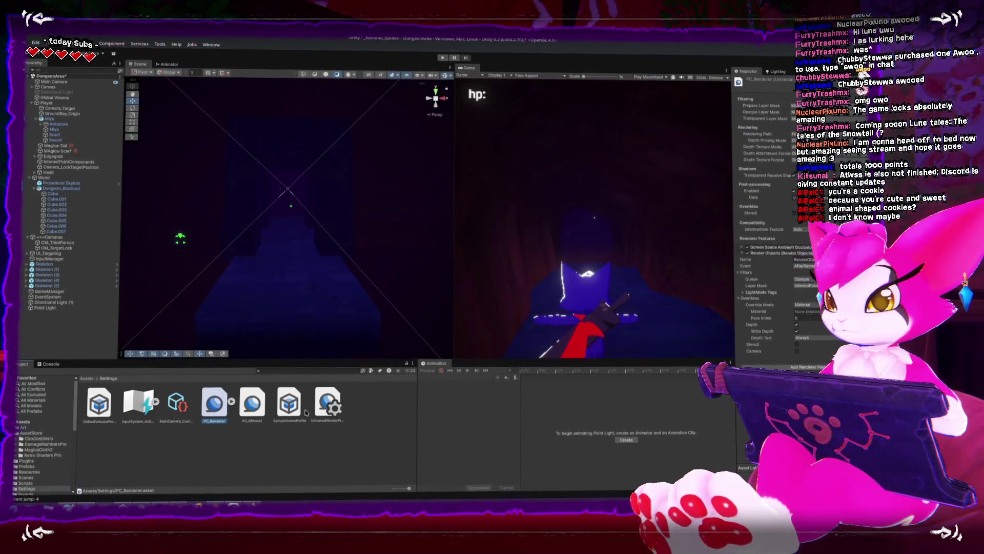
click(319, 409)
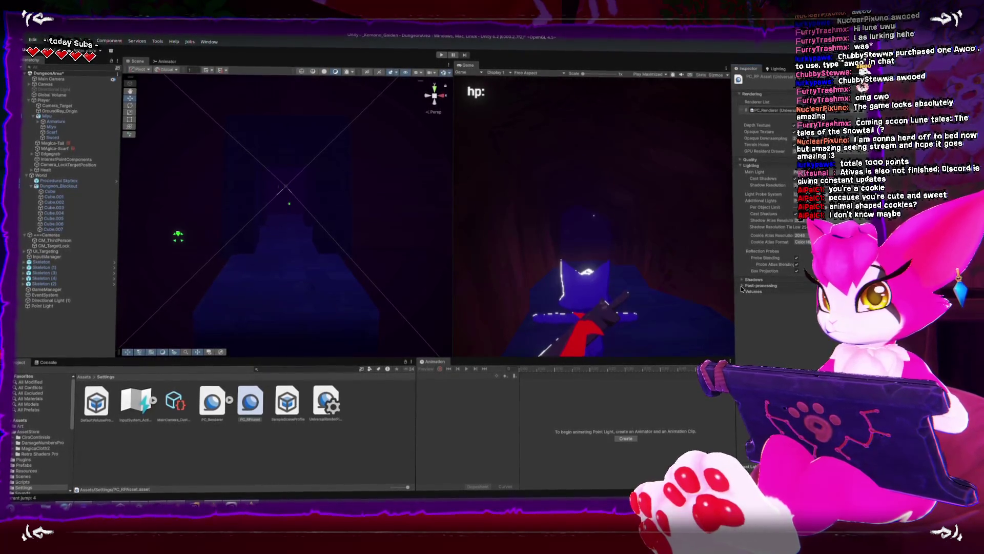
click(797, 176)
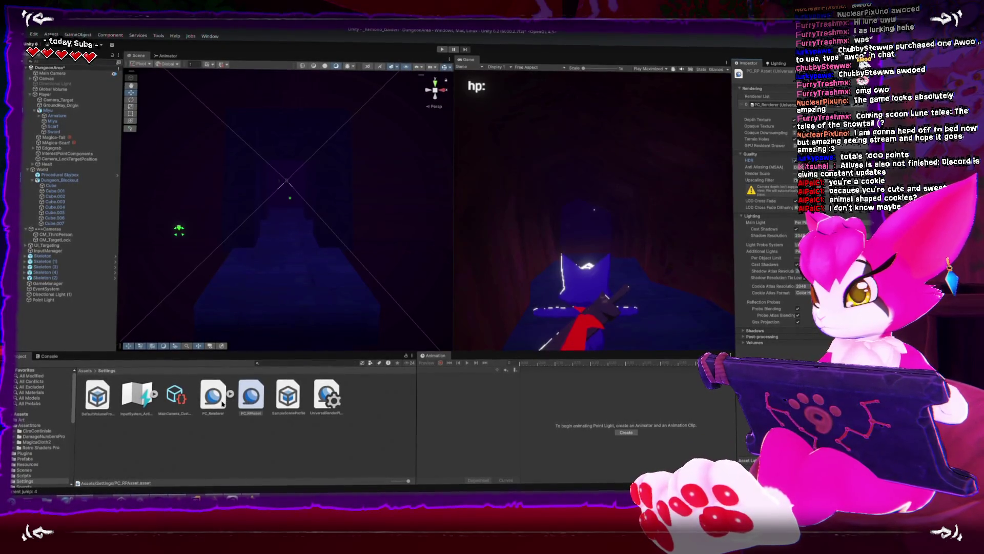
Step: Review the PC_Renderer, SampleSceneProfile and DefaultVolumeProfile assets in the Project panel
key(Left)
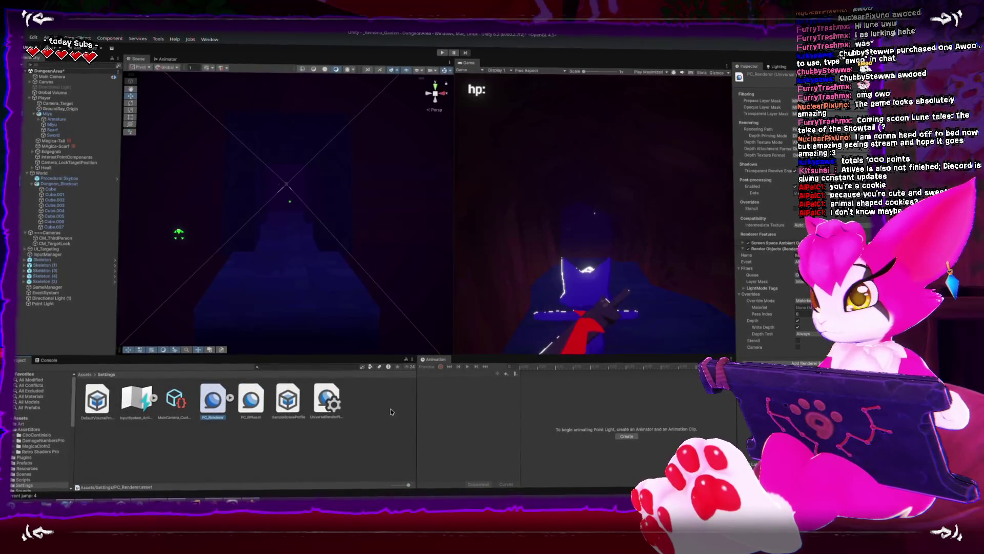
click(298, 410)
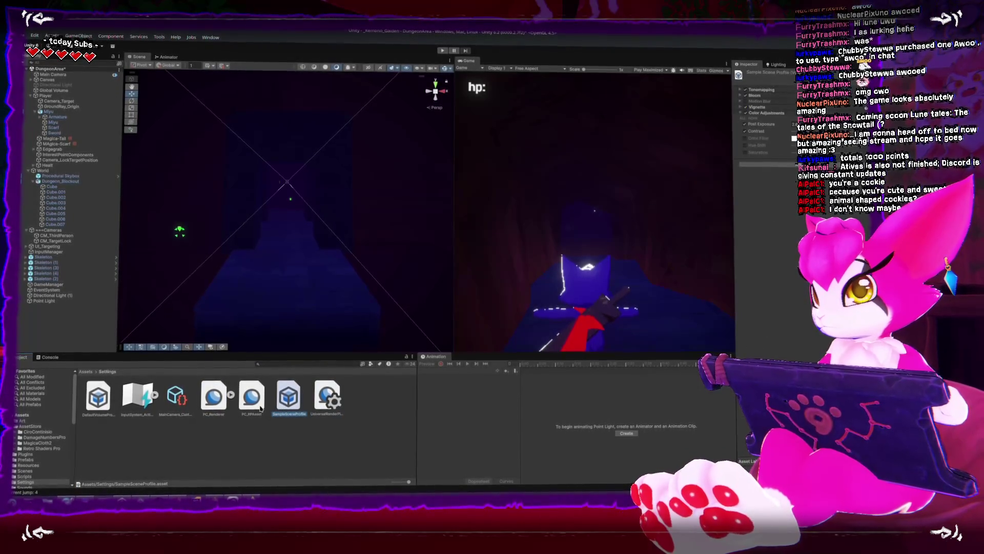
click(98, 396)
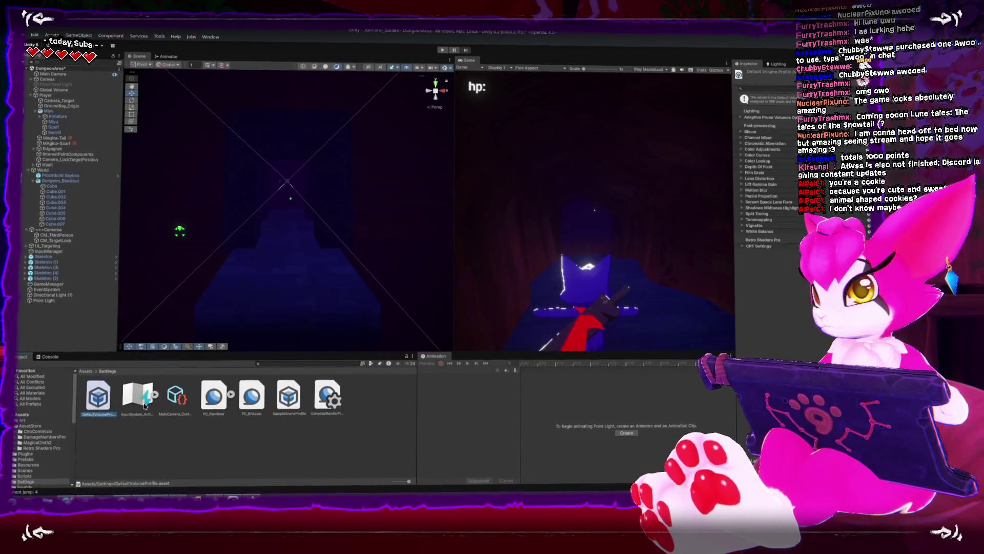
click(139, 397)
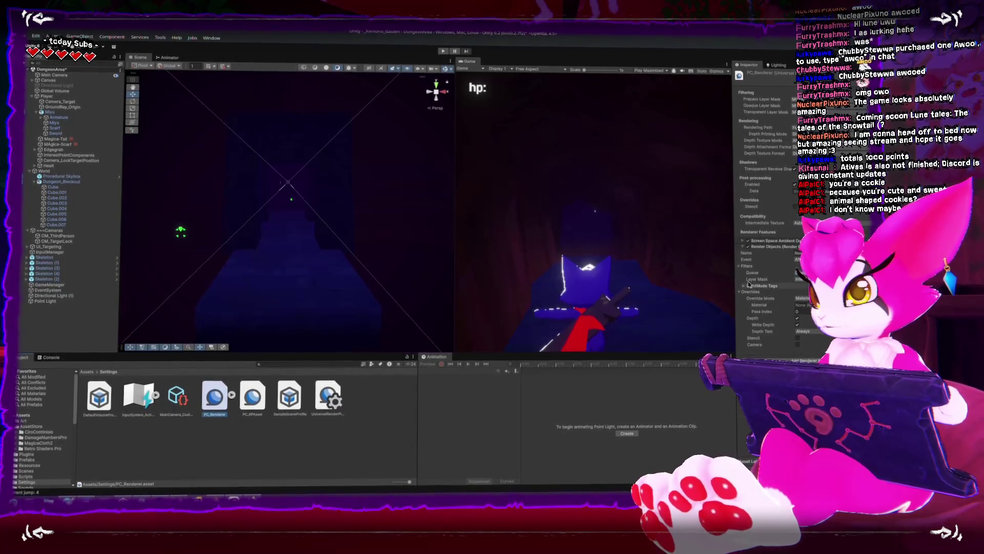
Step: Lift the Point Light higher in the corridor and play in a maximized Game view
key(w)
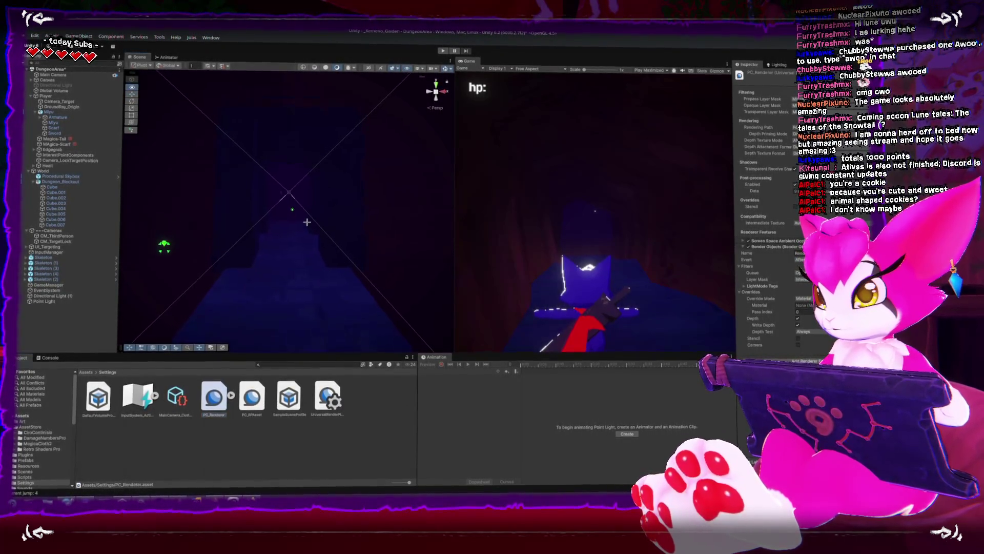
click(296, 203)
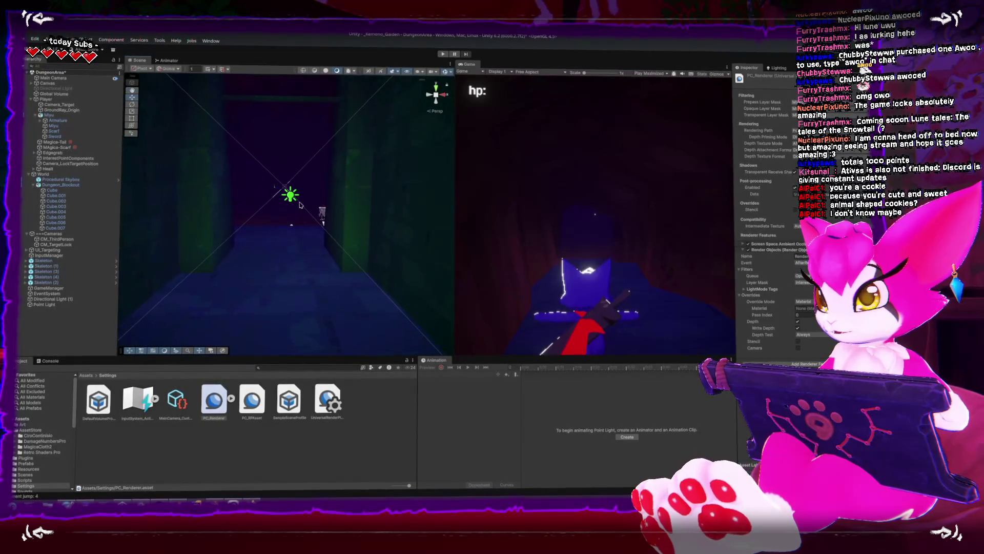
click(294, 200)
drag(287, 184, 285, 109)
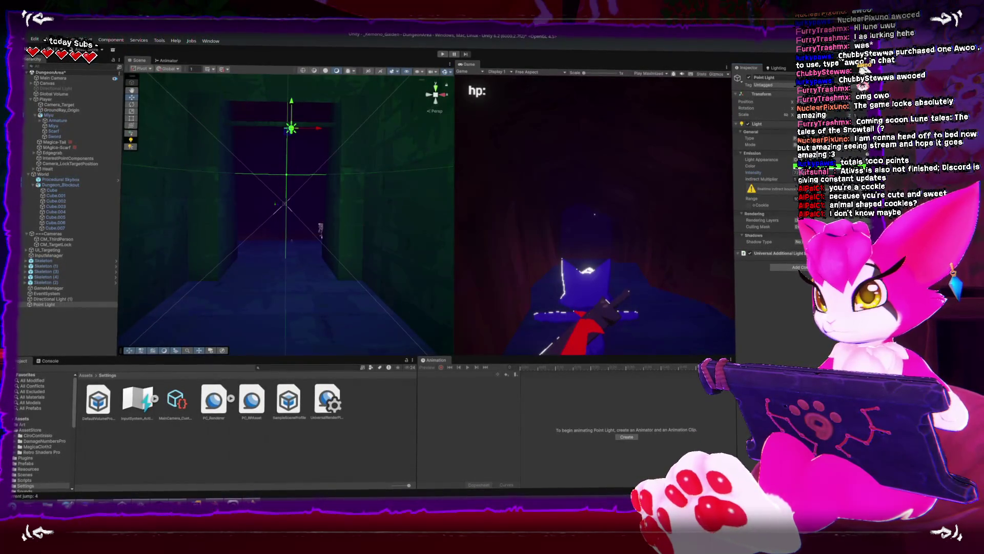
double_click(468, 63)
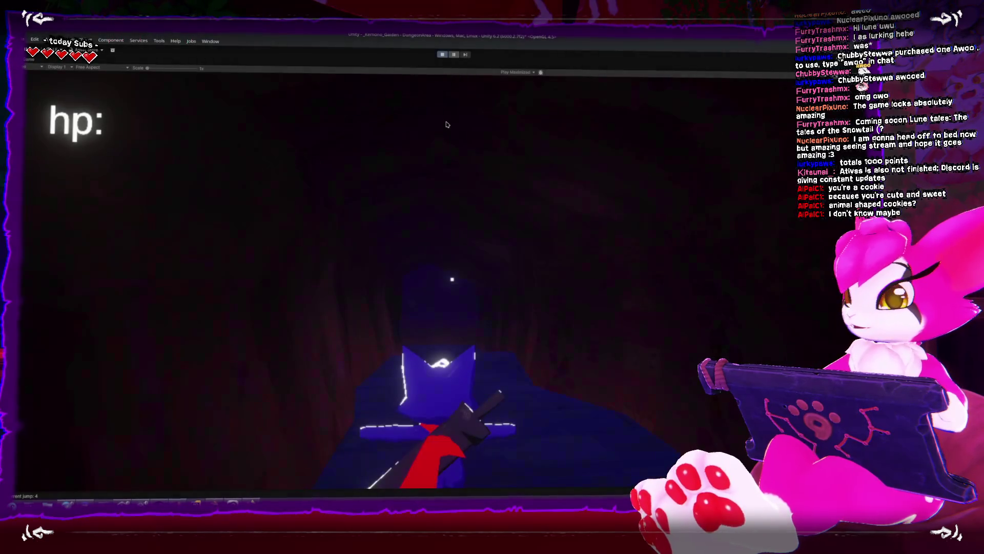
key(w)
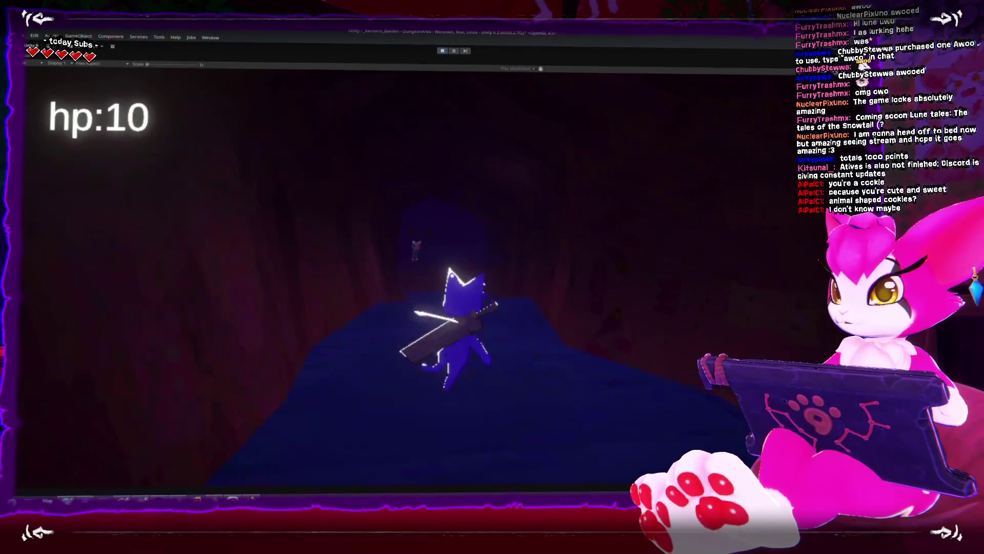
Step: Walk the character past the skeletons, up the blue dais into the green-lit corridor, then stop the playtest
key(d)
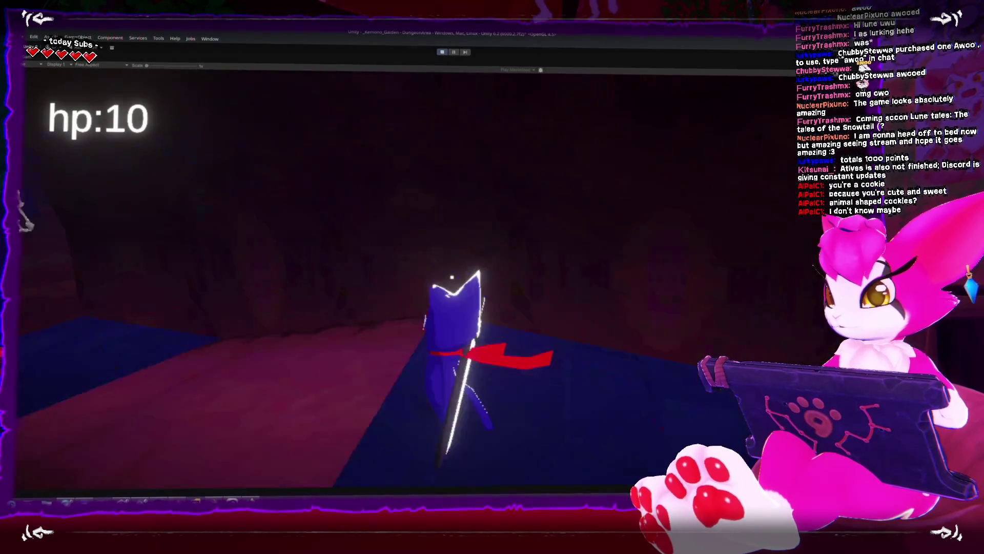
key(d)
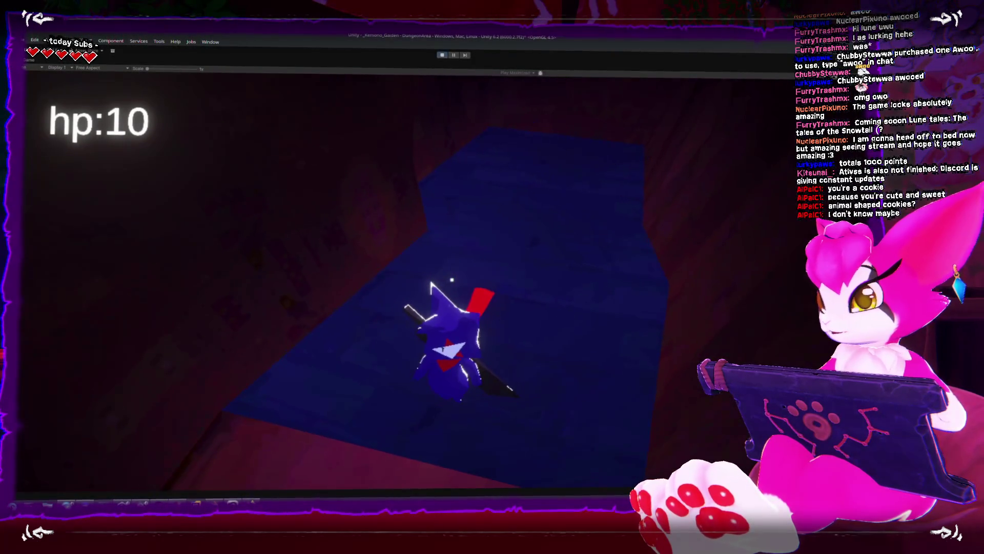
key(w)
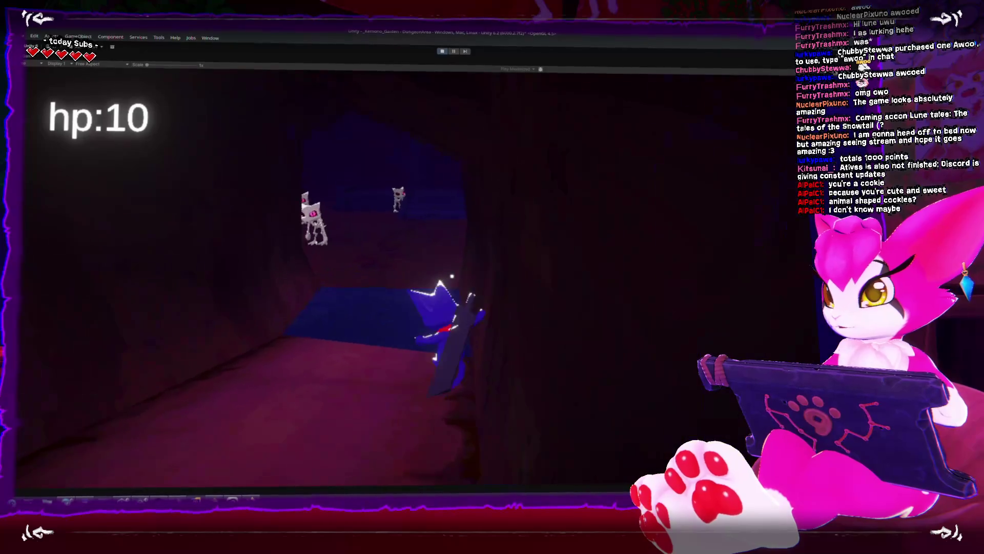
key(w)
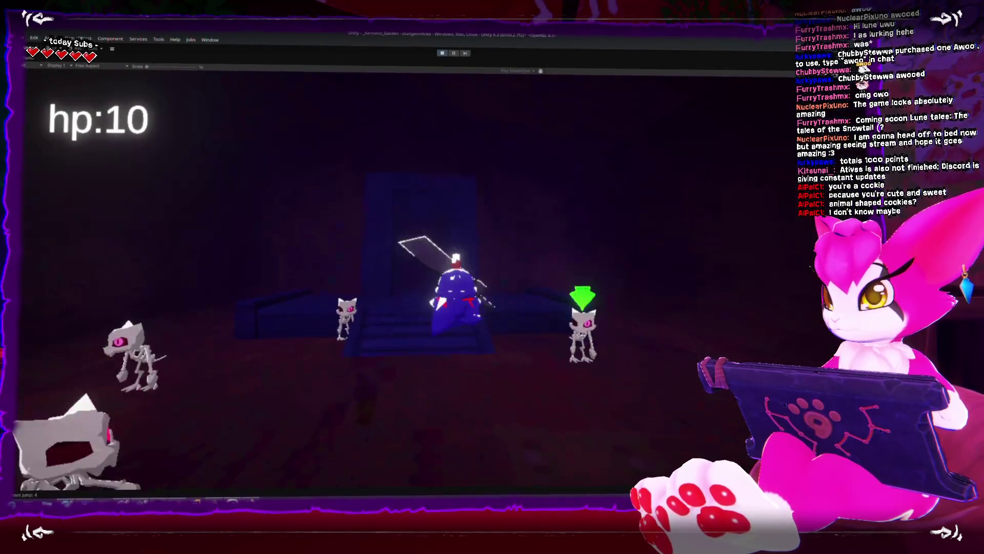
key(w)
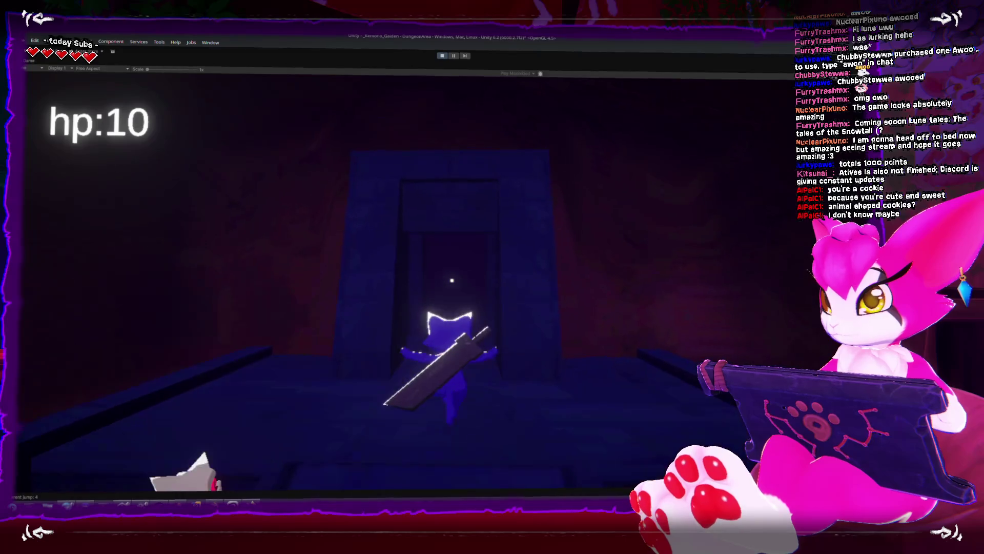
key(w)
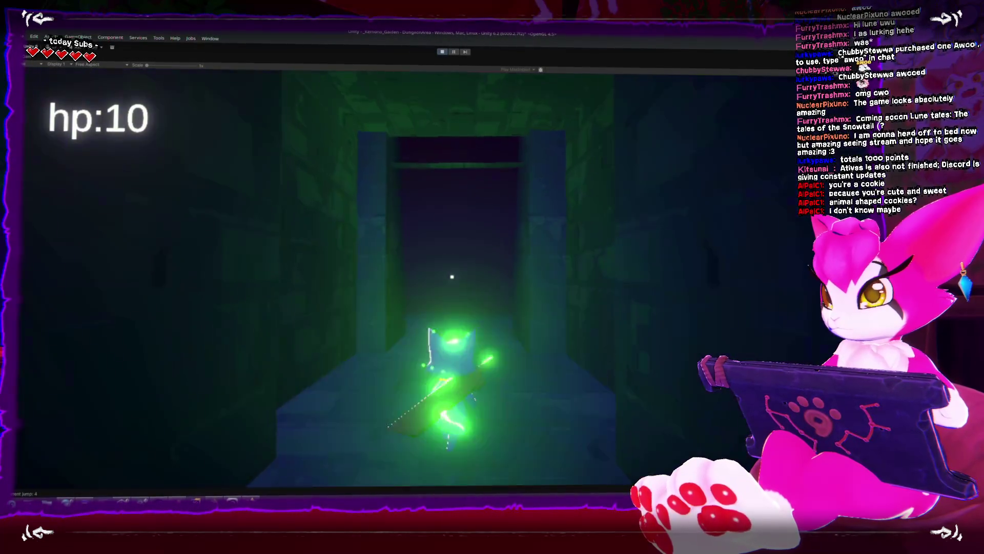
key(w)
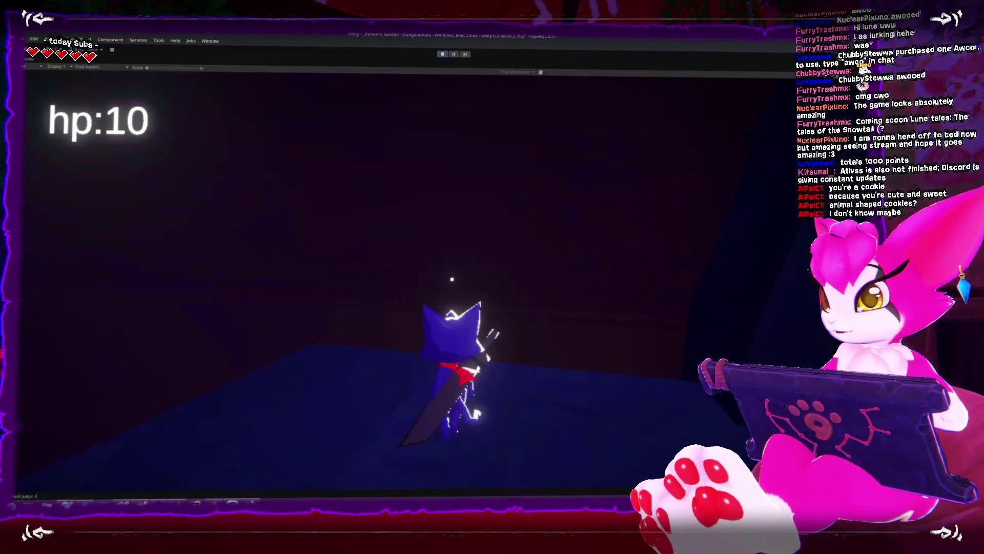
key(w)
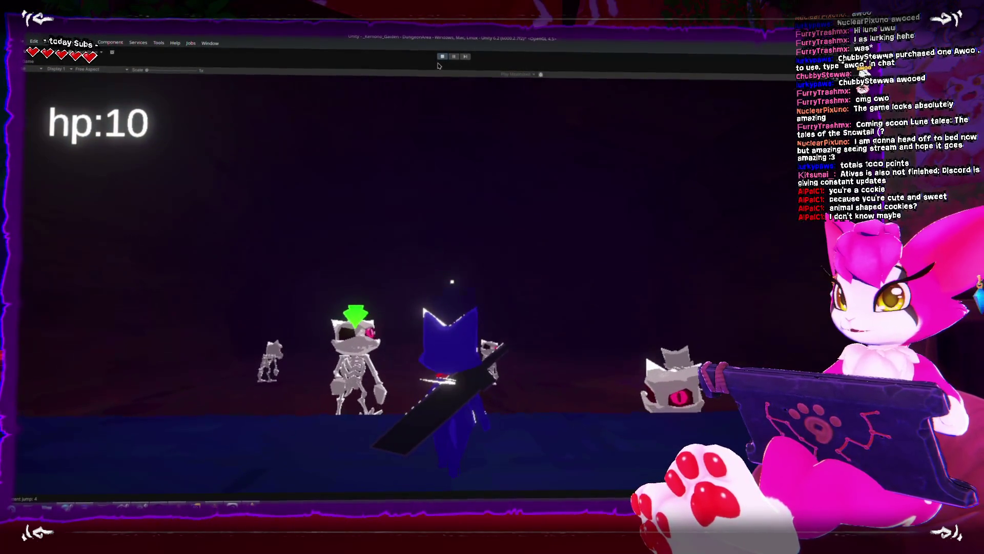
click(442, 57)
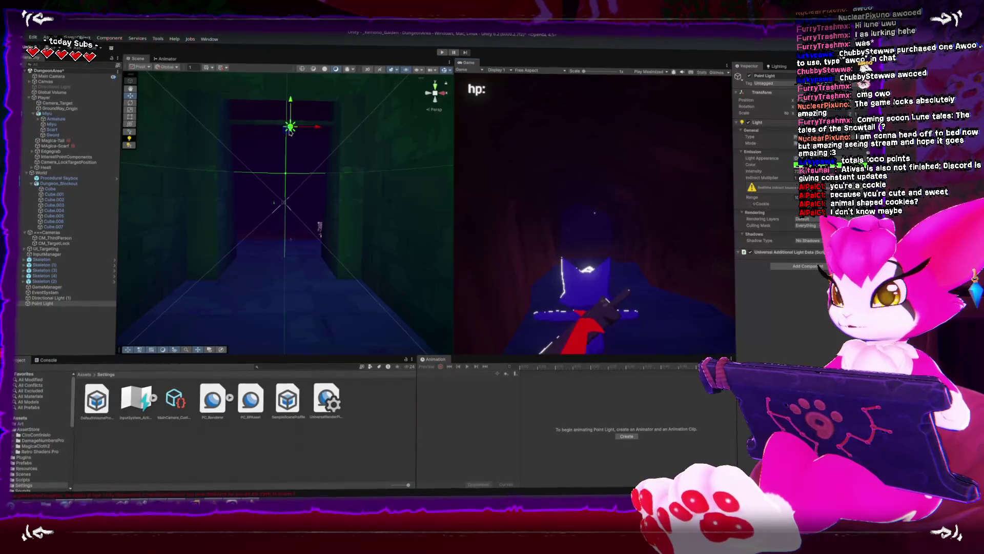
Step: Inspect the Dungeon_Blockout, point light and Procedural Skybox objects, and tilt the view down the corridor
click(271, 135)
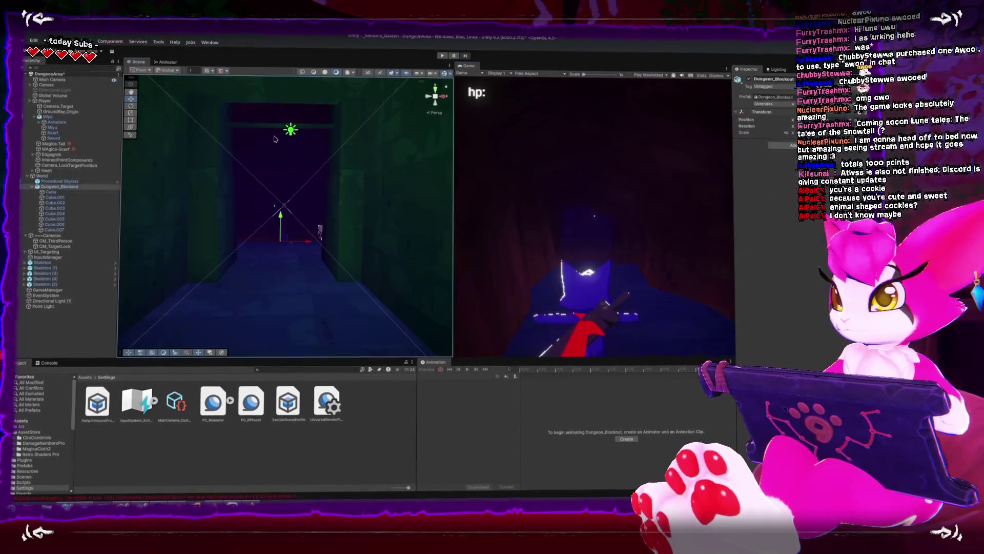
click(291, 132)
click(286, 177)
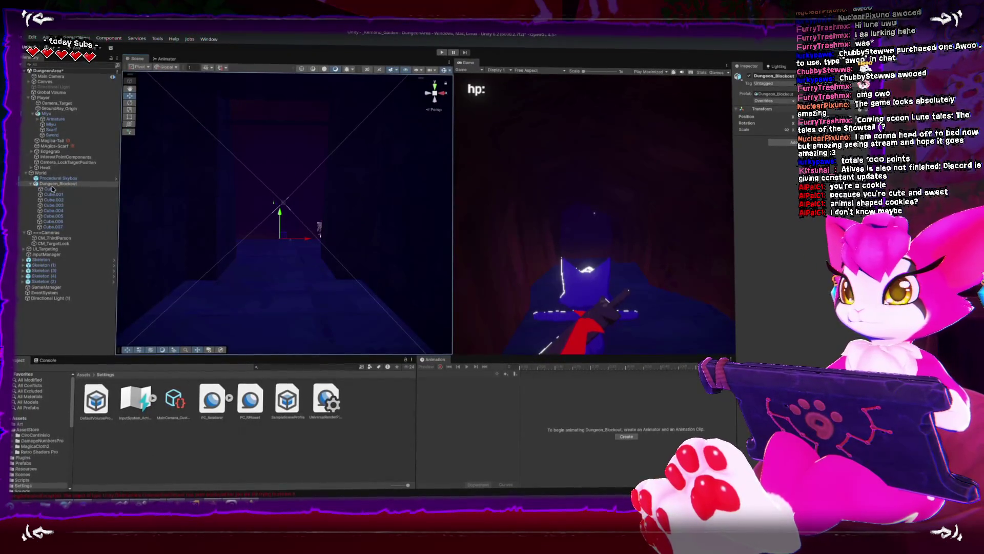
click(287, 174)
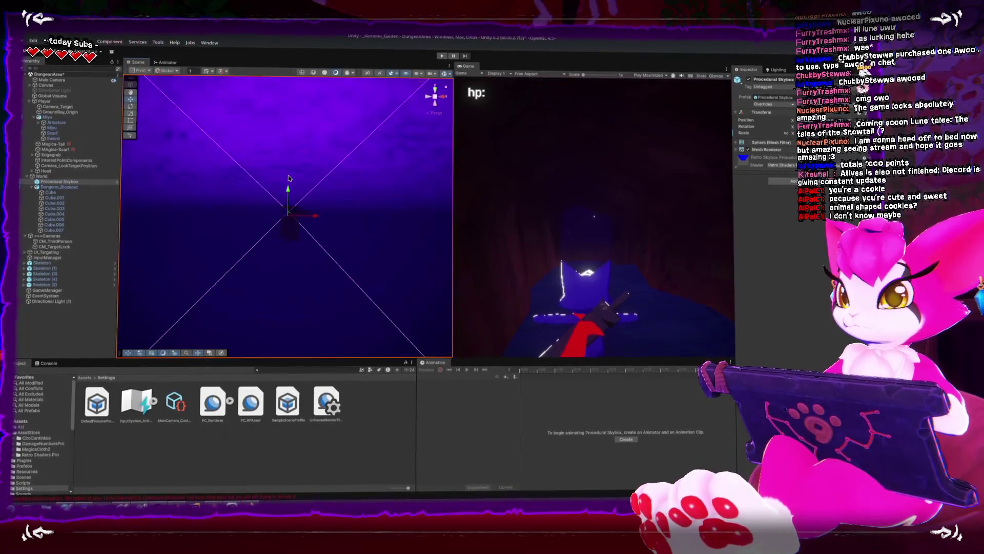
scroll(290, 177, up, 5)
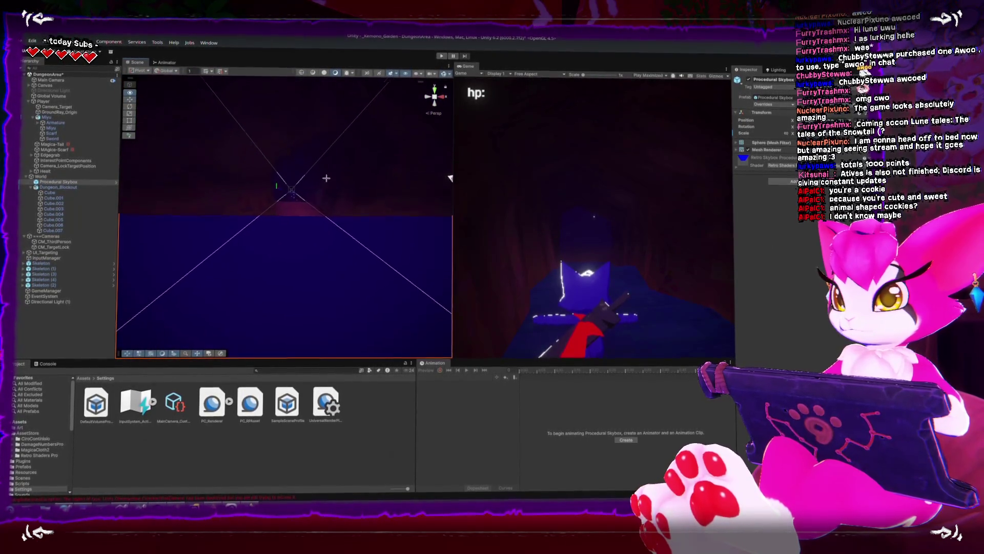
mouse_move(326, 171)
mouse_down()
mouse_move(271, 241)
mouse_move(287, 251)
mouse_up()
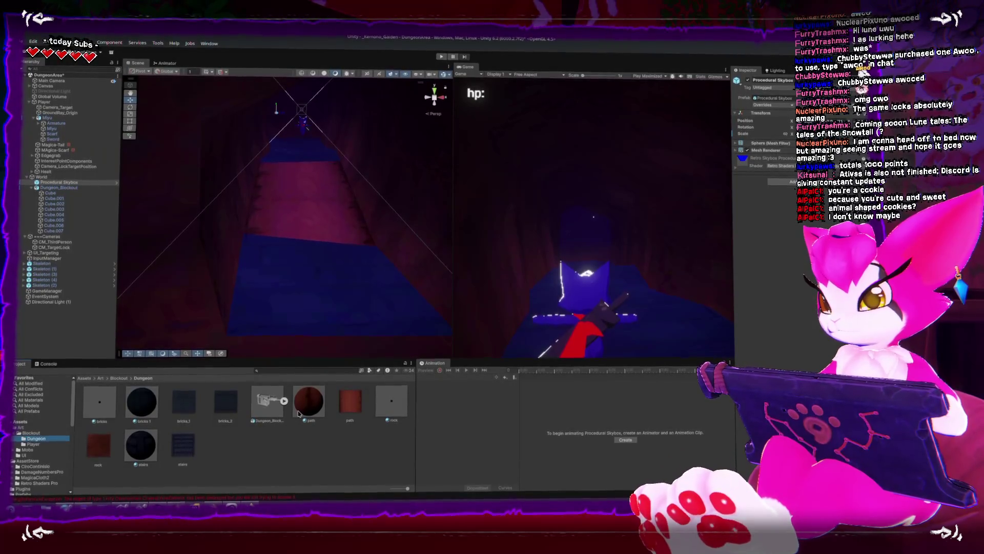
Step: Drop the stairs mesh into the corridor, apply the red 'path' material to the floor, and maximize the Scene view
drag(133, 449, 302, 210)
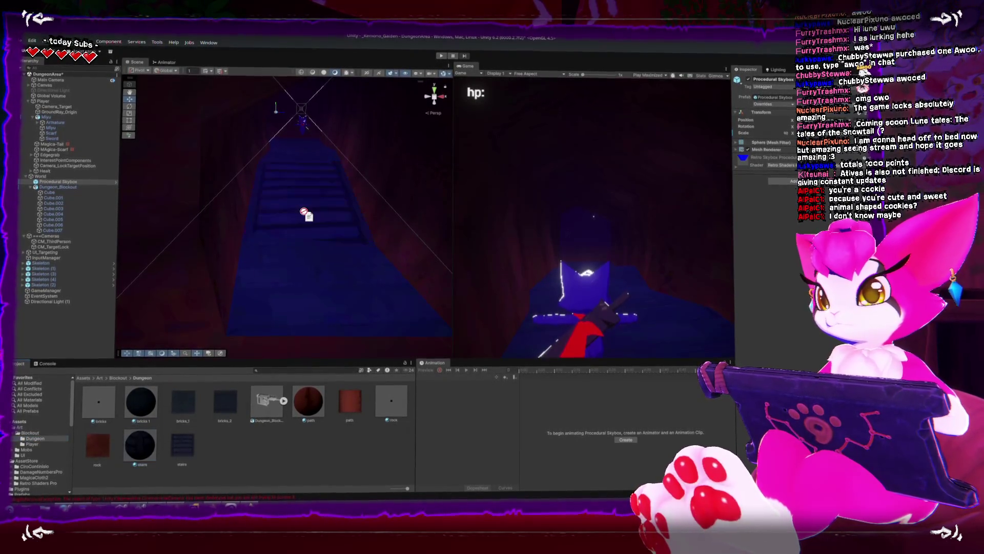
drag(309, 402, 336, 270)
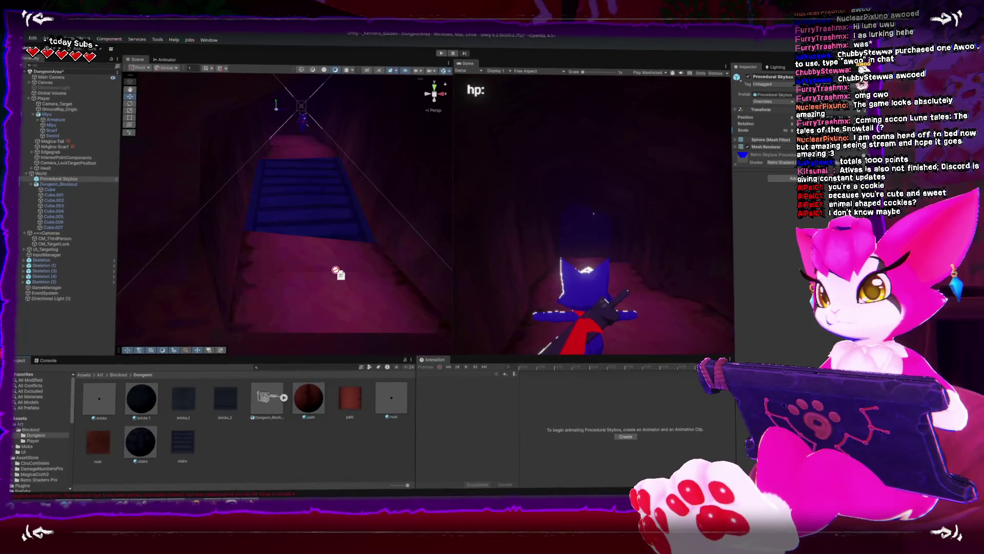
mouse_move(220, 257)
mouse_down()
mouse_move(315, 217)
mouse_move(321, 235)
mouse_up()
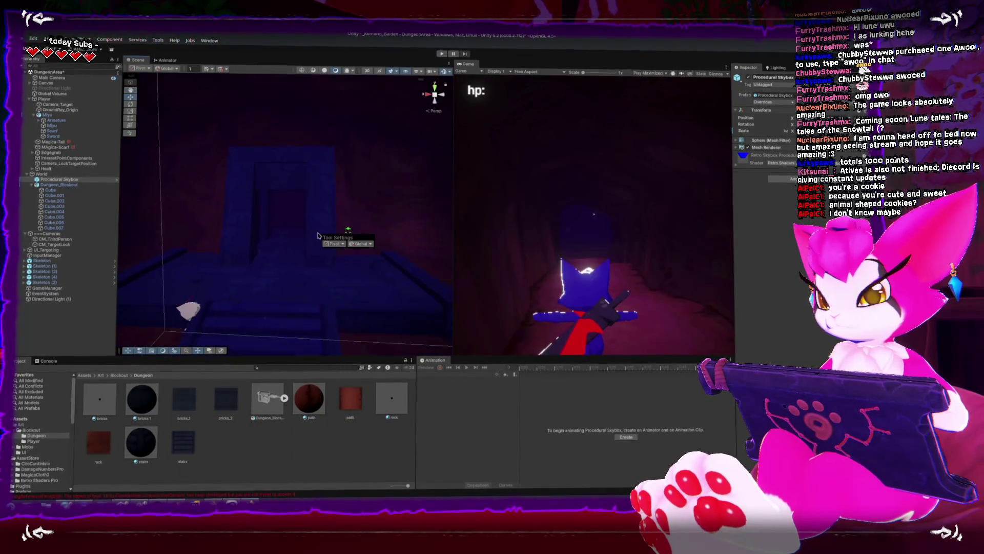
mouse_move(186, 231)
mouse_down()
mouse_move(237, 212)
mouse_move(226, 207)
mouse_up()
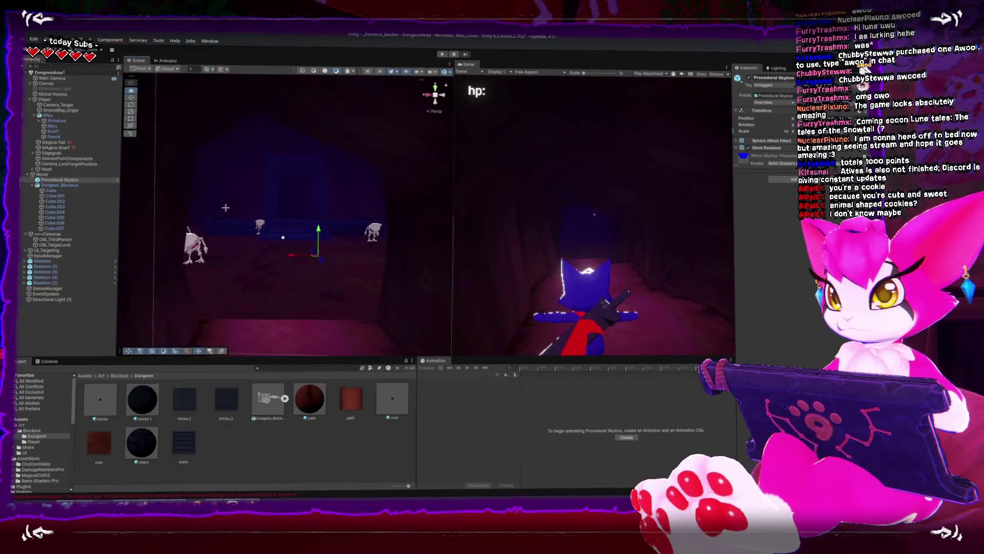
key(shift+space)
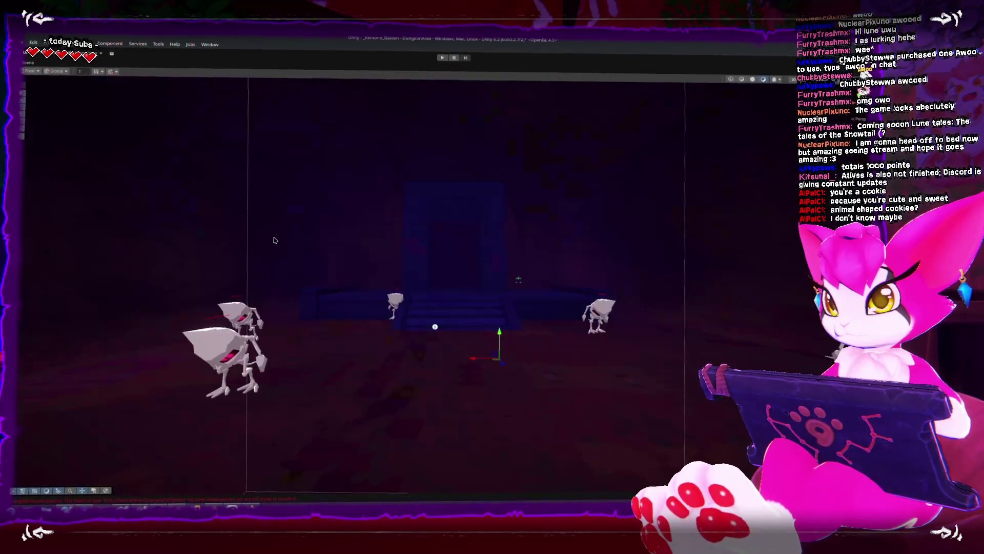
Step: Select and frame a skeleton, orbiting down to a low side view
click(410, 264)
key(f)
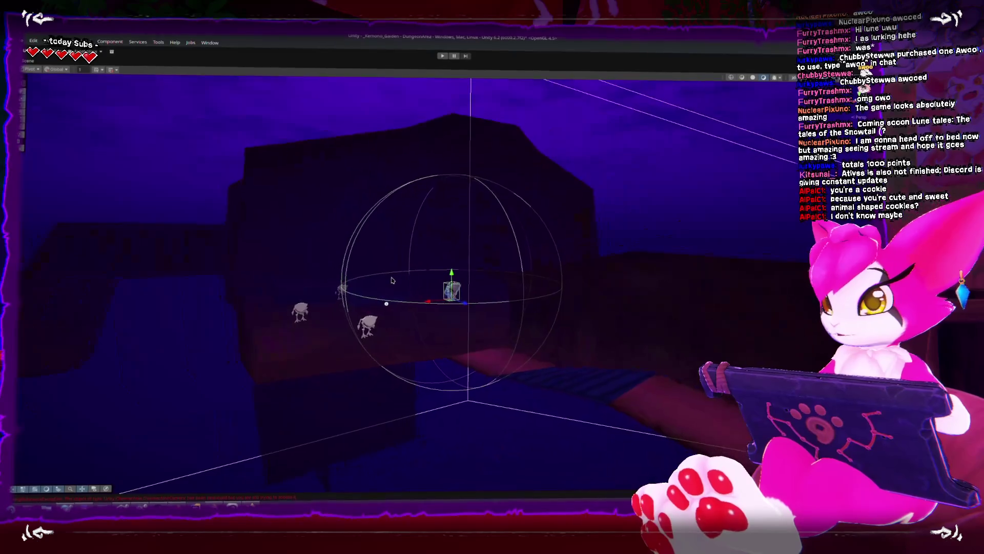
mouse_move(241, 251)
mouse_down()
mouse_move(539, 324)
mouse_move(341, 281)
mouse_move(471, 359)
mouse_move(436, 341)
mouse_move(451, 381)
mouse_move(381, 266)
mouse_move(390, 280)
mouse_move(368, 277)
mouse_move(486, 288)
mouse_up()
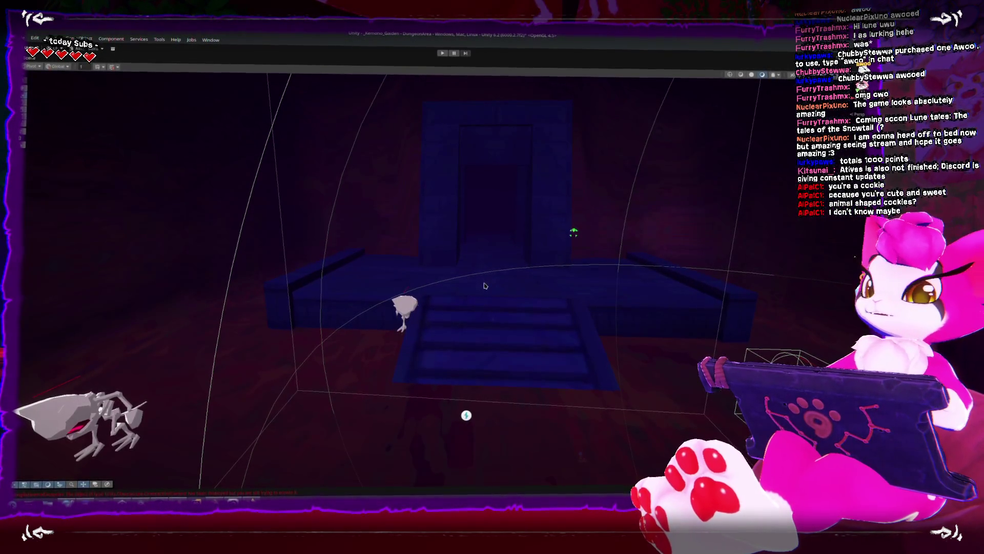
Step: Frame the character by the stairs, select the skeleton enemy, and restore the full editor layout
click(410, 313)
key(f)
mouse_move(428, 313)
alt+mouse_down()
mouse_move(531, 327)
mouse_move(495, 277)
mouse_move(459, 320)
mouse_move(457, 269)
mouse_move(440, 230)
mouse_move(398, 263)
mouse_move(691, 242)
mouse_move(619, 235)
mouse_move(466, 327)
mouse_move(483, 387)
mouse_move(473, 267)
mouse_move(283, 296)
alt+mouse_up()
scroll(441, 231, up, 5)
click(285, 321)
click(292, 288)
key(shift+space)
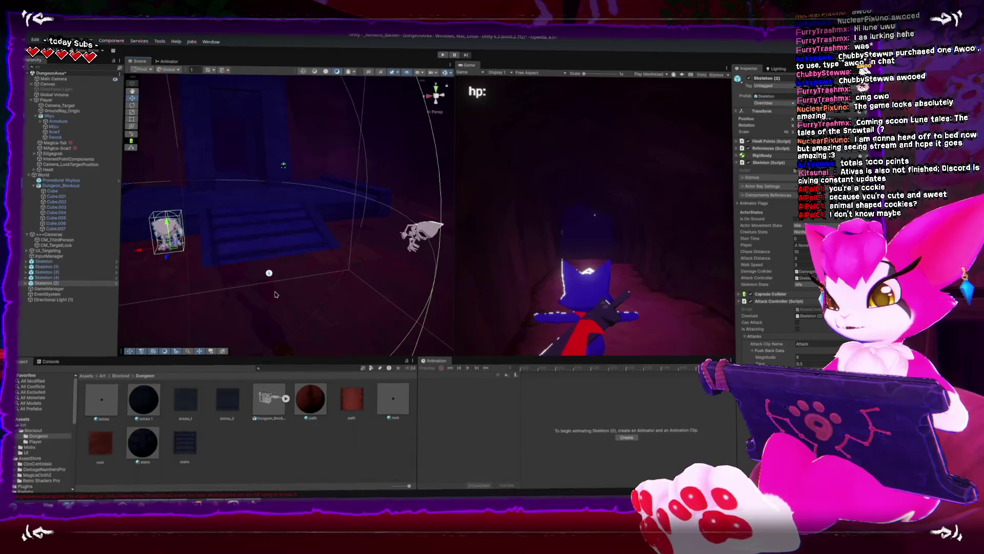
Step: In the maximized Scene view, frame the skeleton enemy and duplicate it with Ctrl+D
key(shift+space)
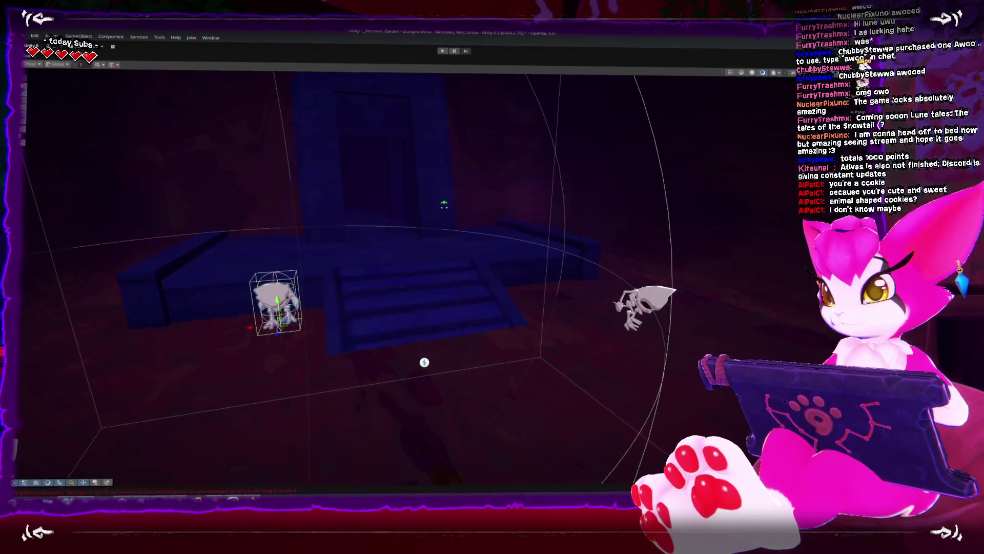
click(363, 211)
key(f)
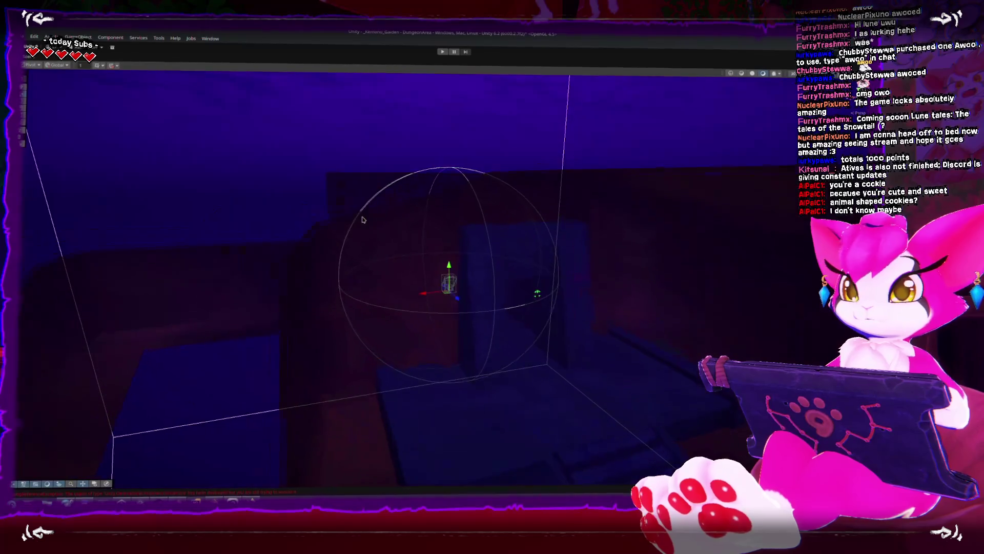
key(ctrl+z)
key(f)
mouse_move(539, 146)
mouse_down()
mouse_move(482, 263)
mouse_move(553, 263)
mouse_move(403, 305)
mouse_move(331, 308)
mouse_move(200, 365)
mouse_move(191, 255)
mouse_move(517, 308)
mouse_move(492, 325)
mouse_move(571, 316)
mouse_move(470, 299)
mouse_up()
key(ctrl+d)
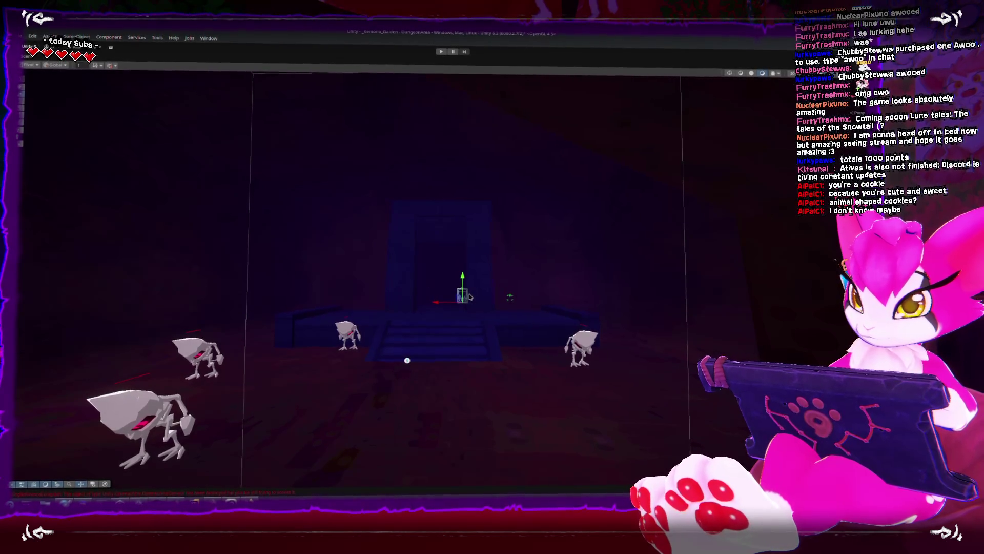
Step: Pan over the arch and stairs, fly toward the doorway and back to review the new skeleton
drag(377, 341, 394, 342)
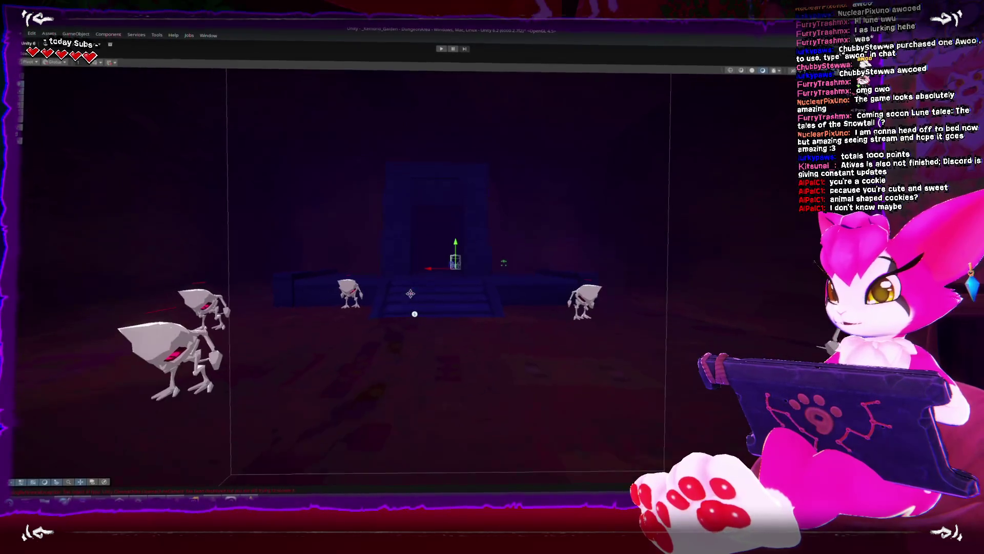
scroll(398, 308, down, 2)
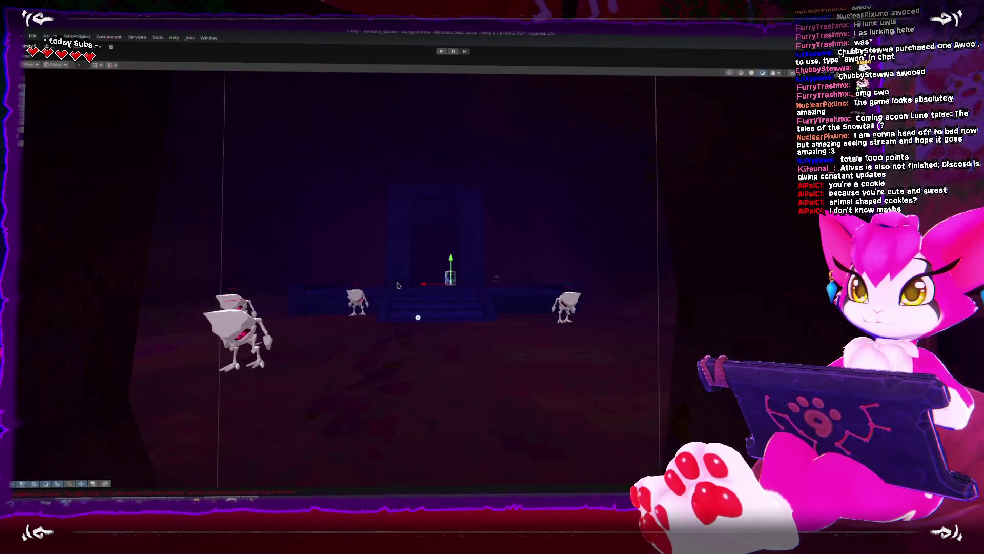
scroll(397, 294, up, 2)
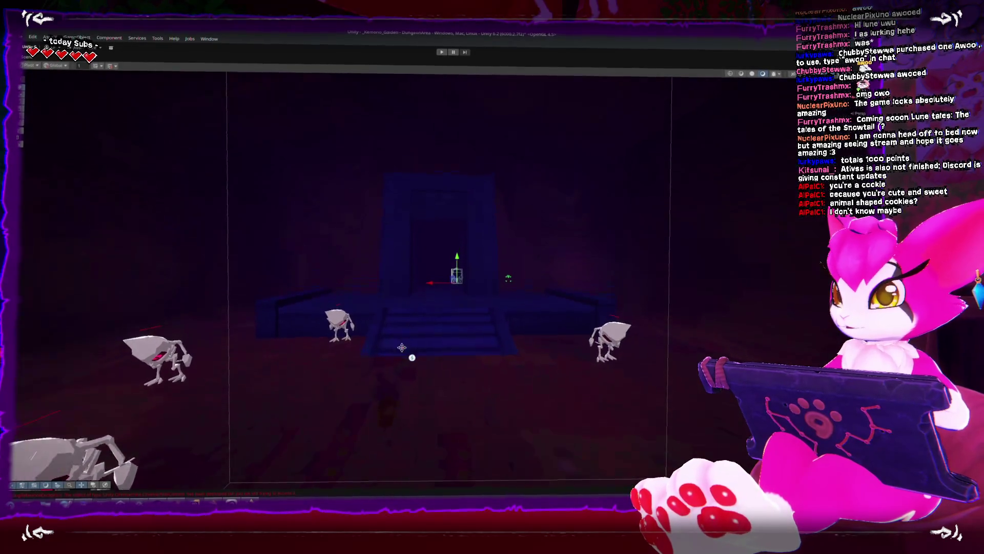
scroll(397, 295, up, 5)
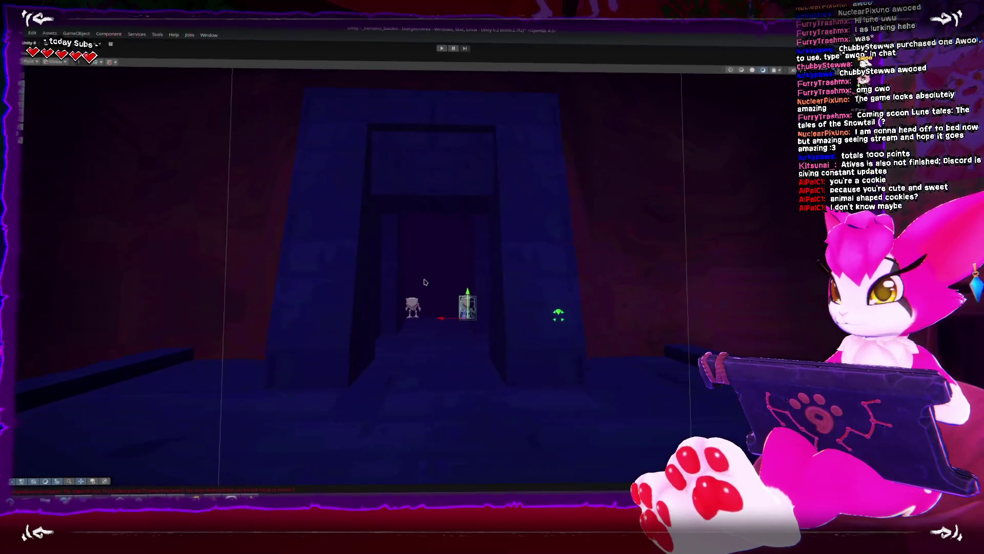
scroll(423, 282, up, 5)
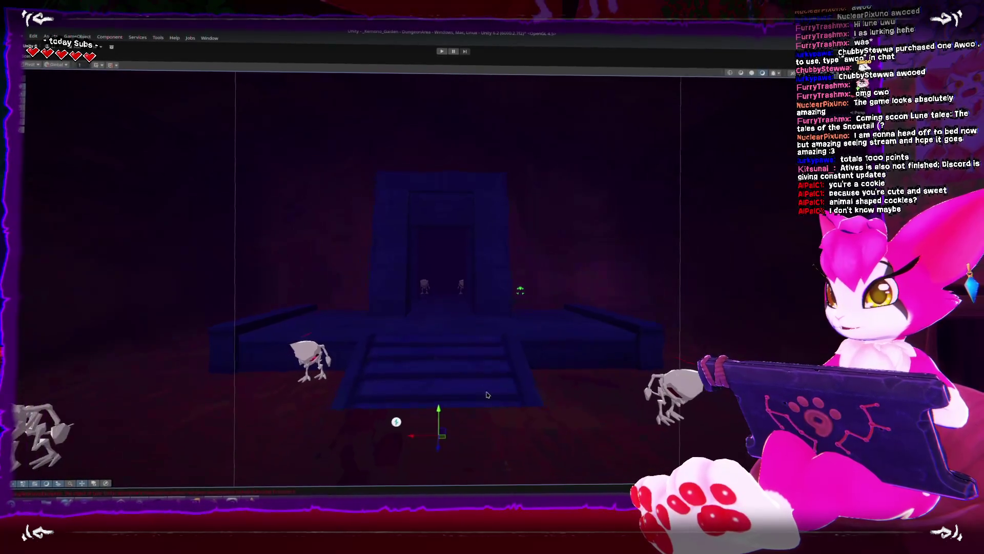
scroll(373, 159, up, 1)
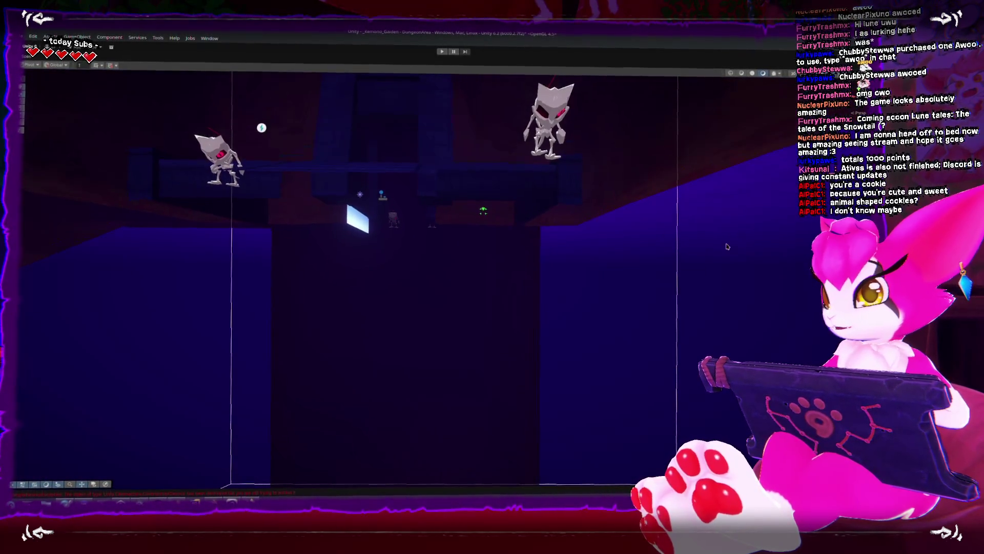
scroll(324, 154, down, 6)
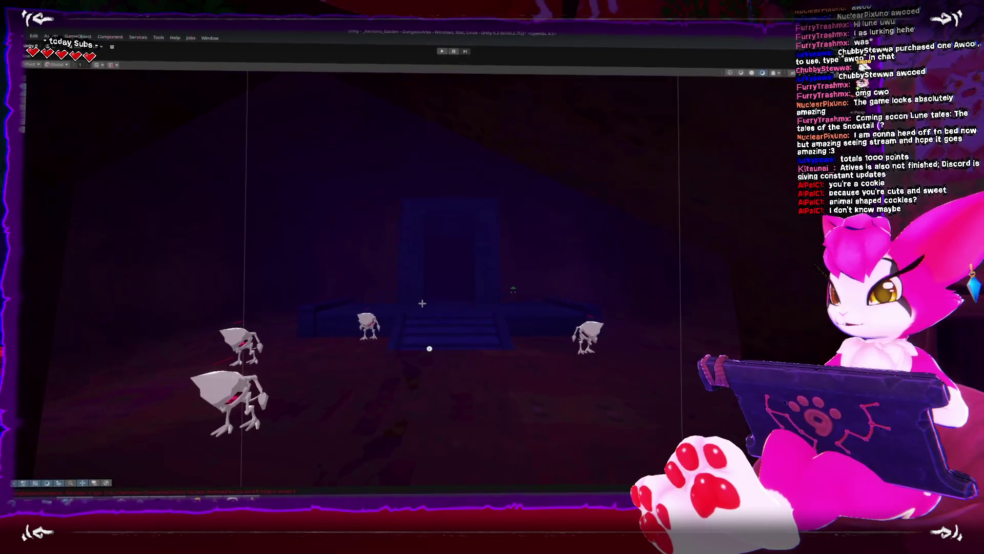
drag(422, 305, 423, 281)
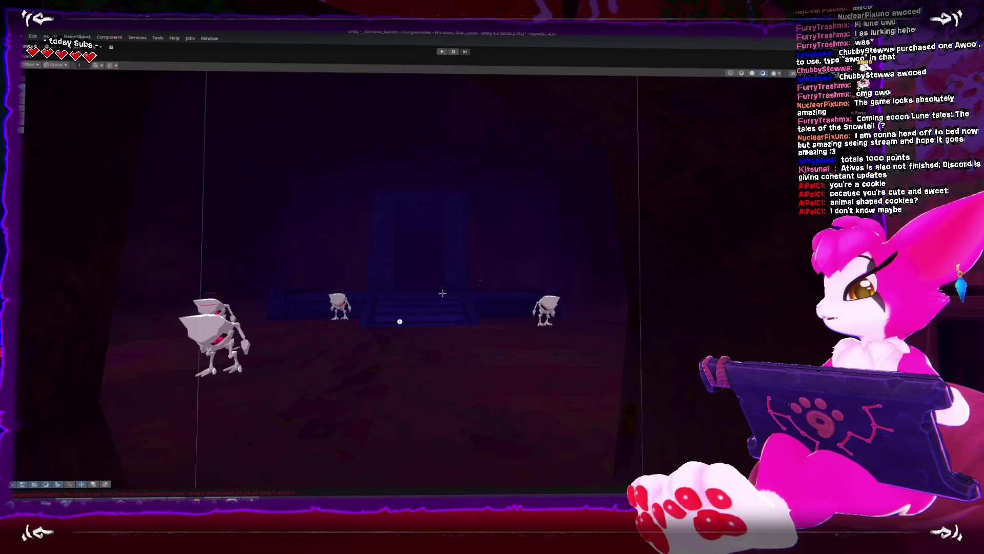
key(w)
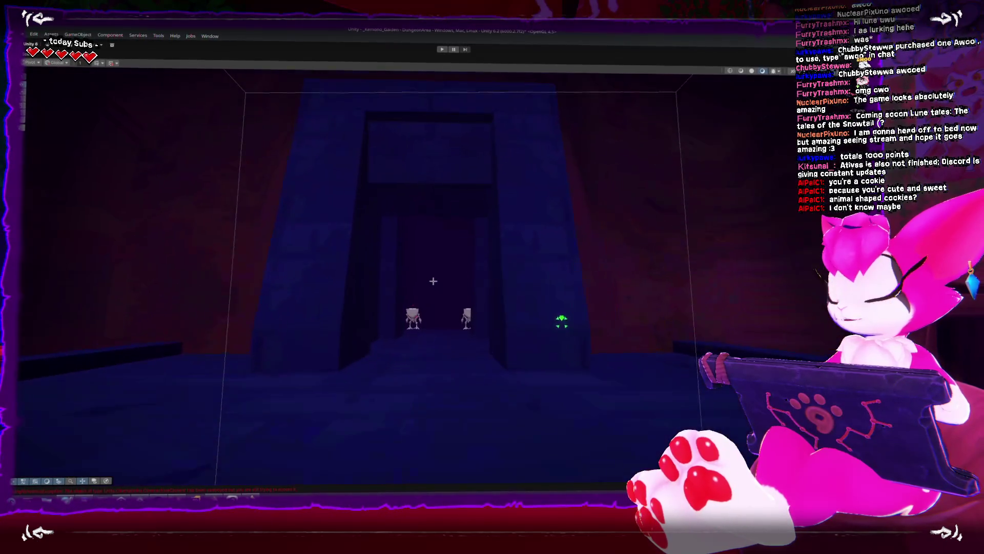
key(w)
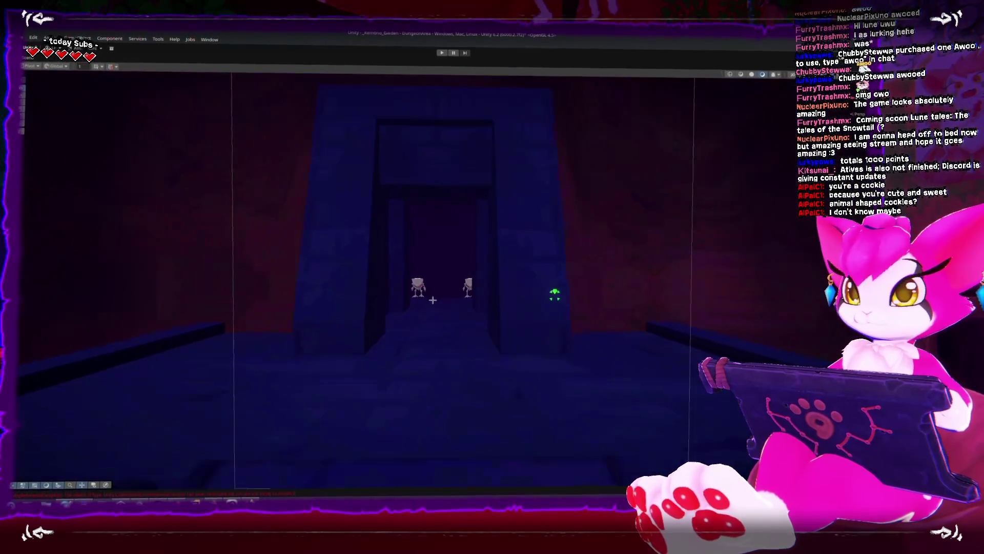
key(s)
key(s)
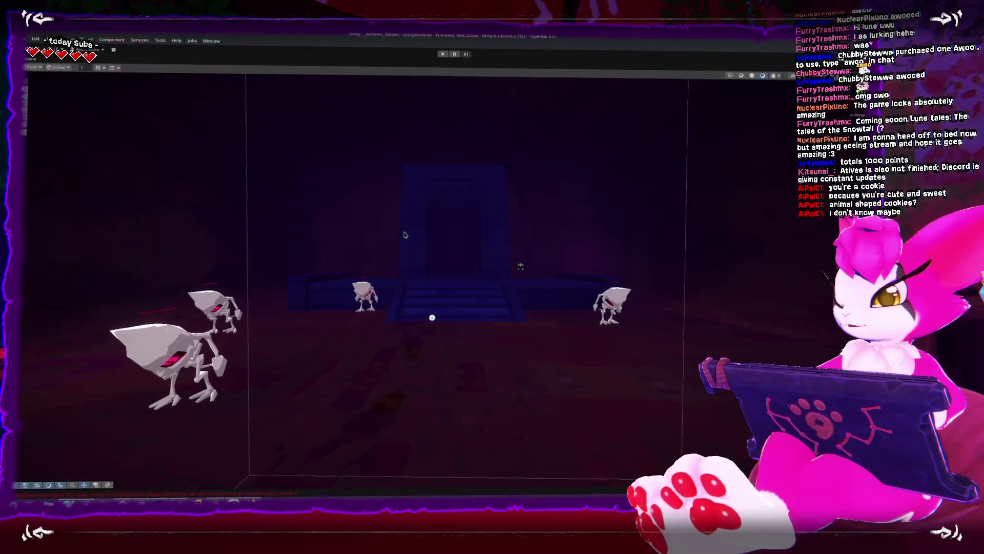
Step: Start play mode, walk into the skeleton room, fight the skeletons with the sword, then stop the game
click(442, 54)
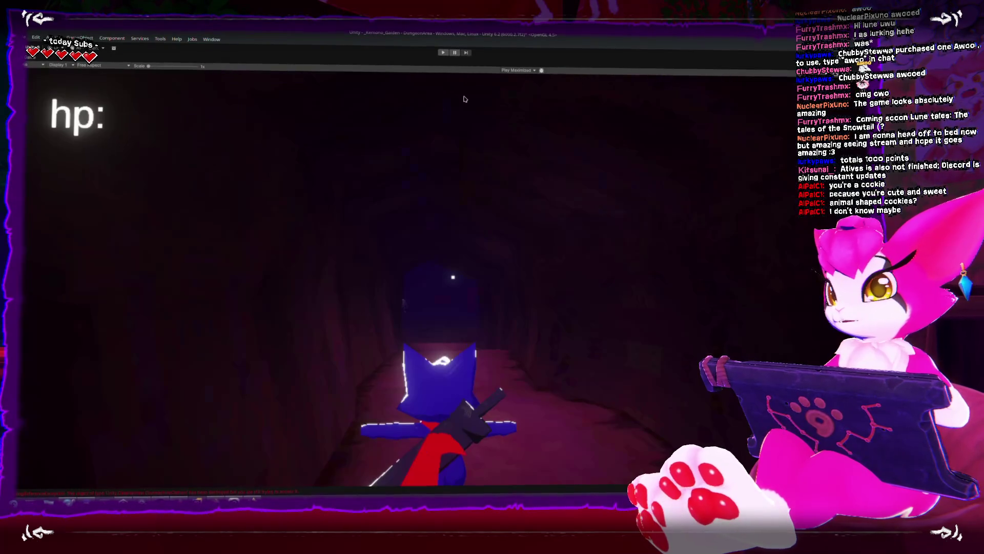
click(444, 55)
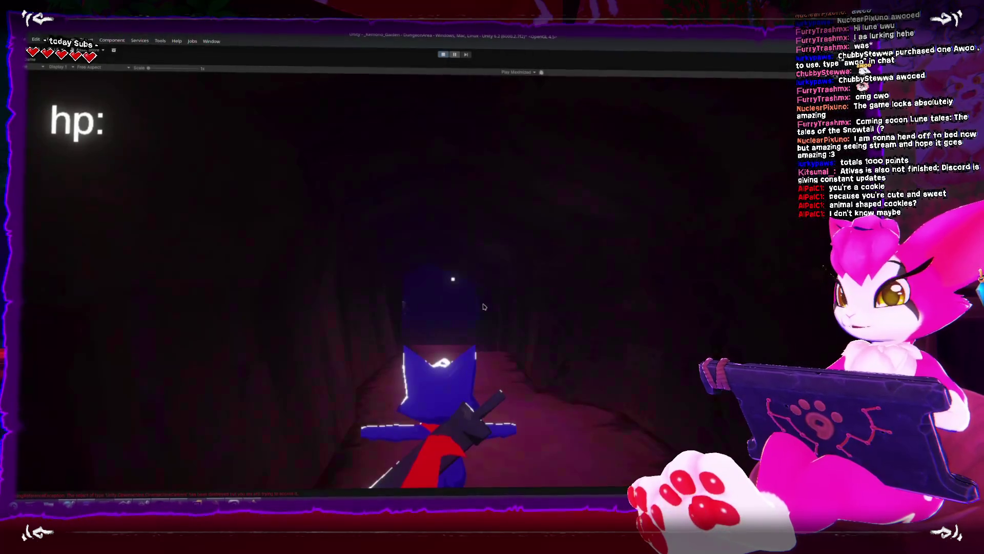
key(w)
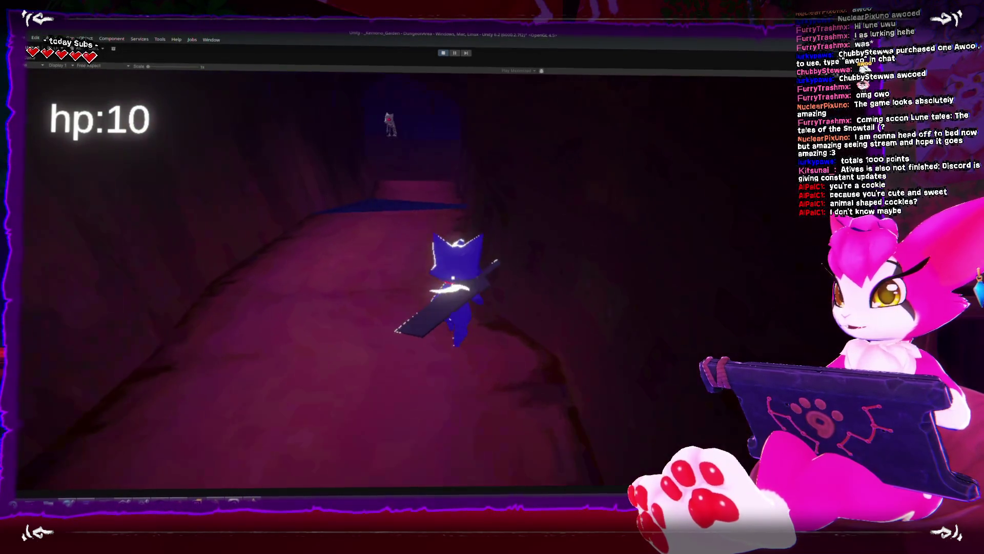
key(w)
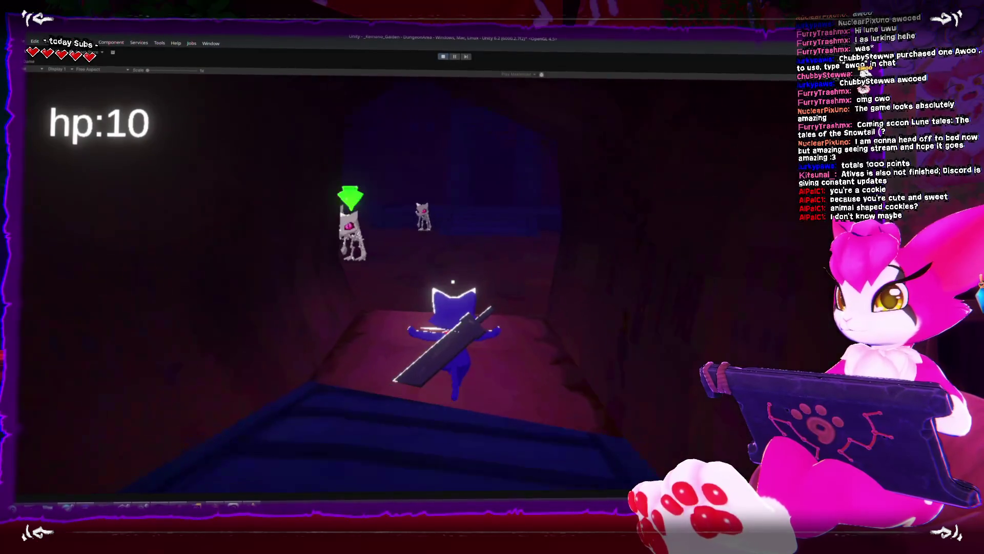
key(w)
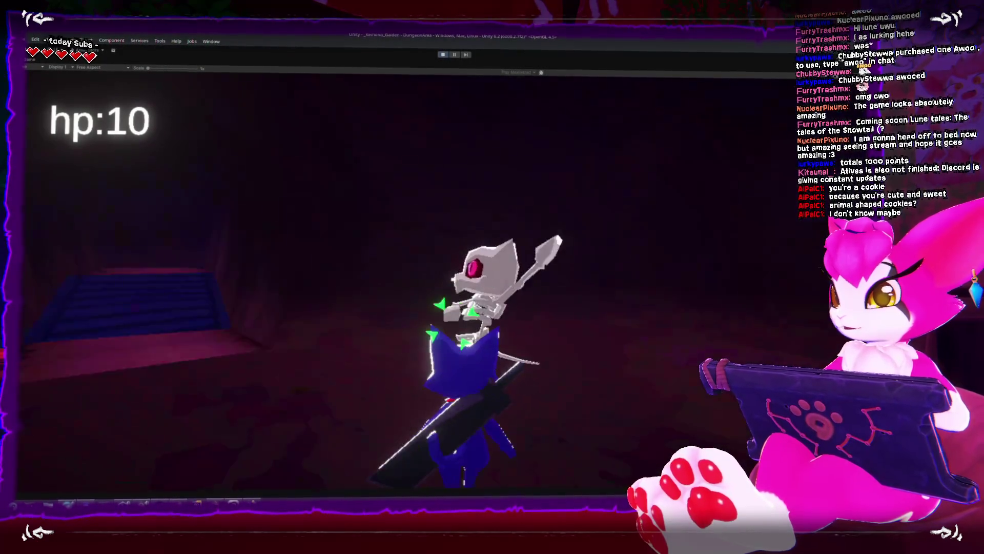
key(w)
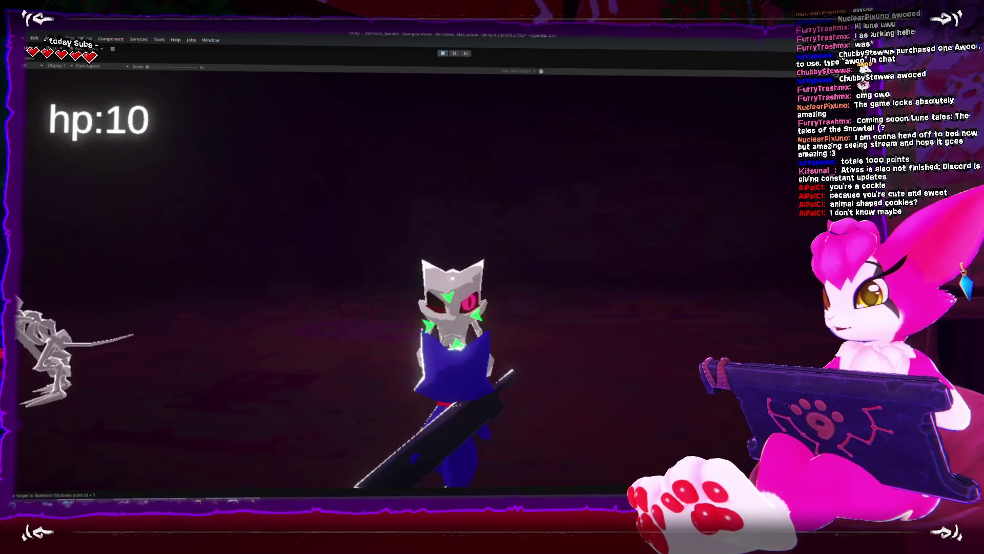
key(w)
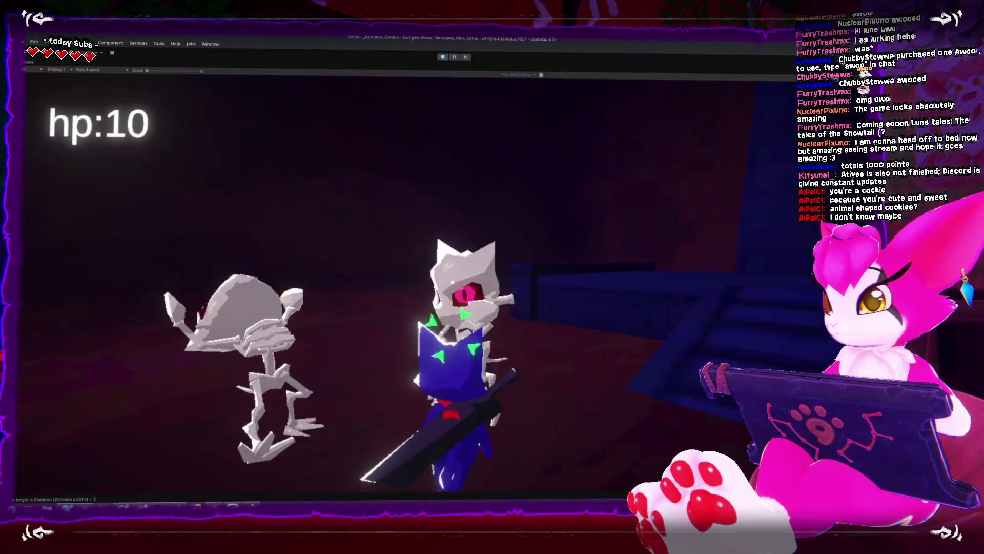
key(w)
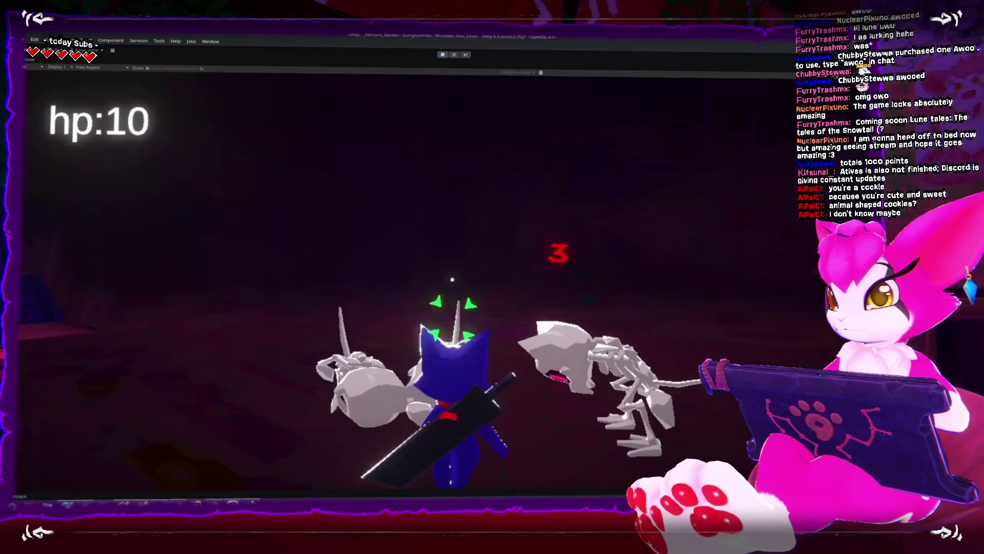
key(w)
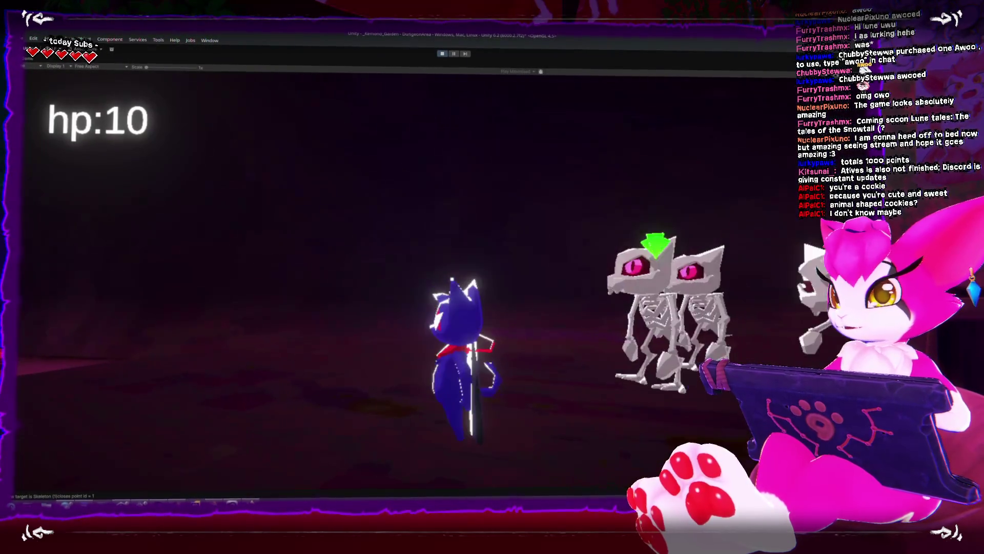
click(442, 55)
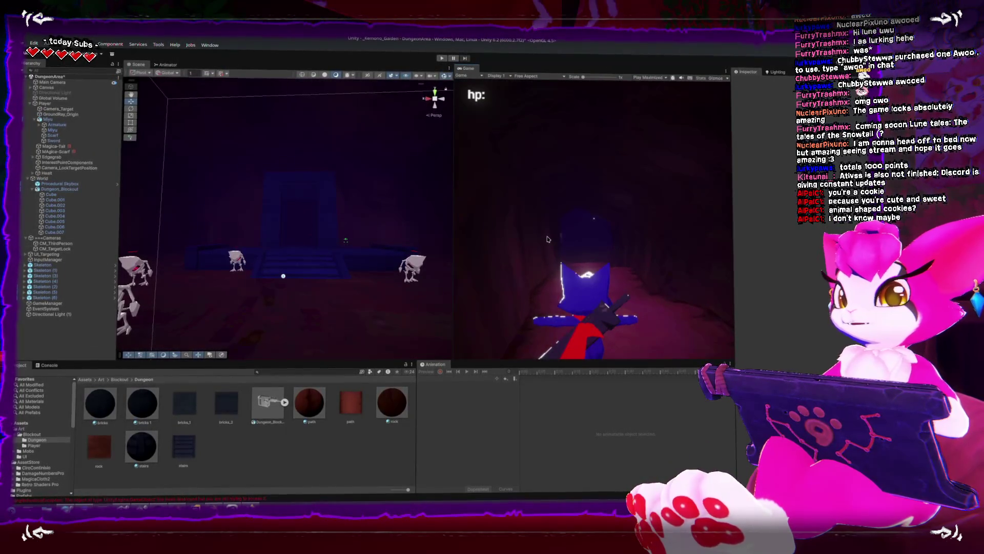
Step: Frame Skeleton (4) in the Scene view, select the Player object, and switch to Player.cs in the code editor
key(shift+space)
key(shift+space)
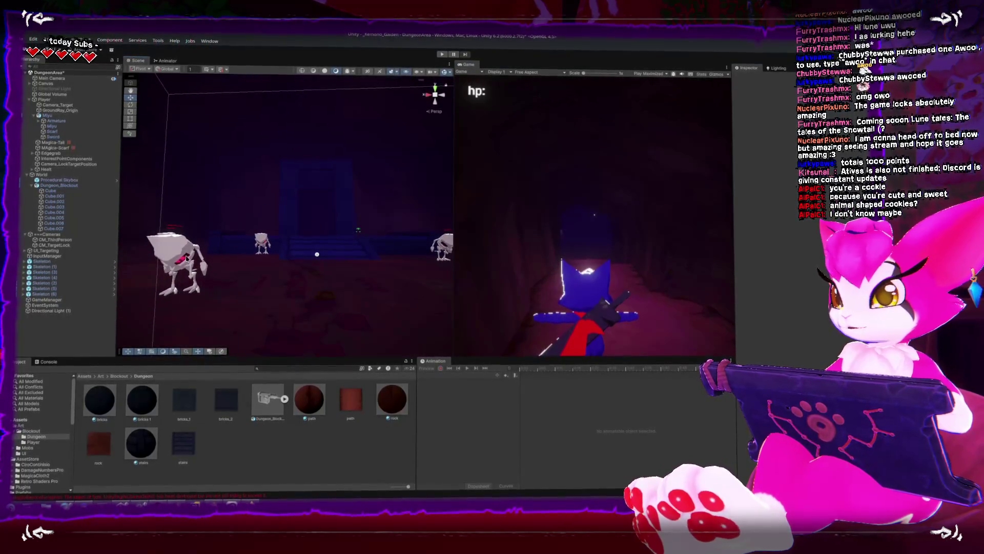
click(262, 241)
key(f)
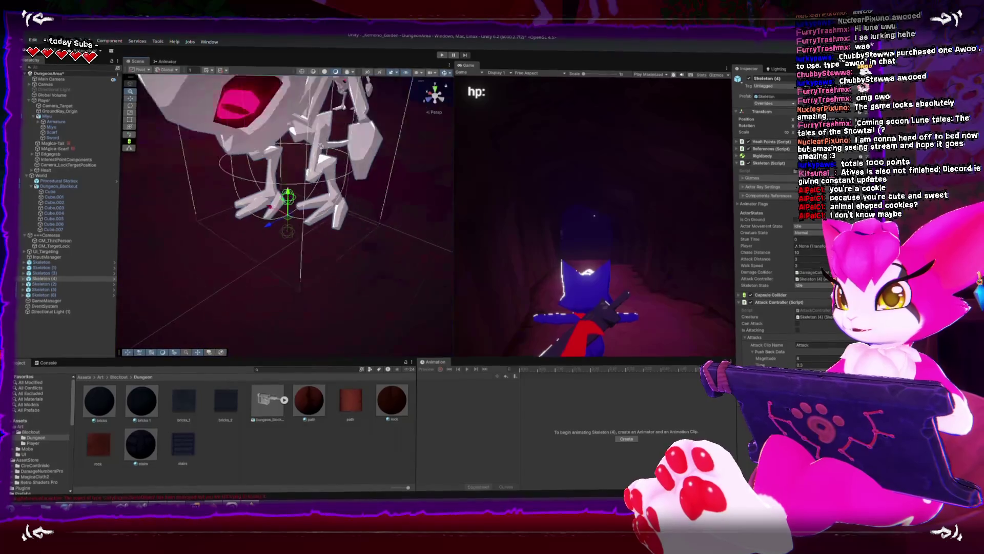
mouse_move(287, 195)
mouse_down()
mouse_move(287, 231)
mouse_move(271, 167)
mouse_up()
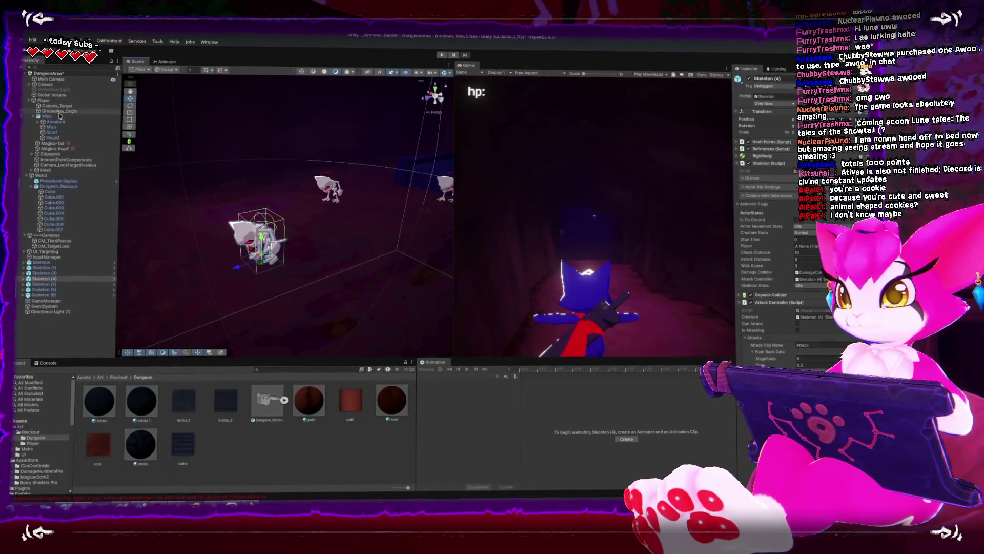
click(44, 99)
key(alt+Tab)
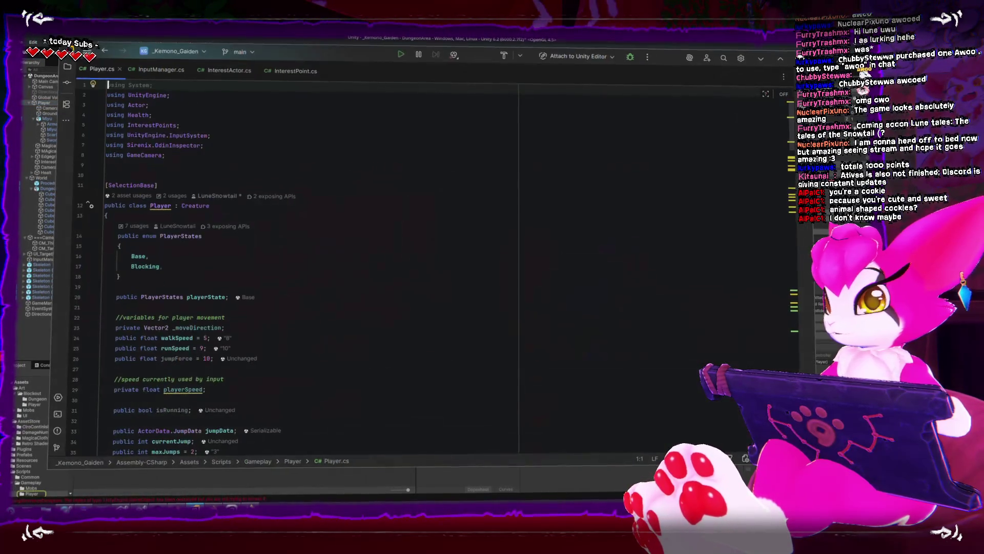
Step: Unfold OnTargetLock in Player.cs and select SetTargetingState on line 286, scrolling through the method
scroll(318, 252, down, 15)
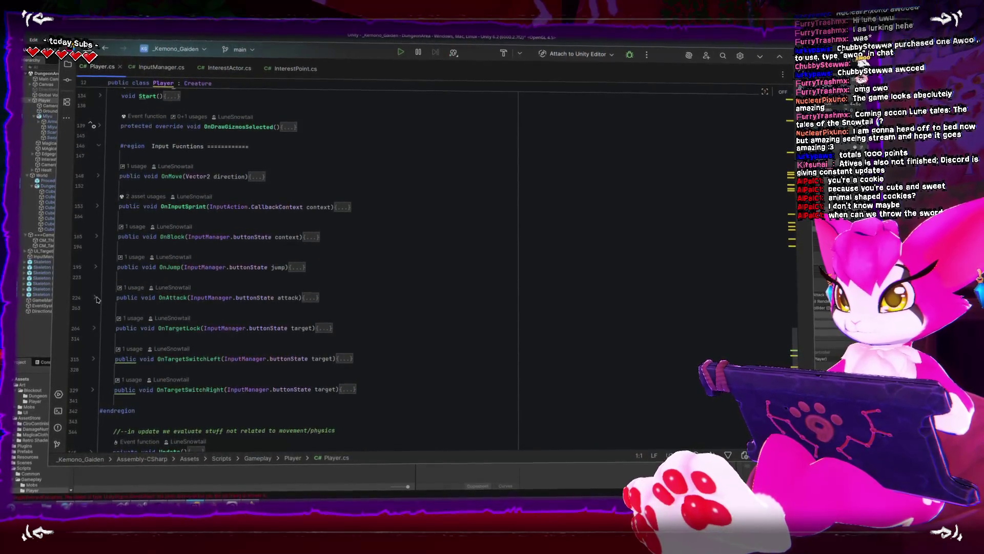
scroll(202, 313, down, 6)
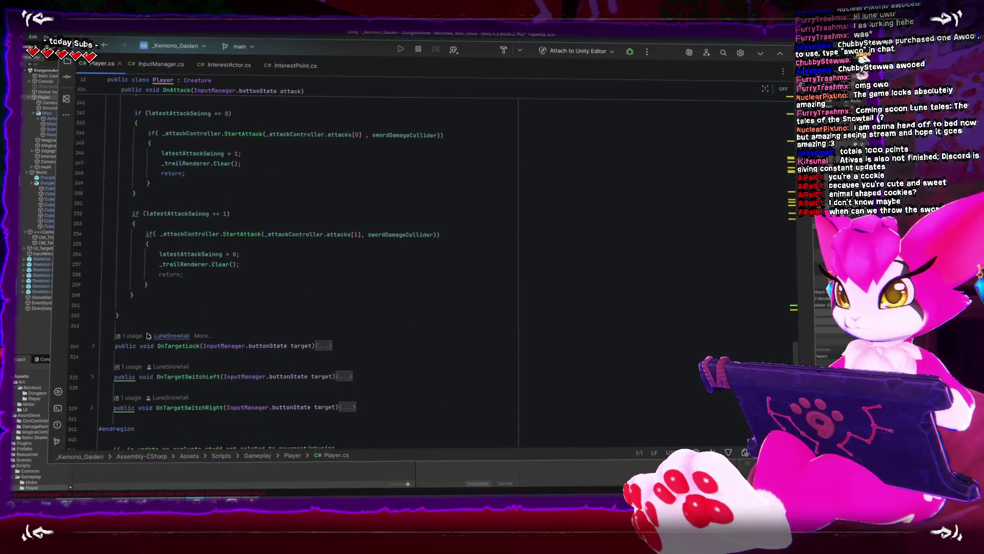
scroll(203, 309, down, 1)
click(95, 316)
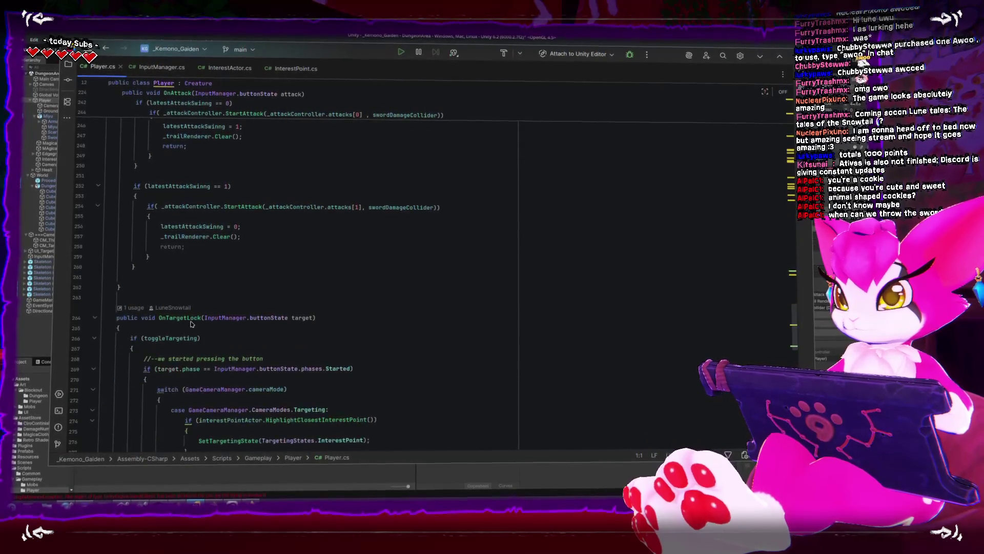
scroll(154, 320, down, 6)
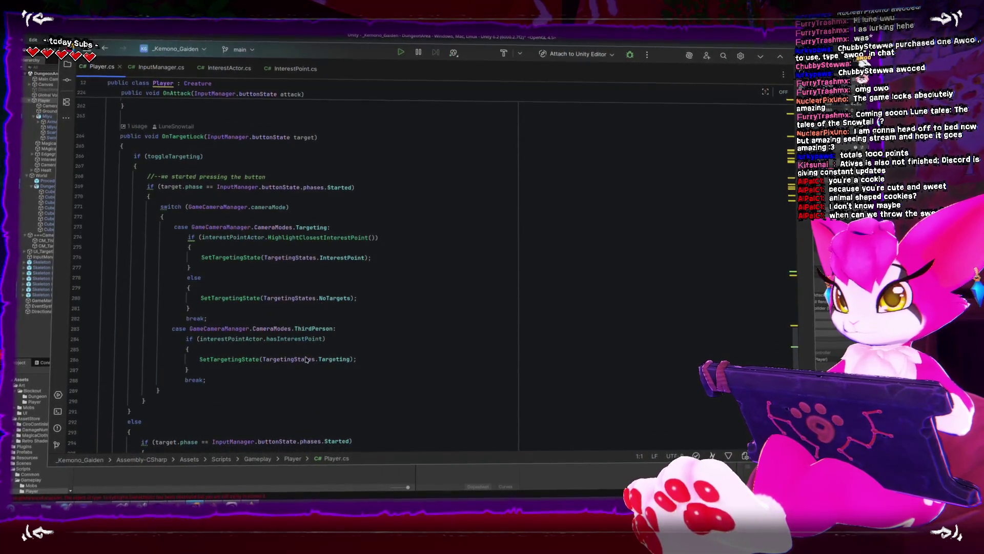
mouse_move(303, 358)
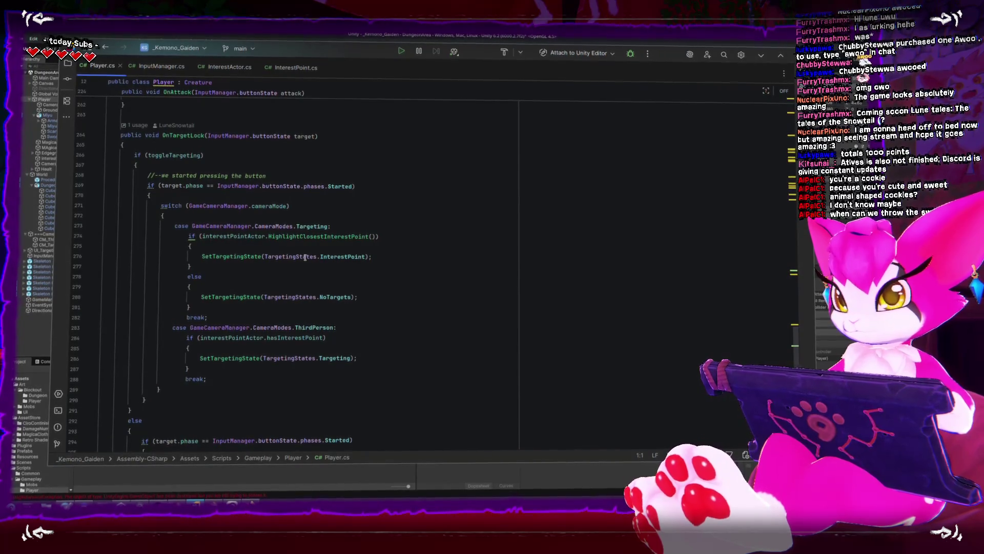
click(266, 361)
double_click(241, 355)
scroll(244, 359, down, 10)
scroll(244, 359, down, 3)
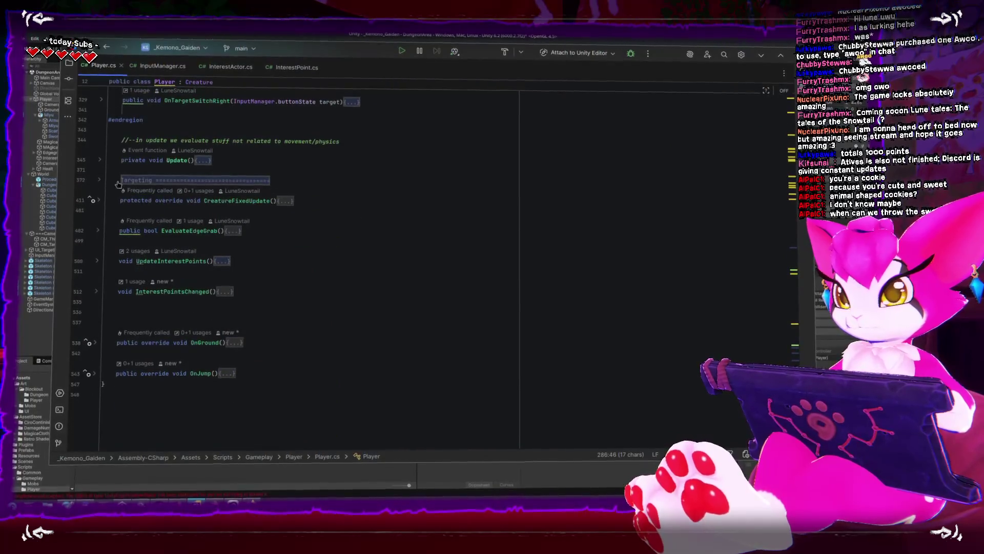
Step: Unfold the Targeting region and select activeInterestPoint on line 399 in SetTargetingState
click(98, 182)
scroll(174, 281, down, 3)
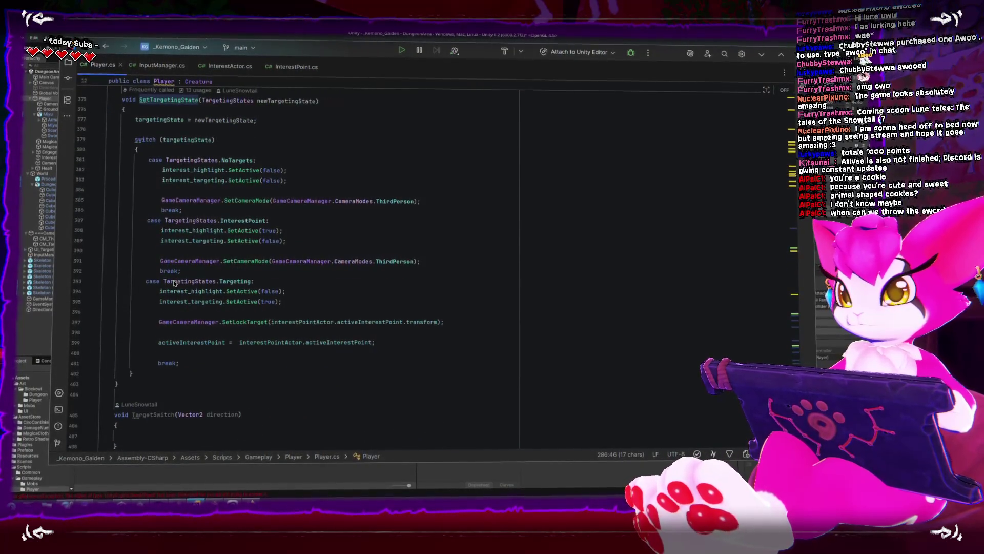
mouse_move(174, 281)
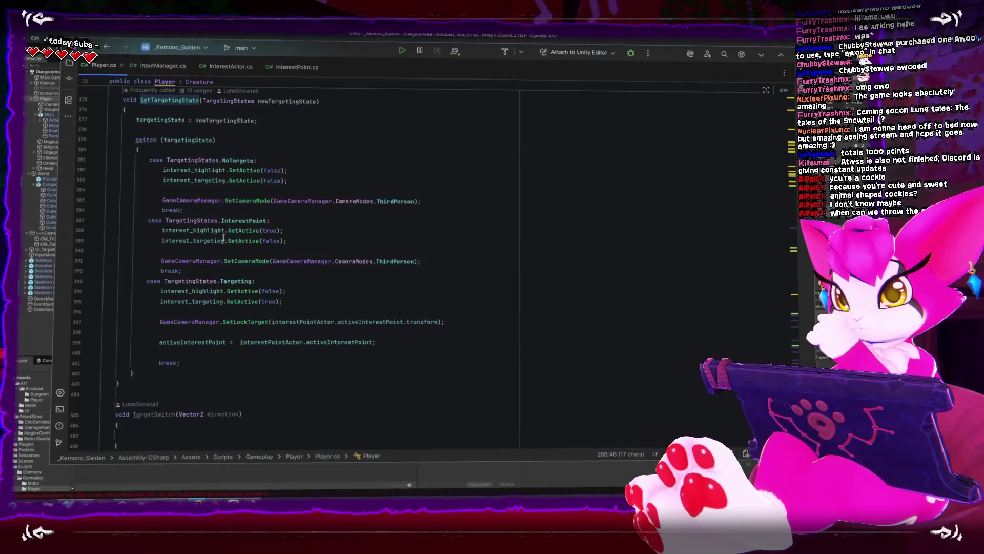
double_click(204, 343)
Step: Scroll through the targeting fields and Awake() input subscriptions, then switch back to Unity
scroll(207, 345, up, 15)
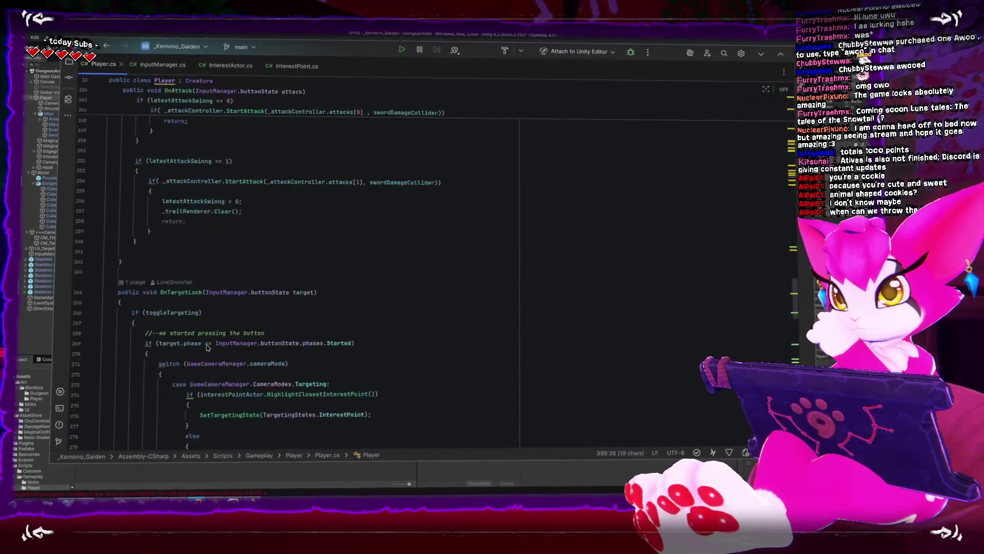
scroll(206, 344, up, 10)
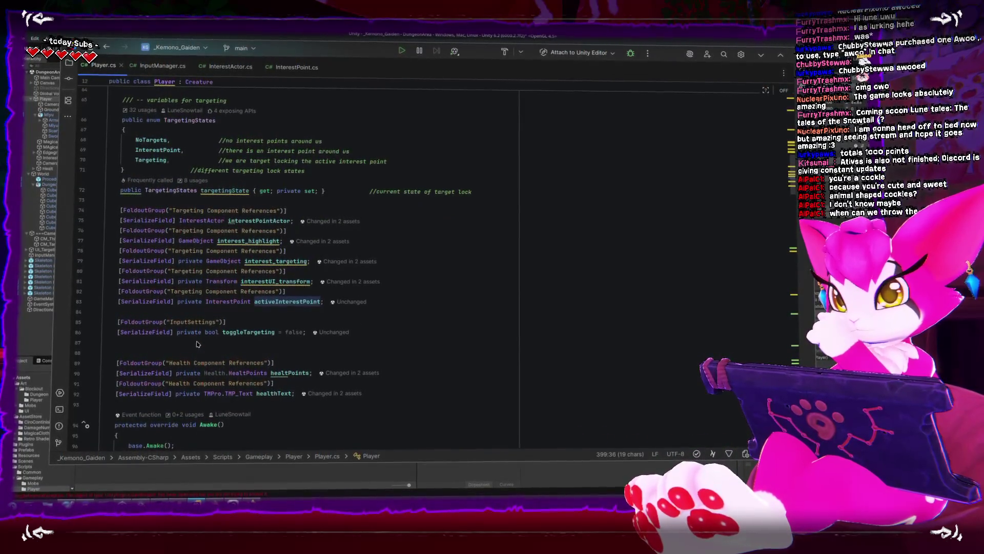
scroll(198, 344, down, 4)
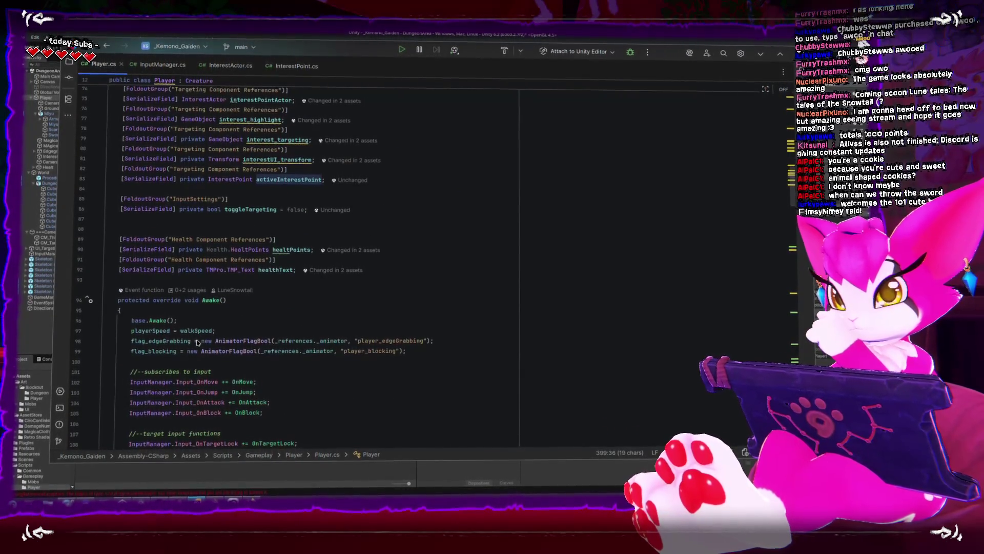
scroll(198, 341, down, 2)
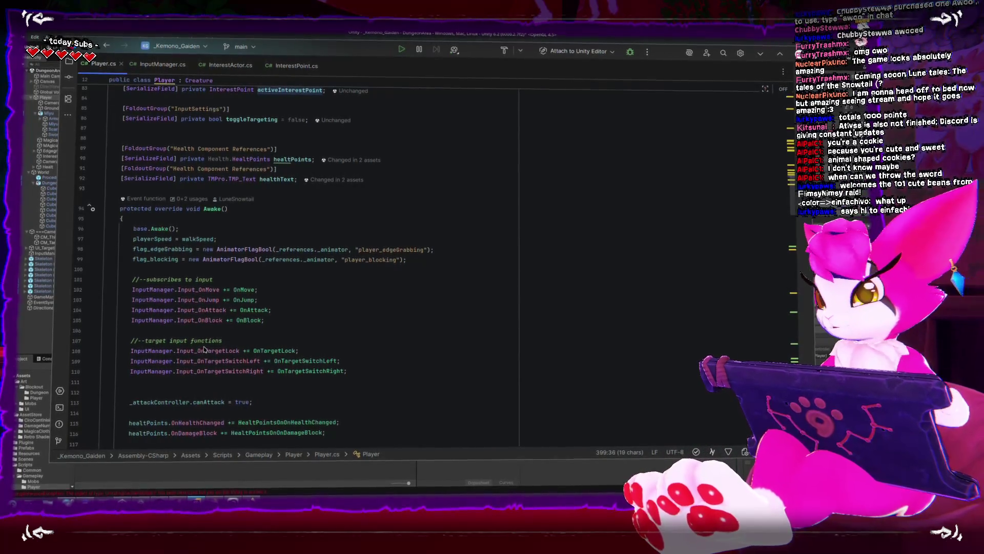
mouse_move(204, 347)
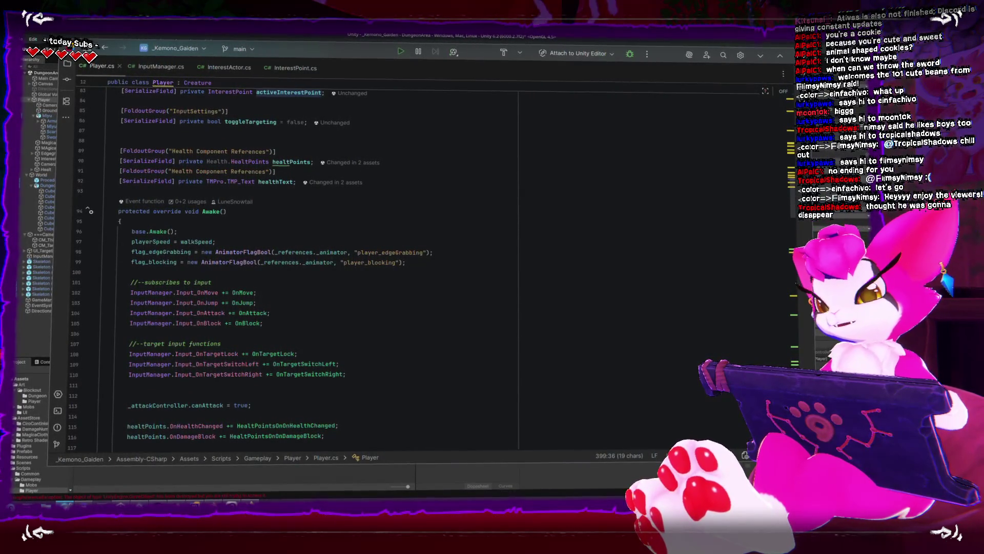
key(alt+Tab)
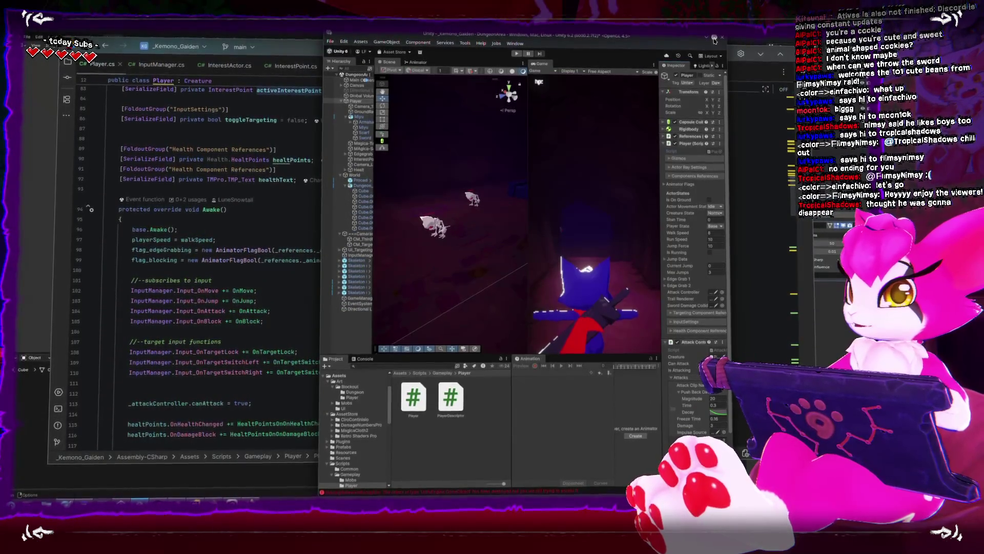
Step: Maximize the Unity window and start play mode with Ctrl+P
key(super+Up)
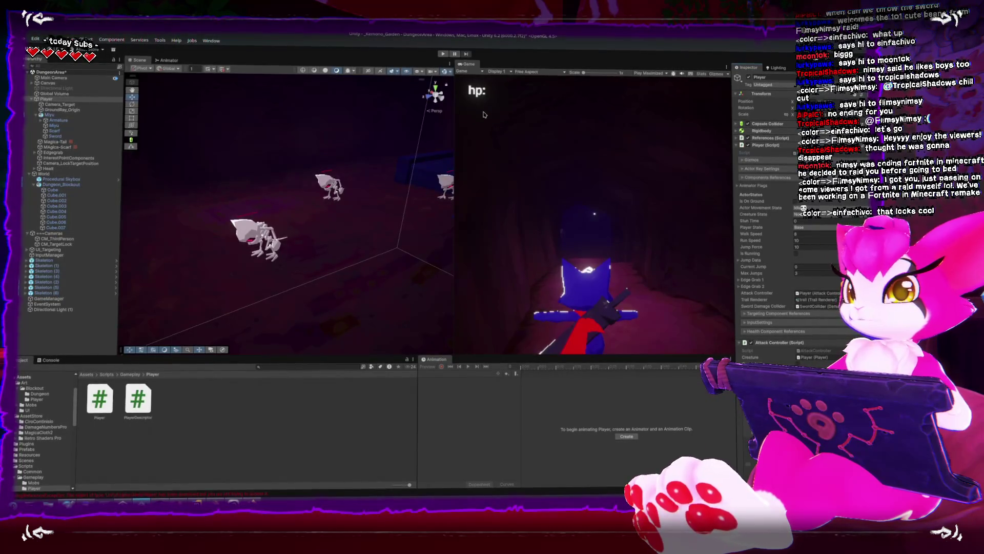
key(ctrl+p)
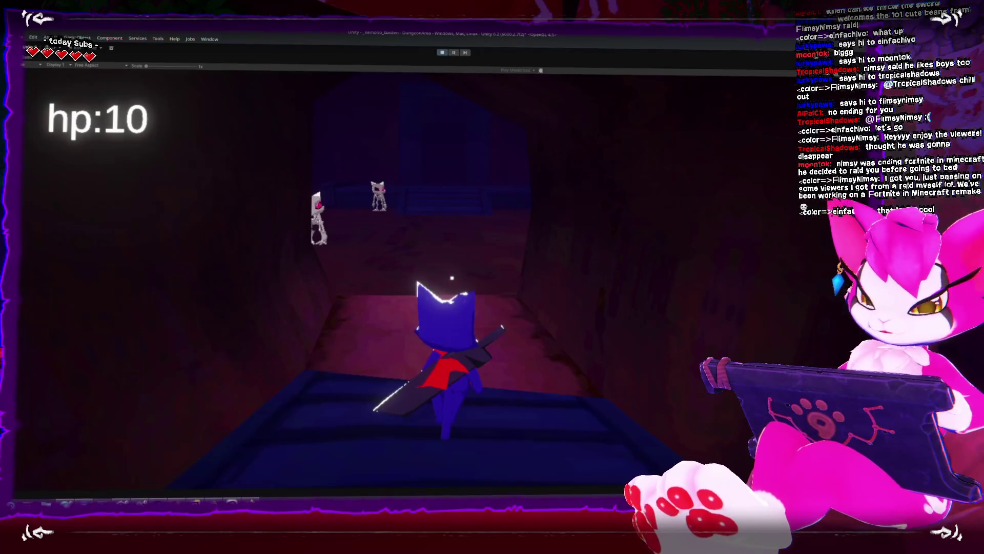
Step: Walk the character down toward the skeletons and lock onto one
key(w)
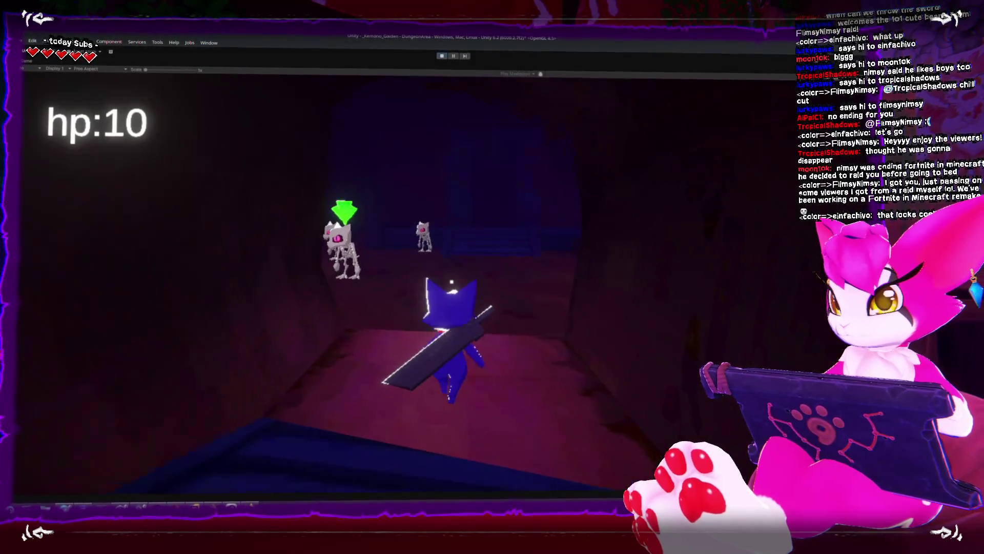
key(w)
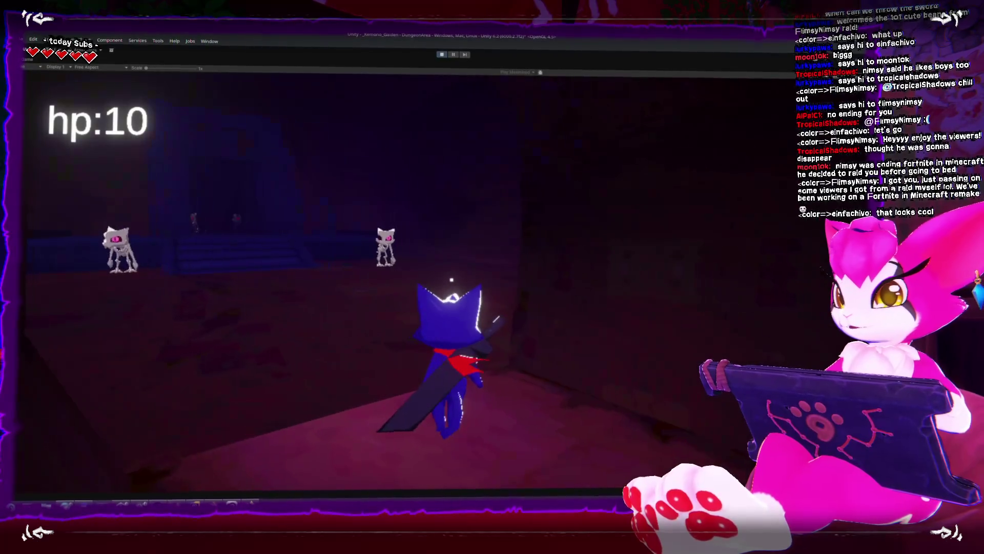
key(w)
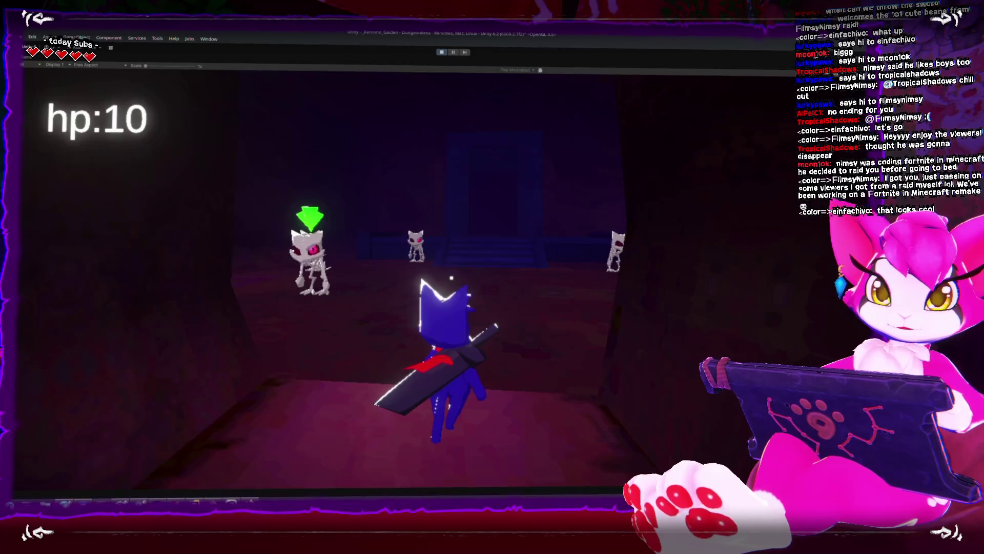
key(w)
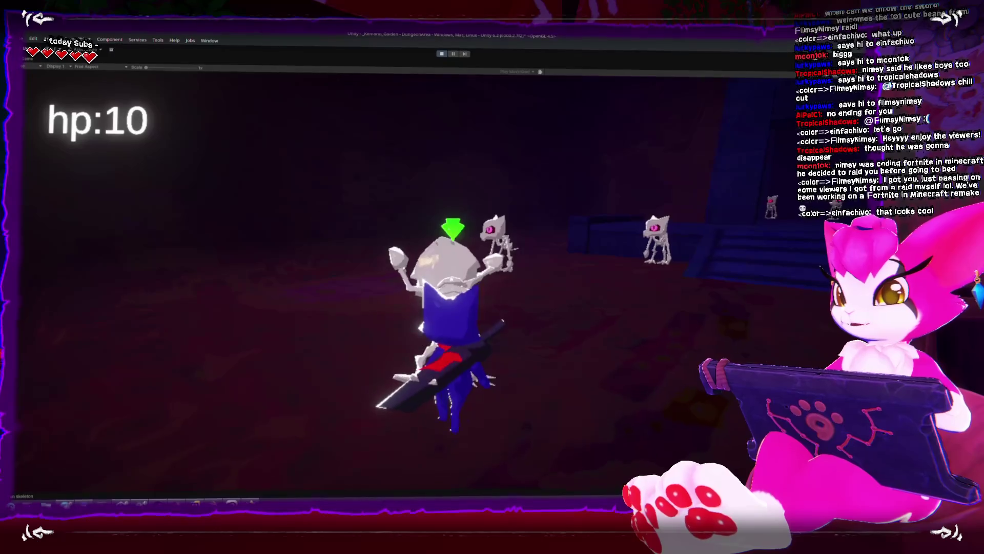
Step: Slash the skeletons repeatedly with the sword, return to the doorway, then exit play mode with Ctrl+P
key(j)
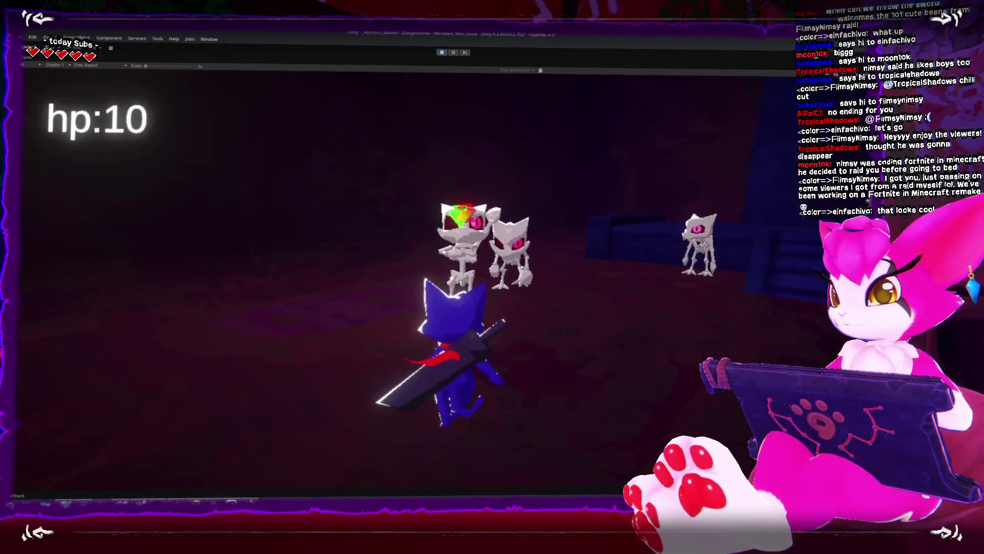
key(j)
key(j)
key(j)
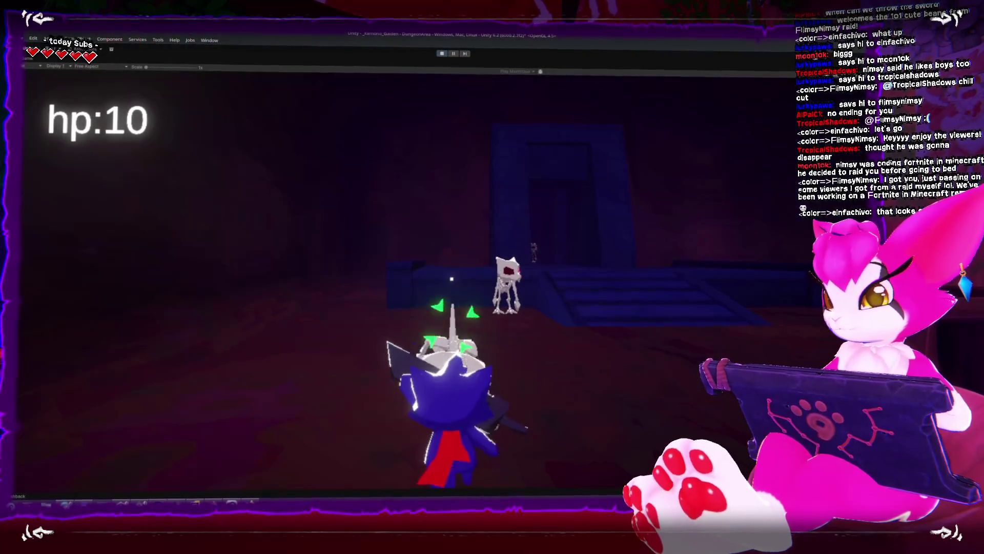
key(j)
key(j)
key(j)
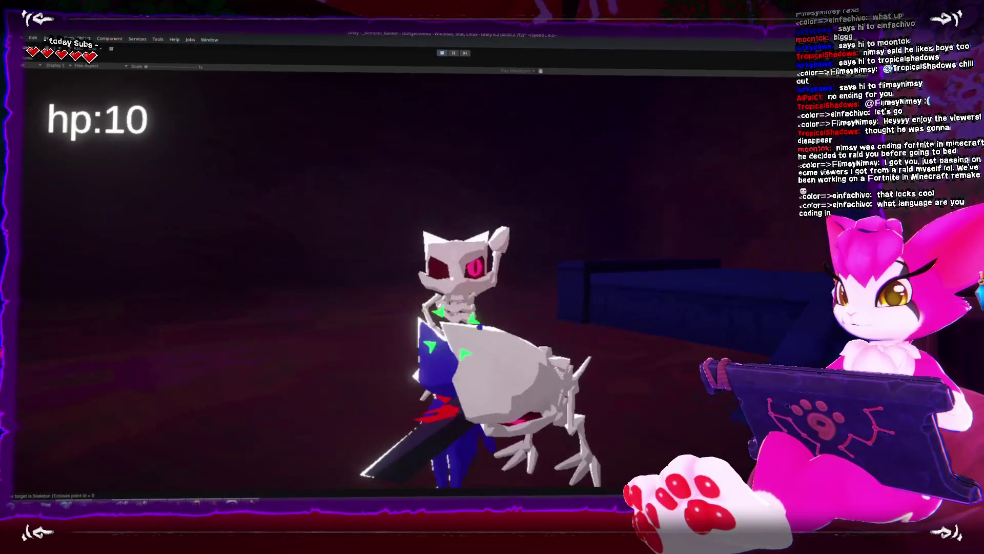
key(j)
key(j)
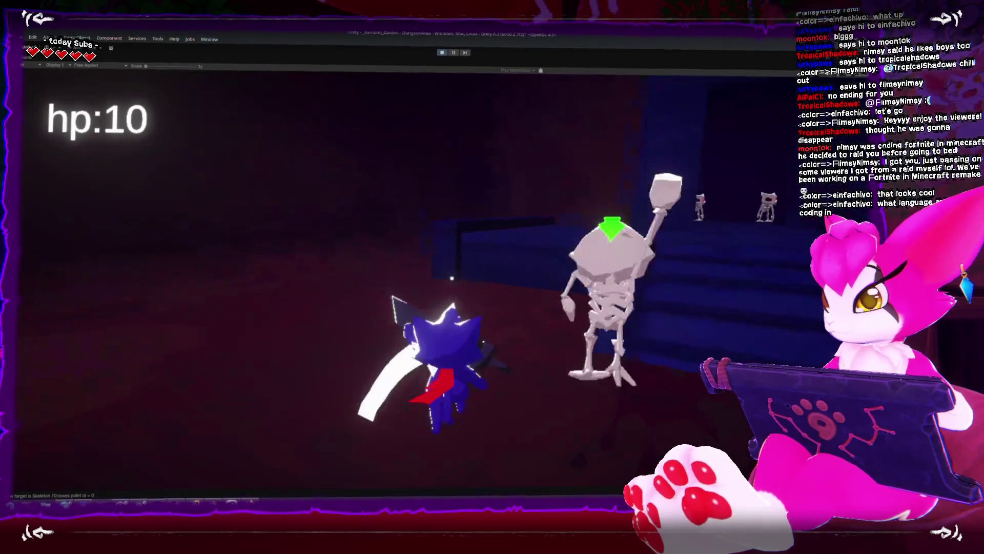
key(j)
key(j)
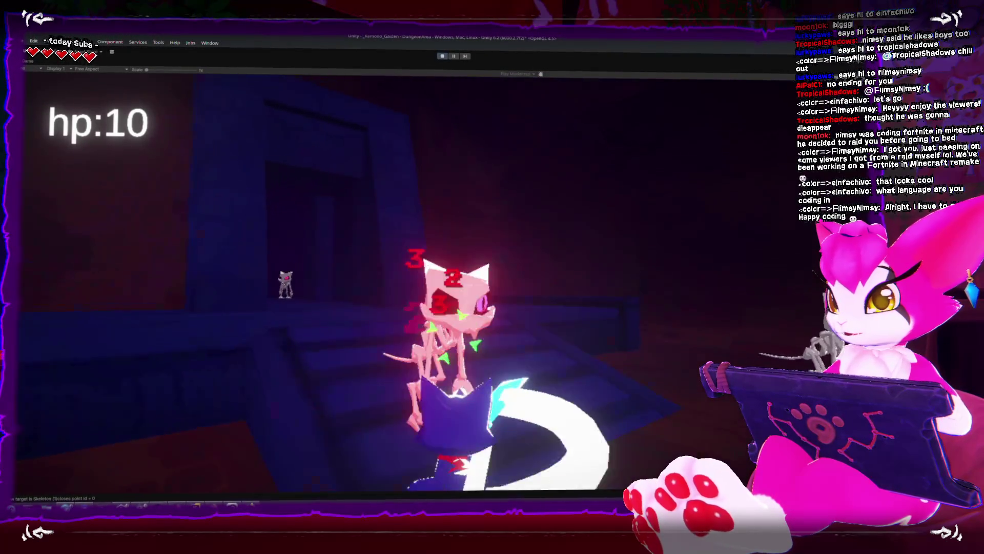
key(j)
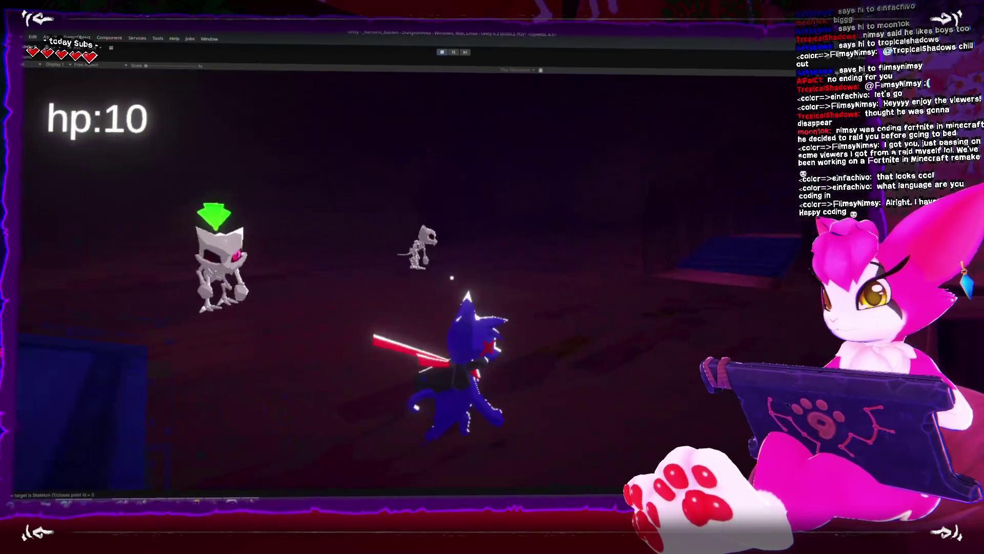
key(w)
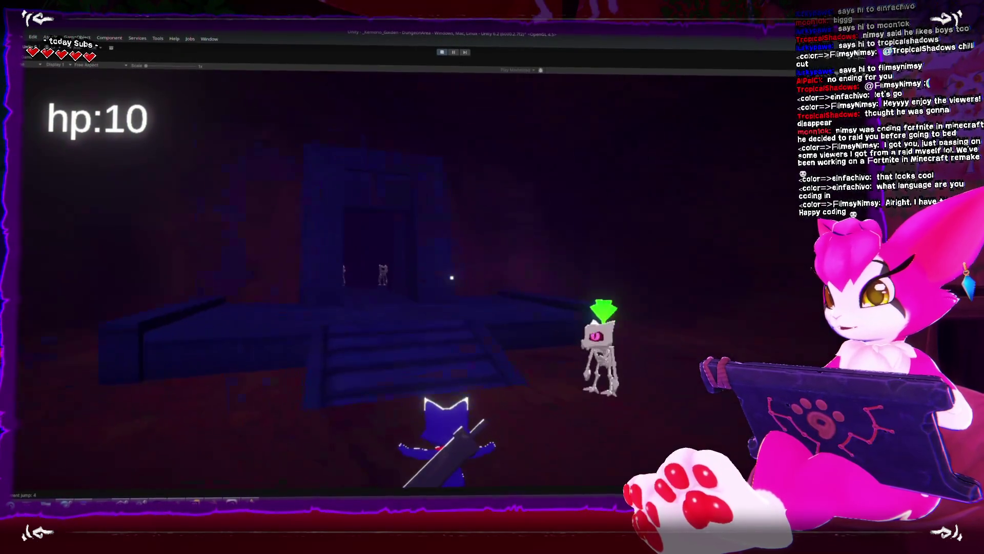
key(d)
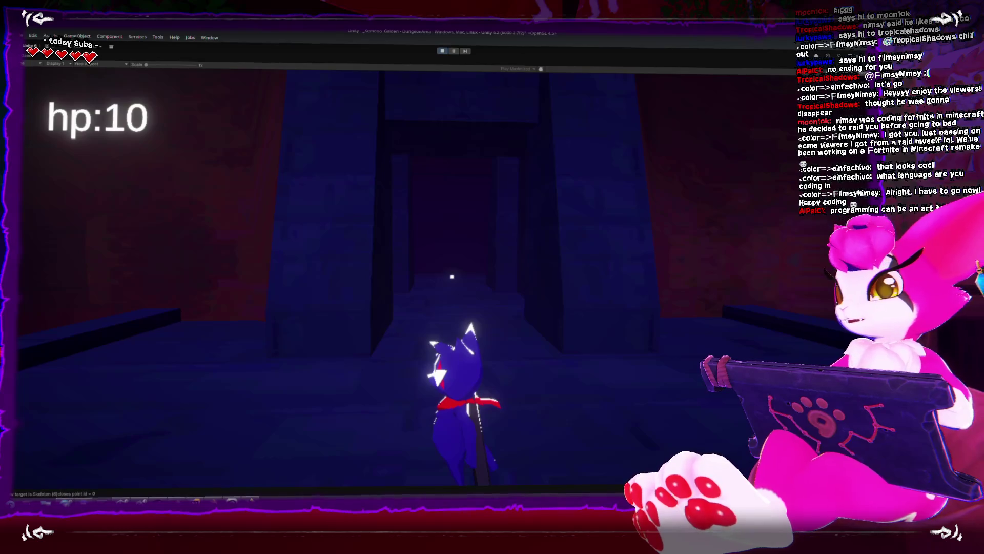
key(w)
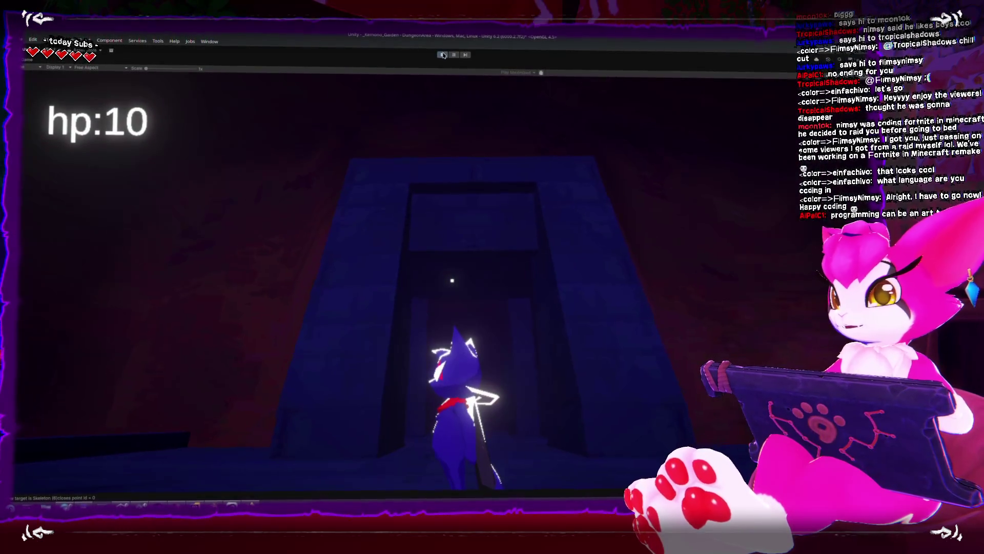
key(ctrl+p)
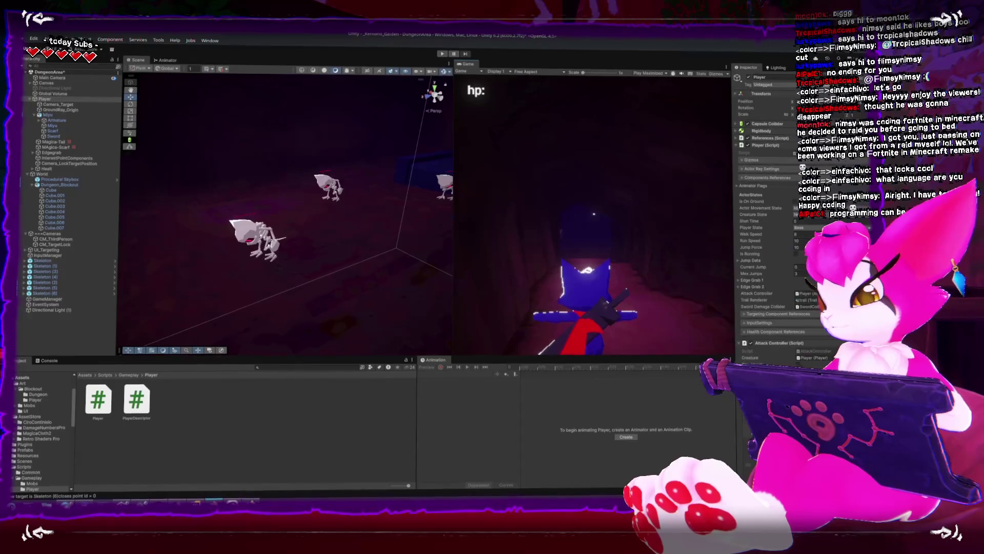
Step: Back in Blender, select the small bottom face of the doorway wall Cube.004 in Edit Mode
key(alt+Tab)
key(alt+Tab)
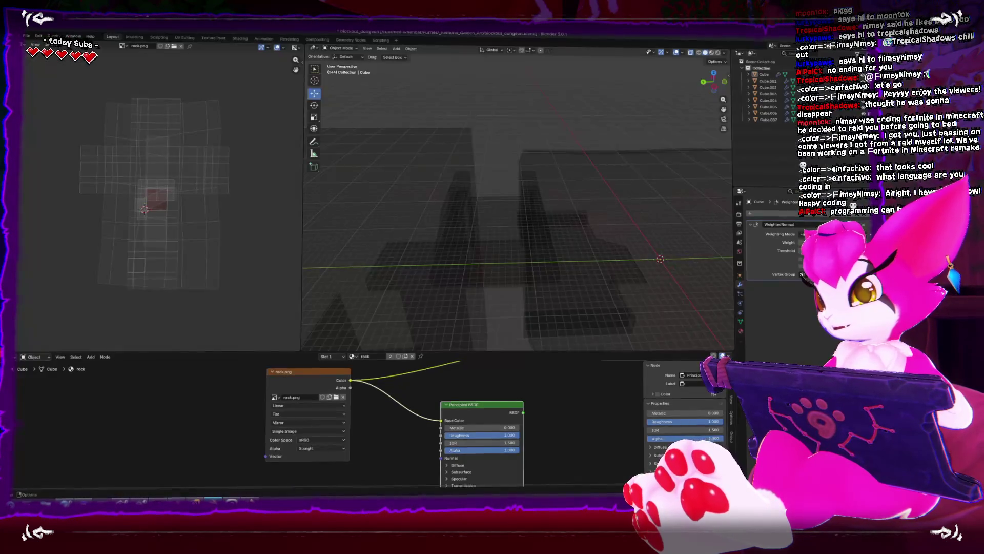
click(448, 277)
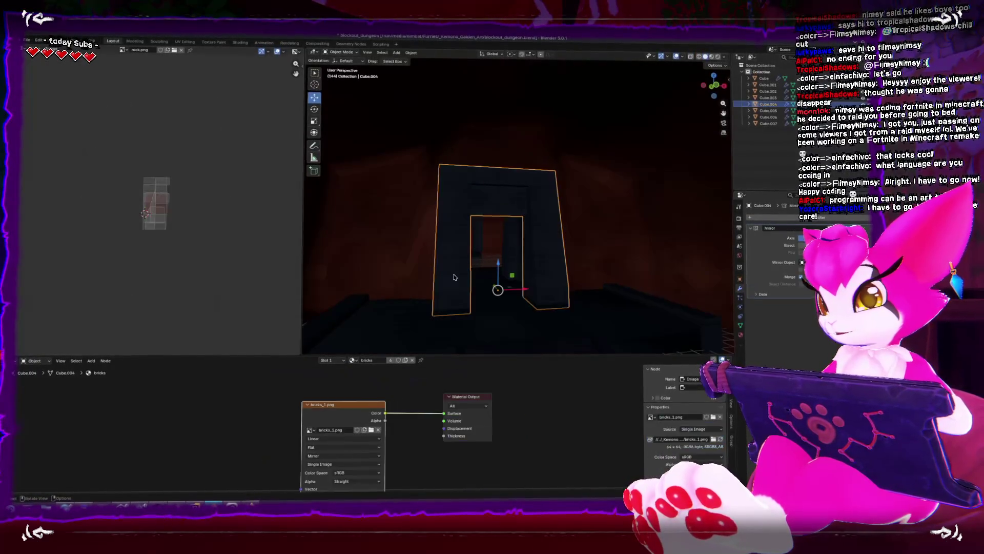
key(Tab)
click(443, 297)
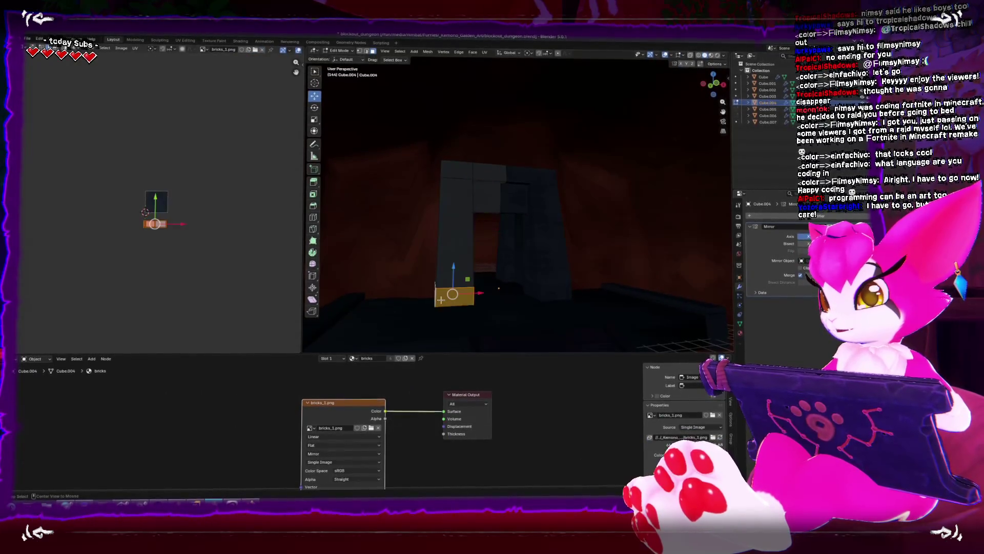
key(KP_Decimal)
mouse_move(441, 294)
mouse_down()
mouse_move(479, 273)
mouse_move(509, 294)
mouse_move(513, 267)
mouse_move(571, 183)
mouse_up()
Step: Add a second material slot to the wall and open the existing materials list
right_click(513, 266)
key(Escape)
scroll(571, 183, down, 5)
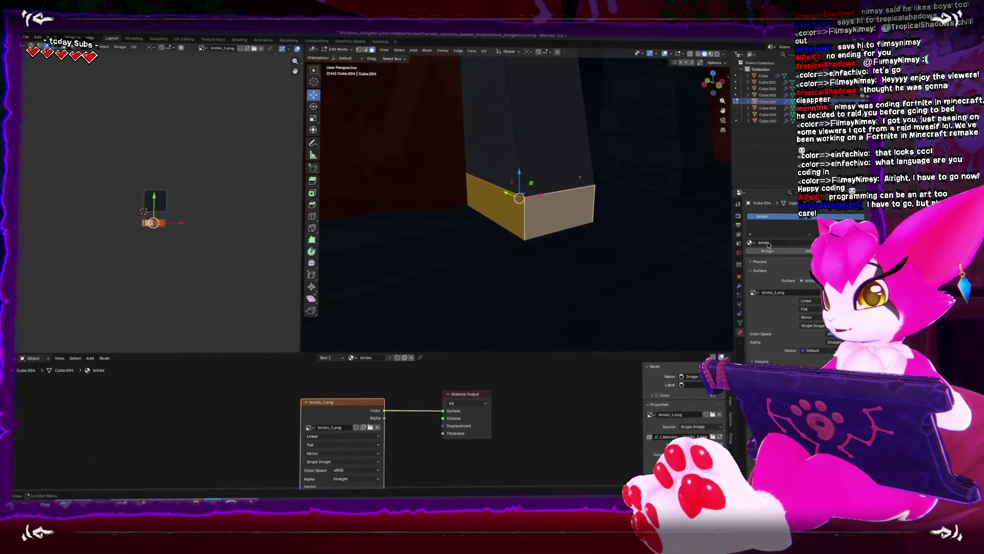
click(969, 220)
click(750, 259)
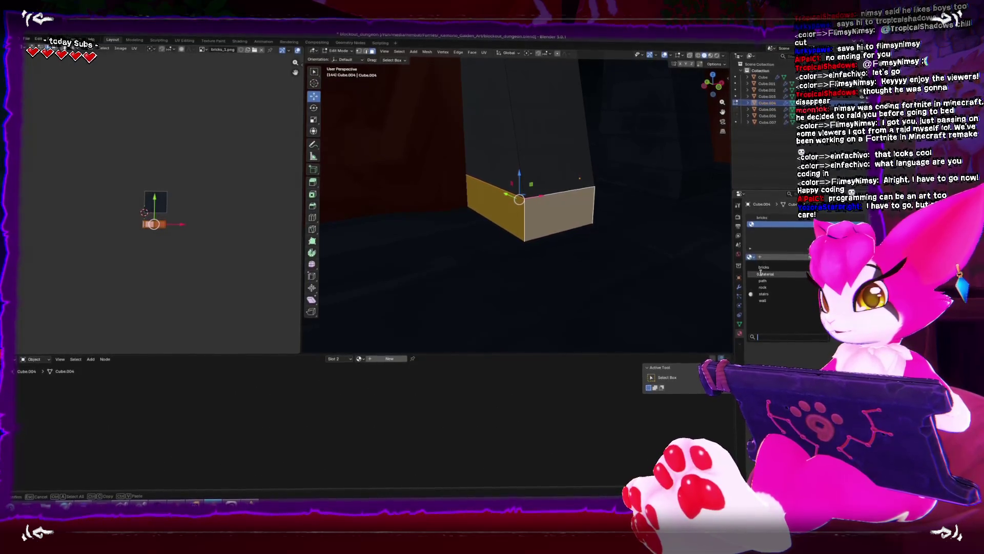
Step: Assign the 'wall' material to the face, moving and enlarging its UV island into the brick image
scroll(520, 200, up, 5)
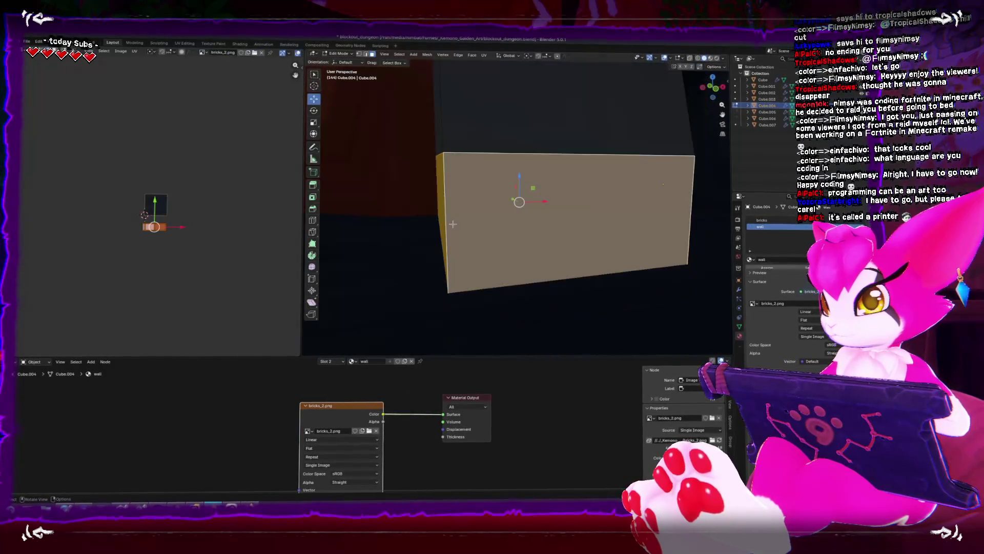
scroll(157, 207, up, 6)
key(g)
click(218, 238)
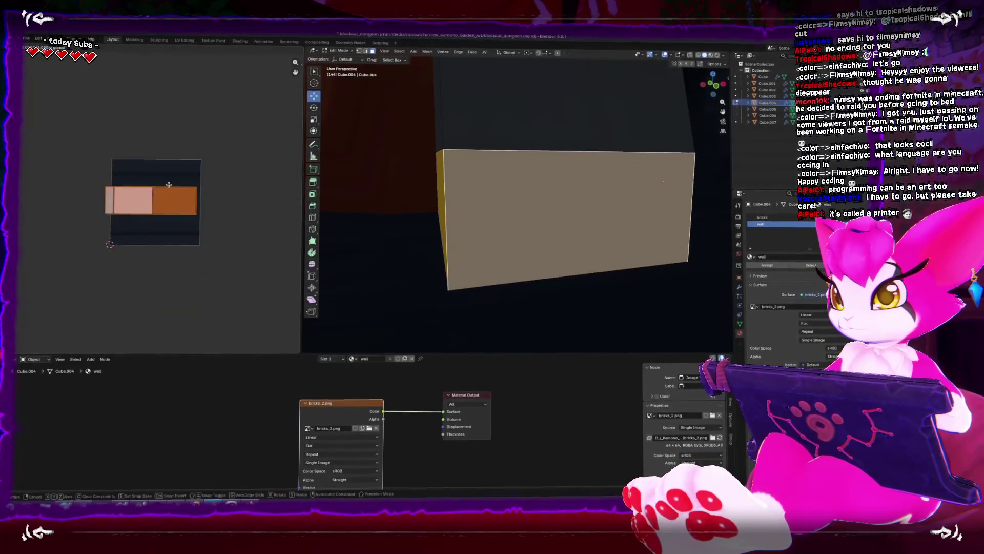
key(s)
click(149, 174)
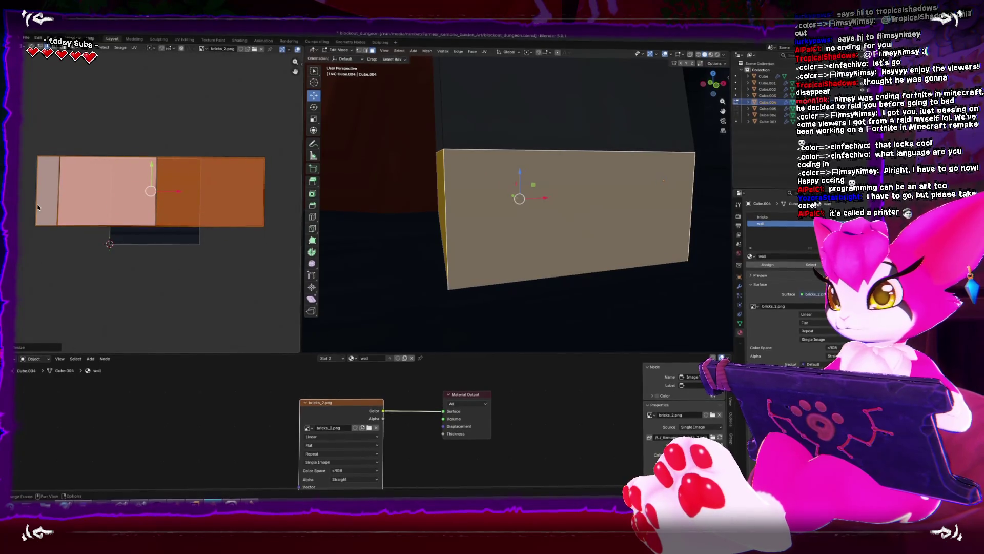
Step: Reposition and rescale the UV island across the bricks_2 texture, then return to Object Mode
key(g)
click(157, 203)
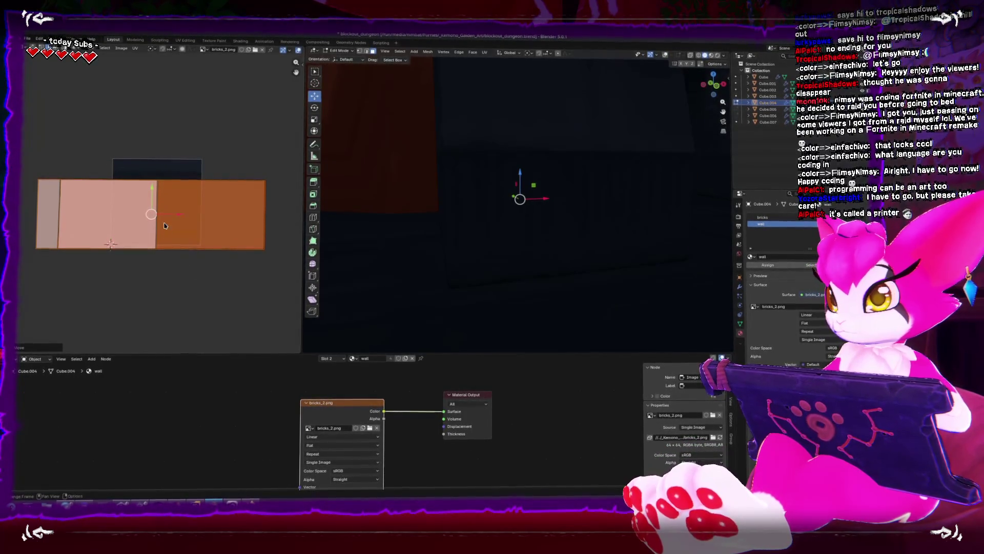
drag(156, 206, 154, 185)
click(154, 185)
key(s)
click(147, 172)
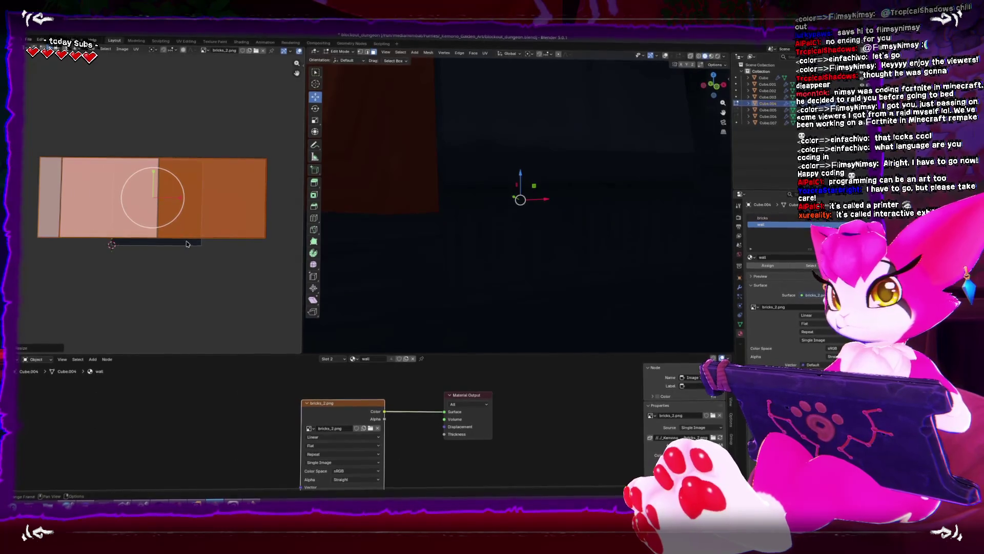
key(s)
click(272, 284)
key(g)
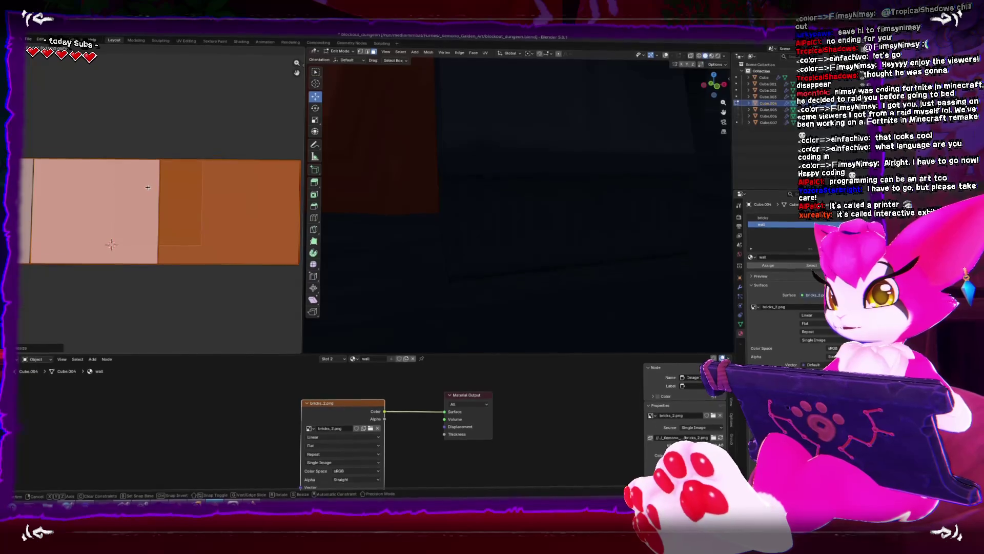
click(147, 188)
key(Tab)
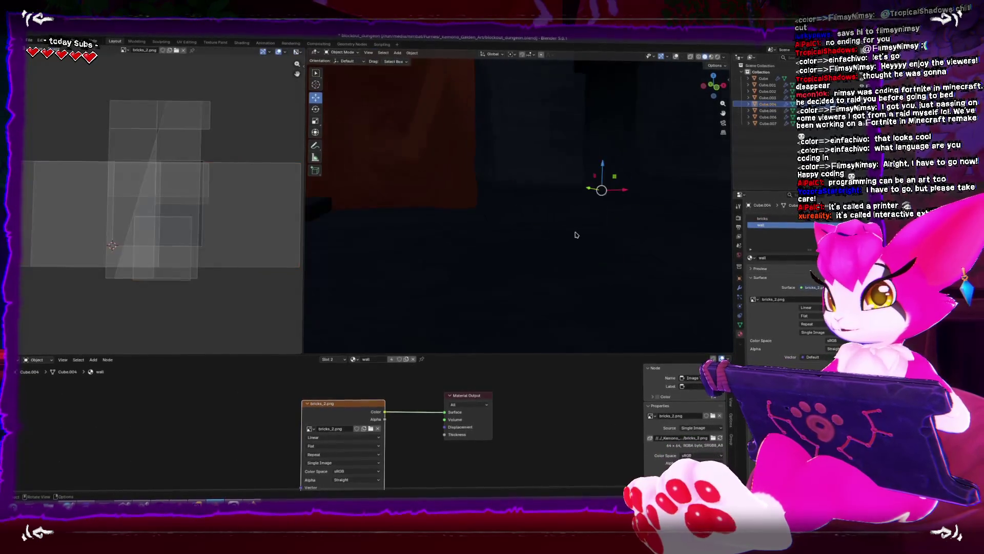
drag(514, 248, 454, 267)
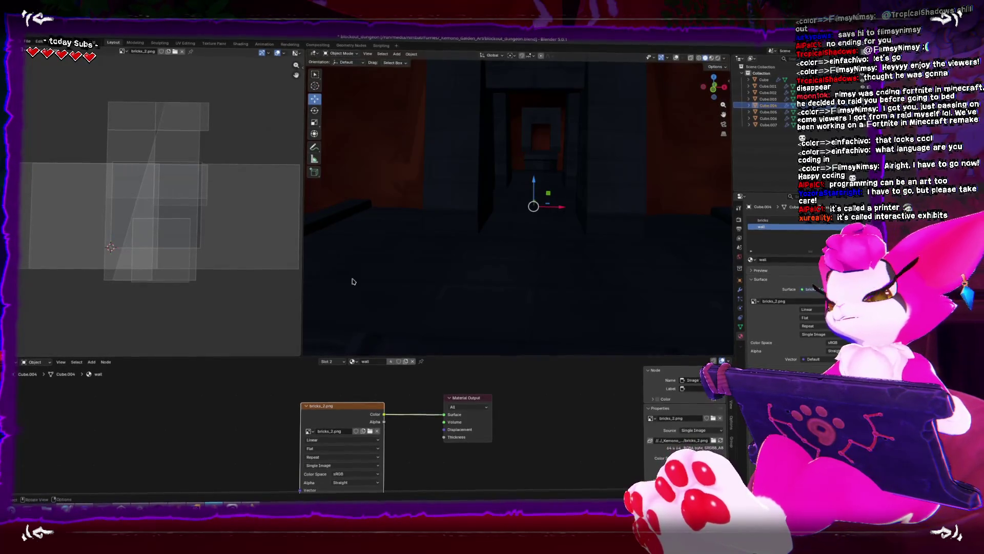
mouse_move(540, 233)
mouse_down()
mouse_move(510, 228)
mouse_move(517, 243)
mouse_up()
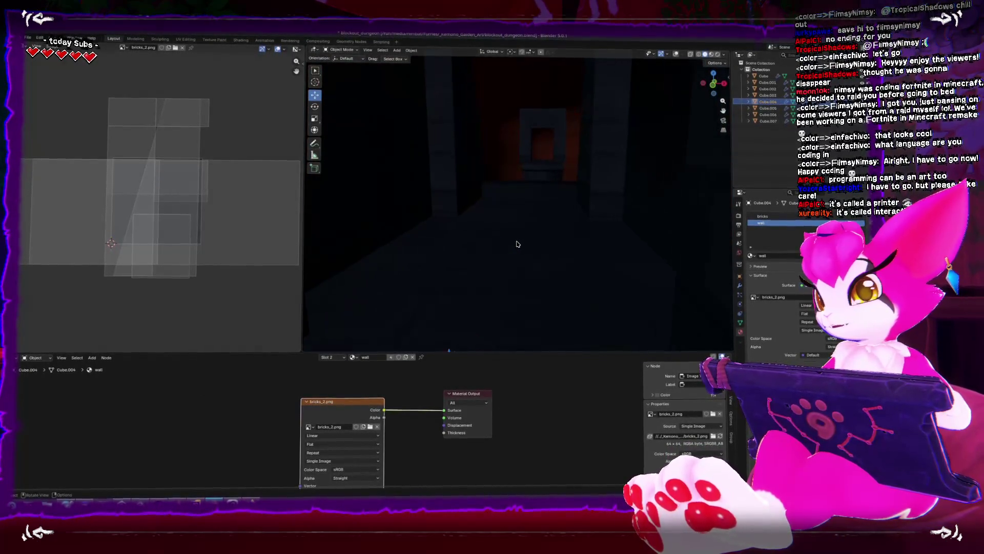
key(grave)
click(390, 244)
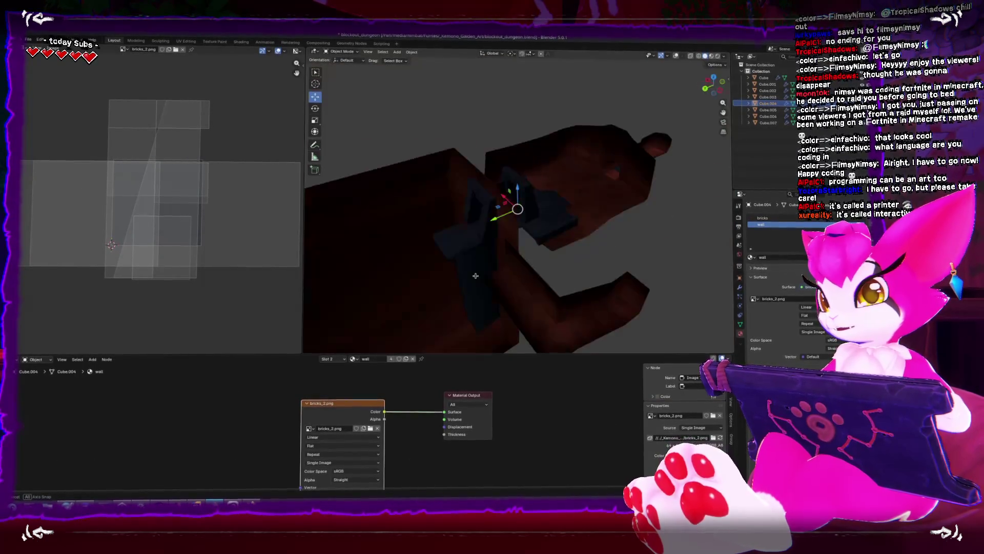
click(484, 162)
drag(484, 162, 415, 136)
Step: Save blockout_dungeon.blend and orbit the model to a new angle
key(ctrl+s)
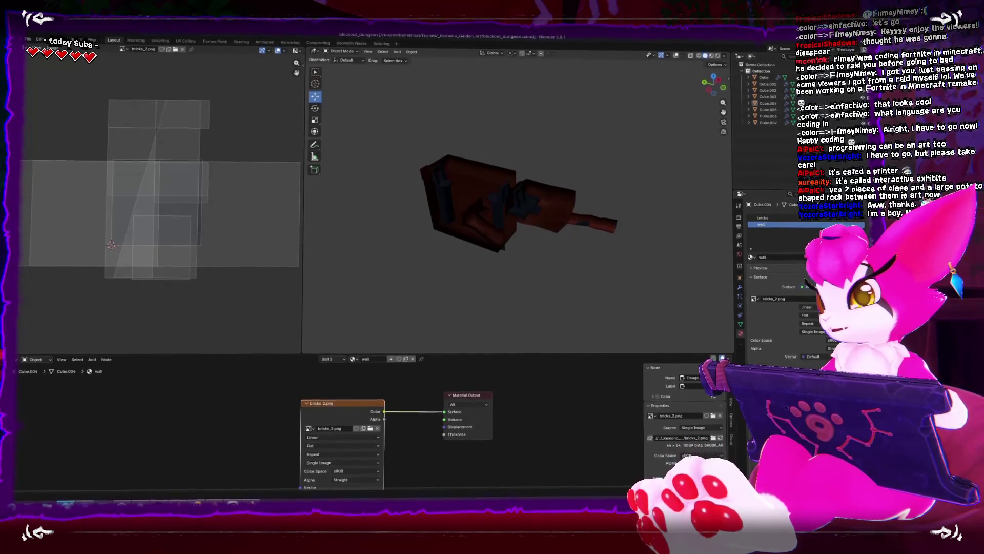
mouse_move(528, 204)
mouse_down()
mouse_move(620, 180)
mouse_move(576, 252)
mouse_up()
Step: Select the right-hand rock cube and enter its Edit Mode
scroll(543, 208, up, 3)
click(620, 180)
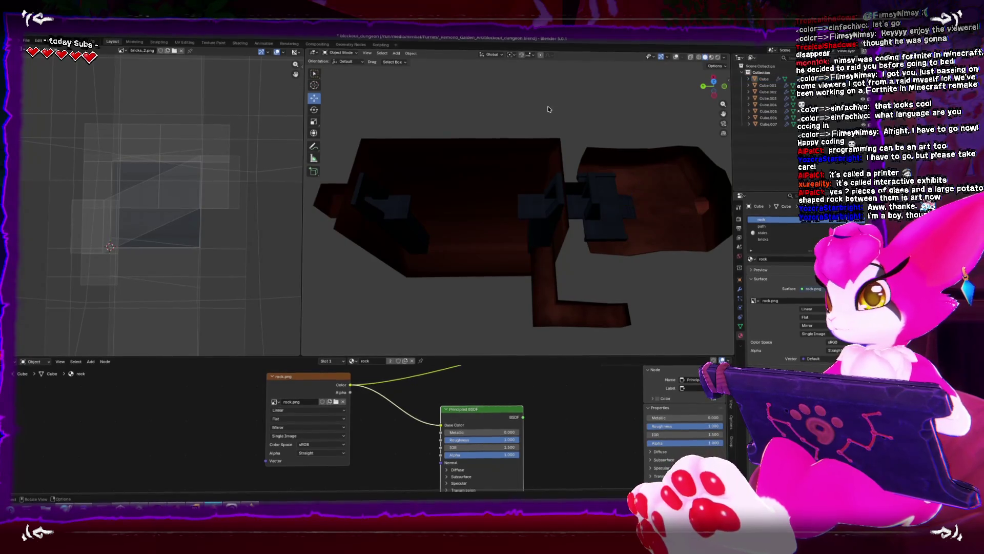
drag(575, 120, 618, 260)
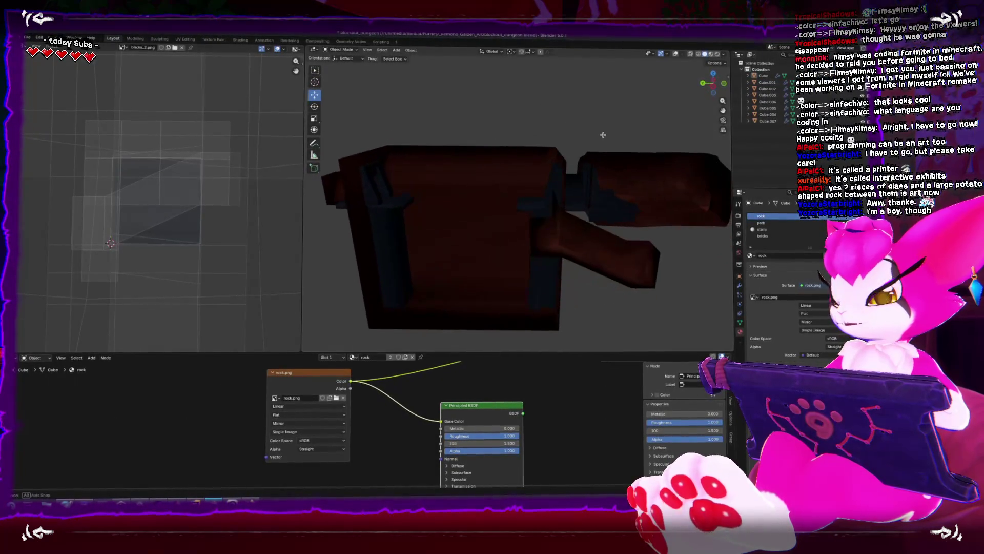
click(619, 260)
key(Tab)
key(Tab)
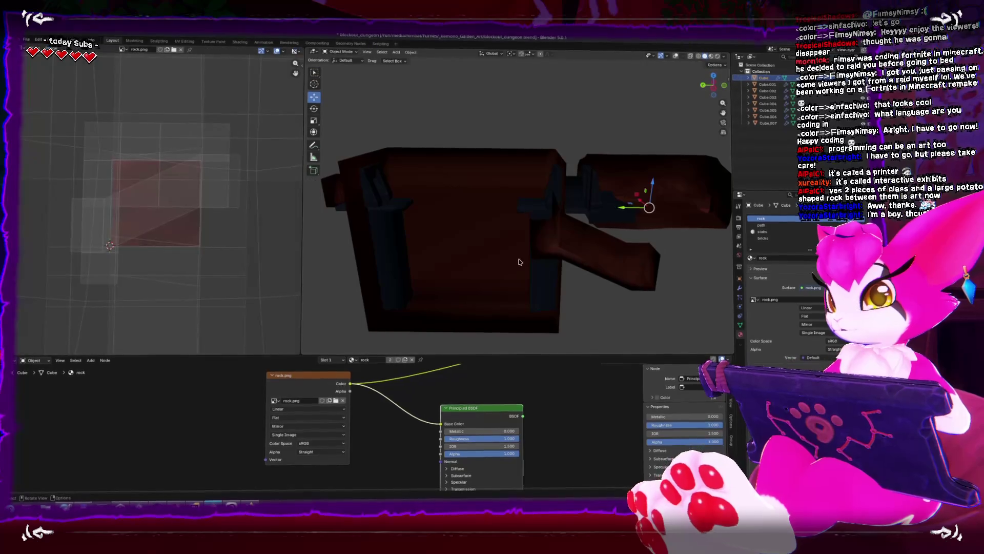
mouse_move(627, 284)
mouse_down()
mouse_move(529, 278)
mouse_move(490, 312)
mouse_up()
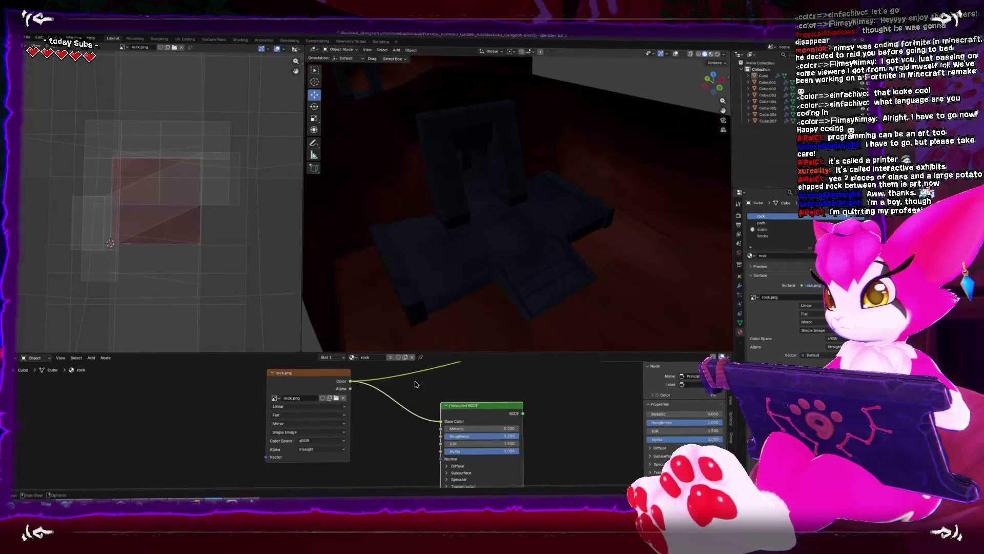
Step: Re-export the scene to Dungeon_Blockout.fbx and switch back to the Unity editor
click(27, 37)
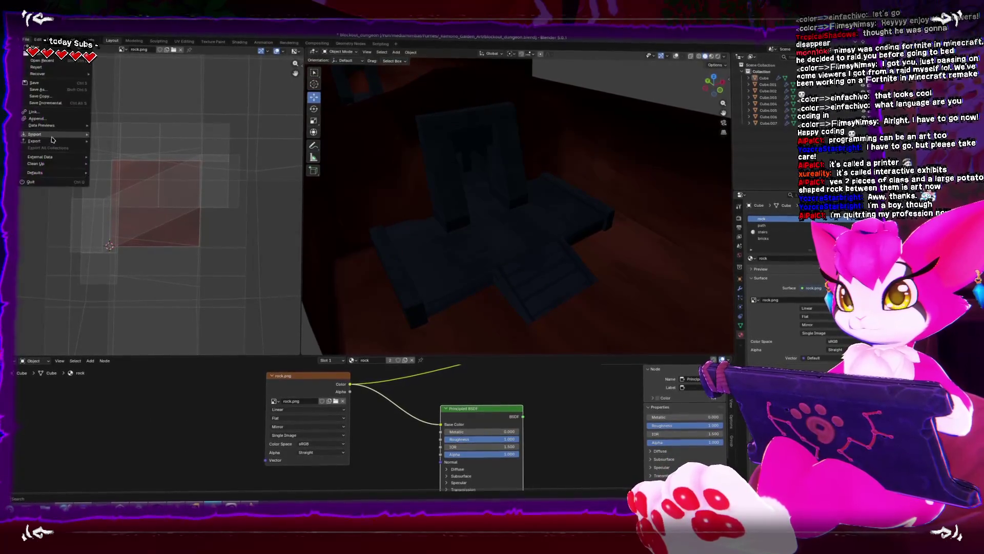
mouse_move(34, 138)
click(116, 204)
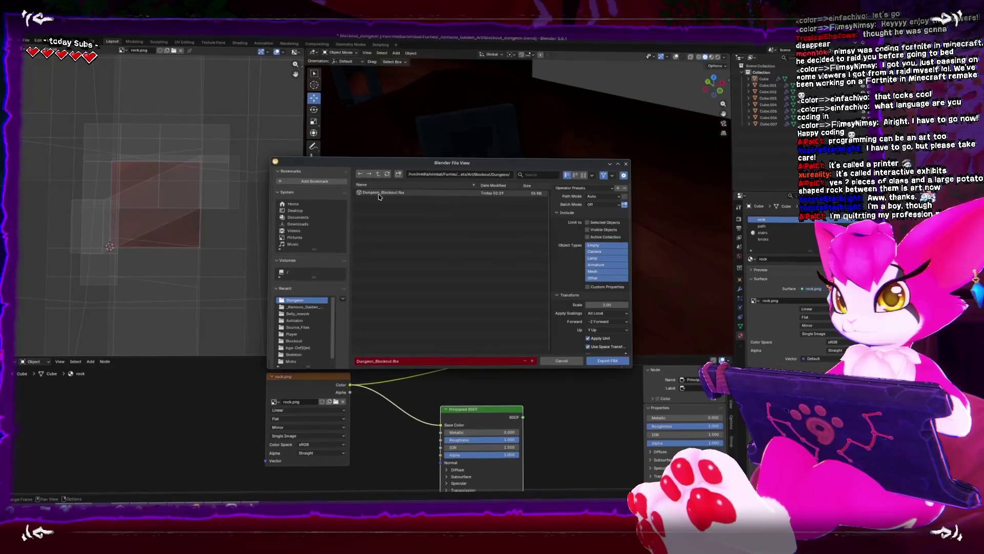
key(Escape)
key(alt+Tab)
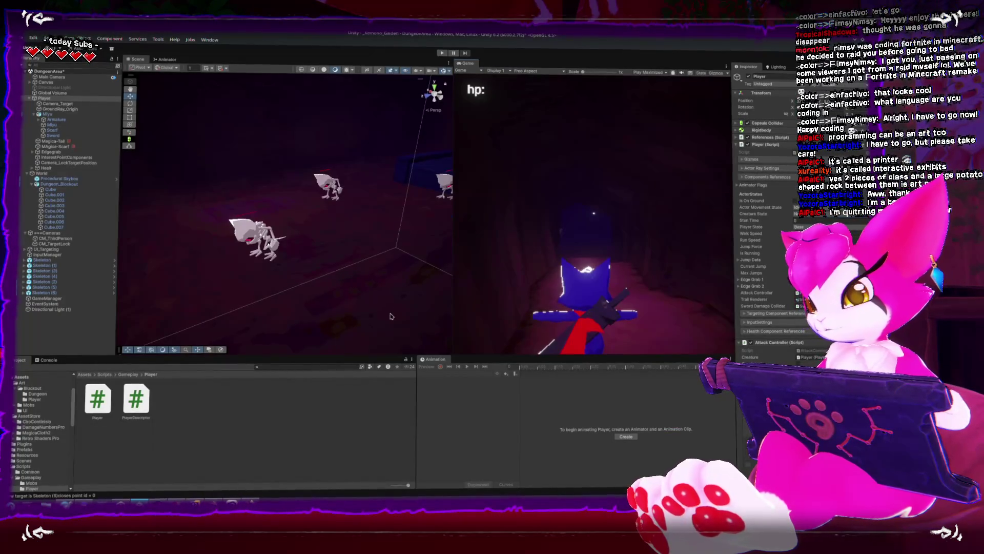
Step: Frame the stone stairs and skeletons in the Scene view, trying the bricks_1 material, then maximize it
drag(354, 254, 335, 235)
click(37, 395)
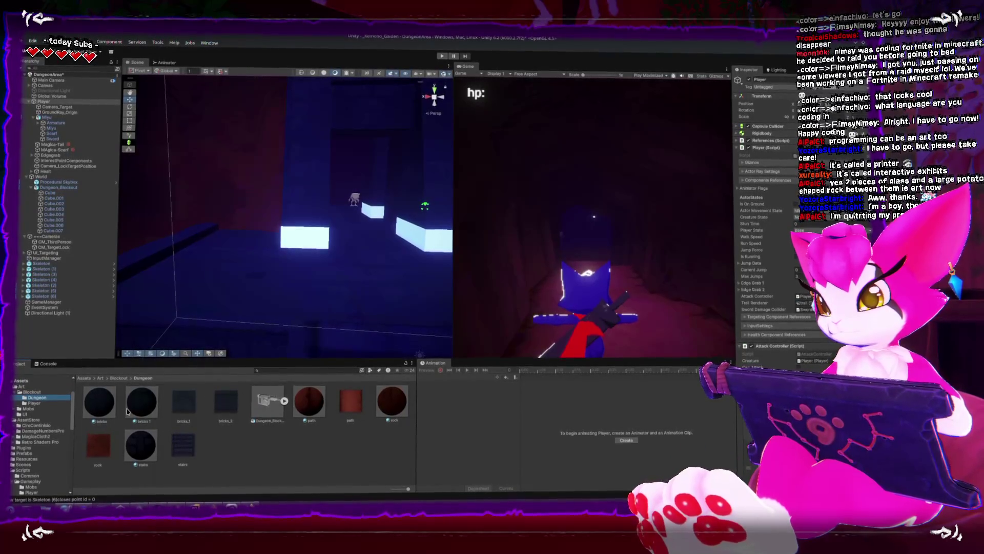
mouse_move(142, 399)
mouse_down()
mouse_move(195, 378)
mouse_move(126, 370)
mouse_up()
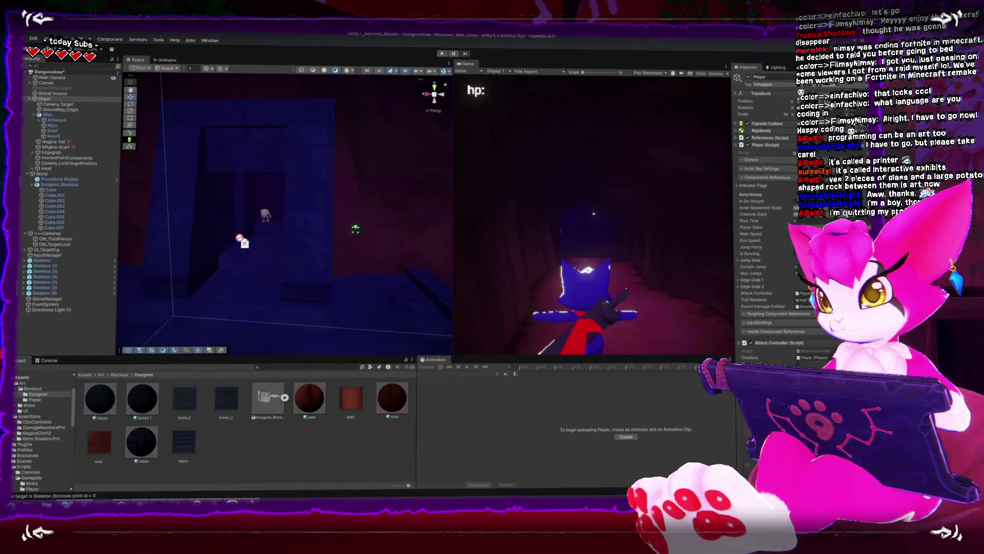
mouse_move(264, 216)
mouse_down()
mouse_move(310, 248)
mouse_move(405, 277)
mouse_move(368, 263)
mouse_move(311, 282)
mouse_move(280, 261)
mouse_move(375, 275)
mouse_move(211, 263)
mouse_up()
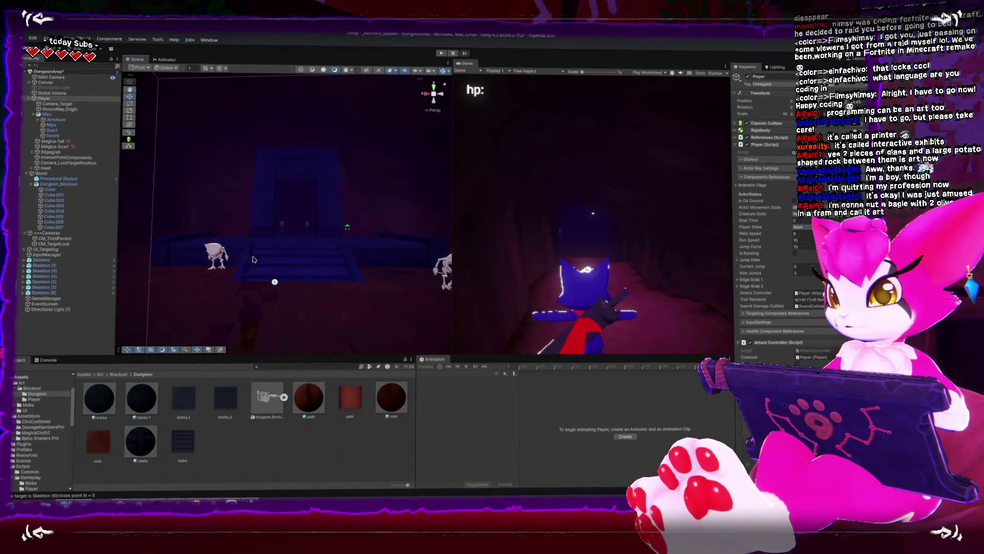
key(shift+space)
Step: Pan the maximized Scene view slightly toward the skeleton enemies
drag(363, 290, 334, 326)
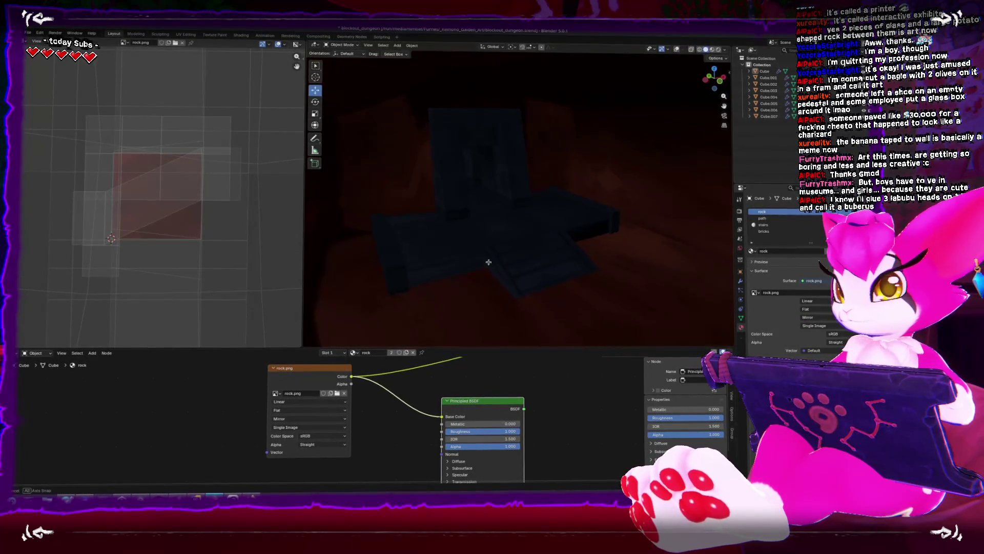
Step: Zoom the Blender viewport out, then bring the Steam library window to the front
scroll(482, 204, down, 4)
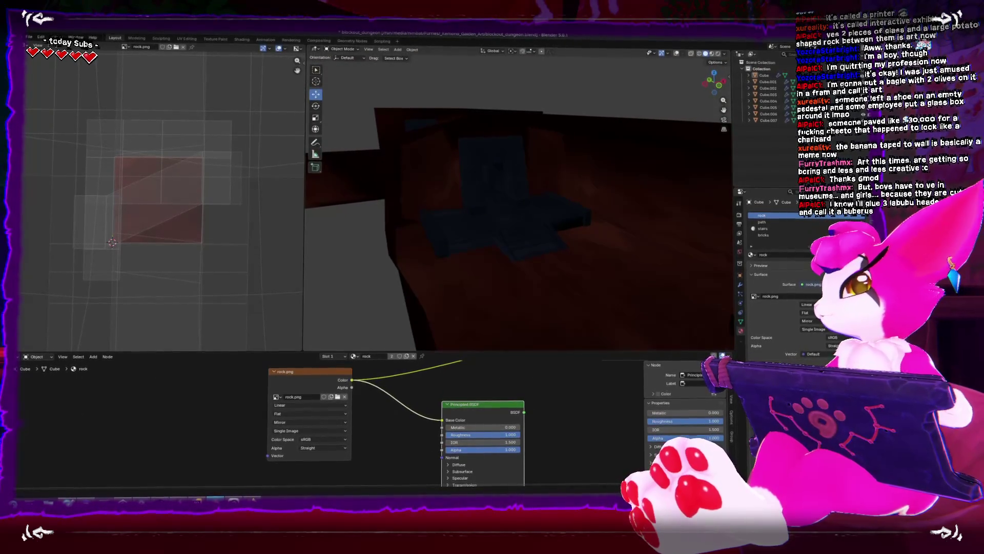
key(alt+Tab)
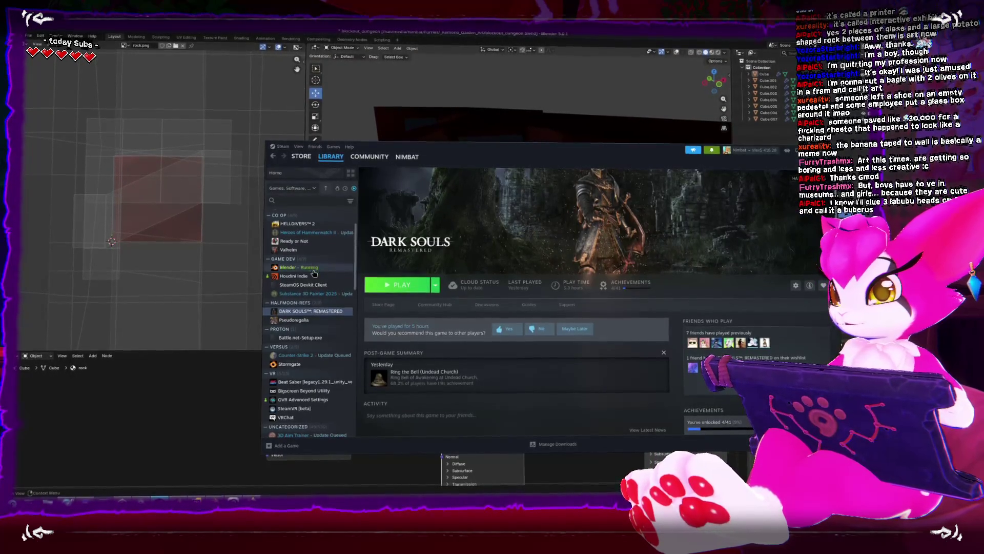
Step: Open Blender's local installation folder from its Steam library entry via Manage > Browse local files
click(330, 269)
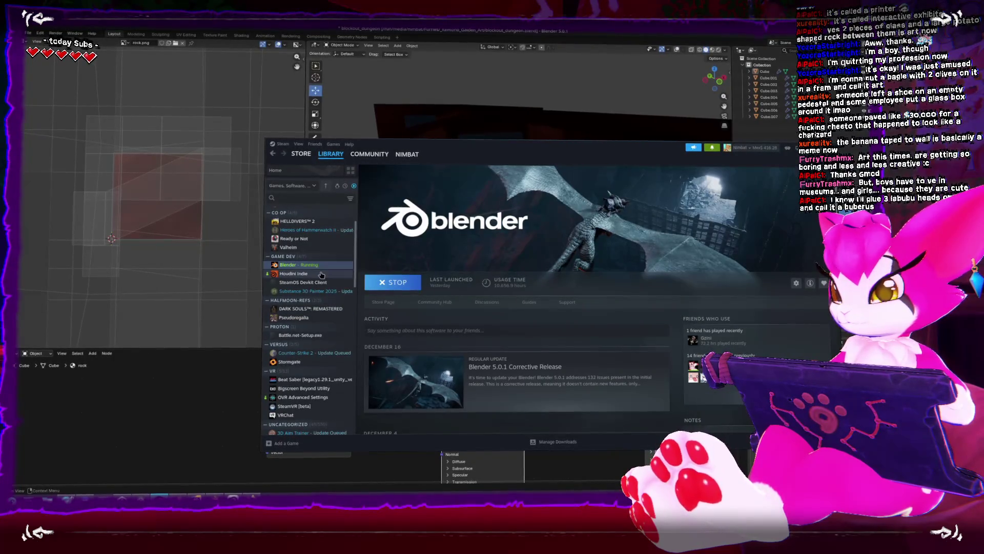
click(322, 274)
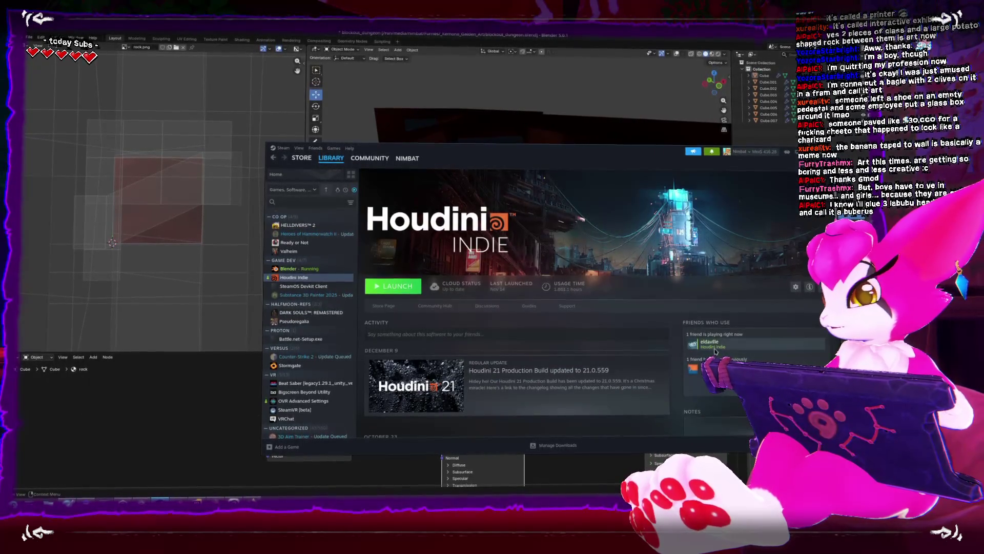
click(314, 269)
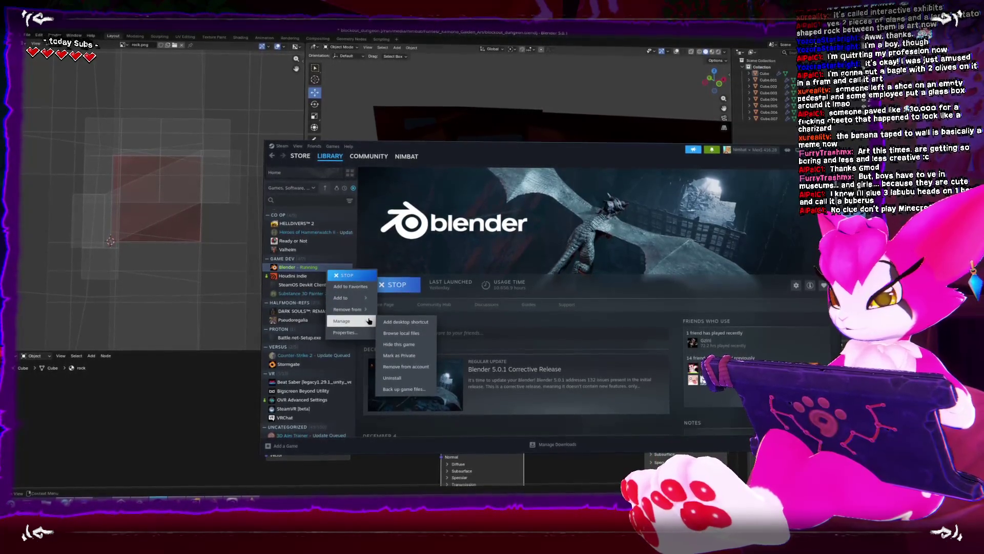
mouse_move(564, 159)
mouse_down()
mouse_move(538, 139)
mouse_move(458, 132)
mouse_up()
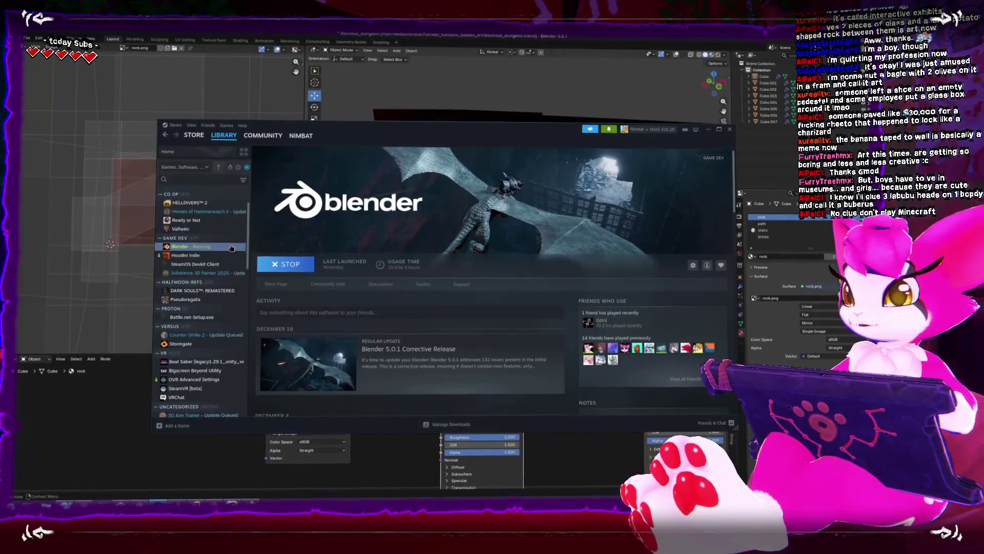
right_click(212, 249)
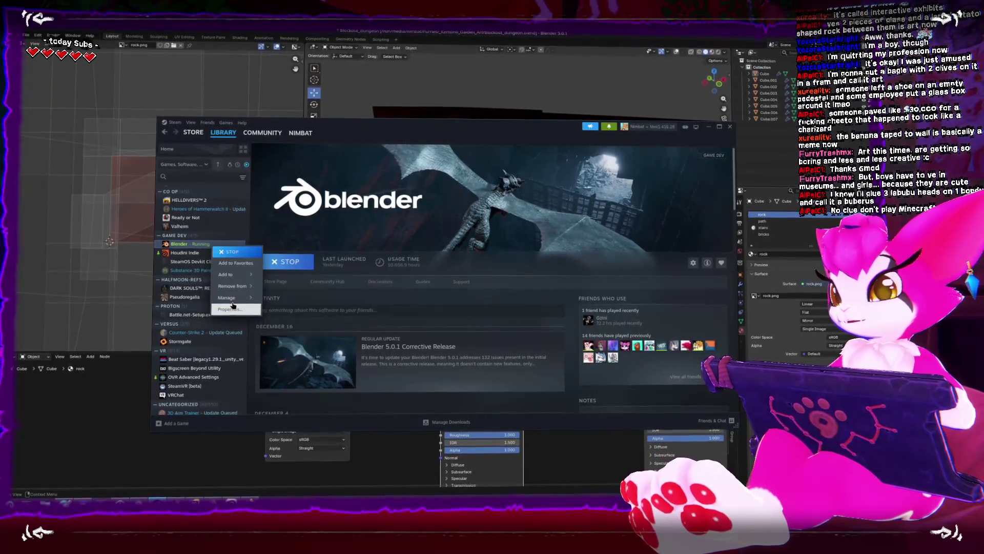
mouse_move(234, 302)
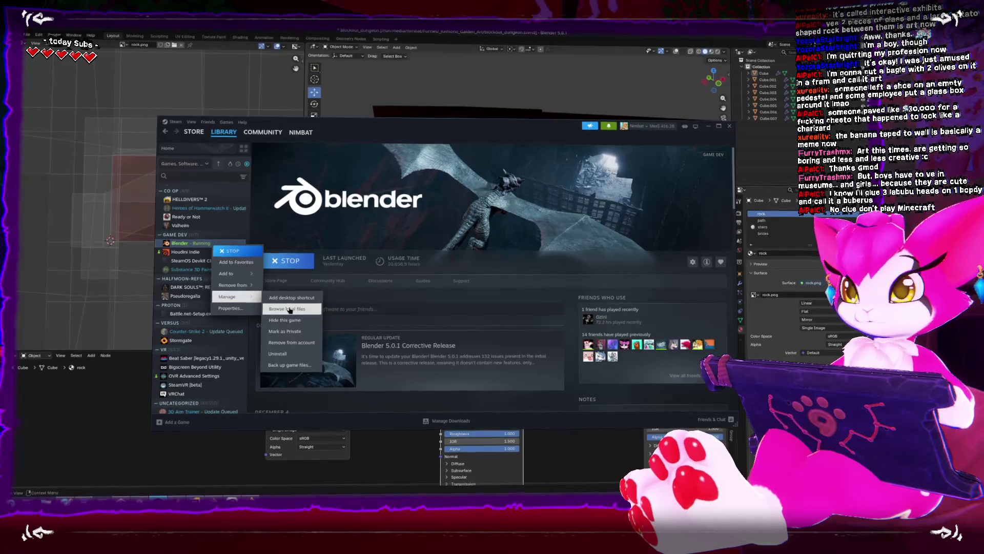
click(289, 308)
scroll(453, 270, down, 5)
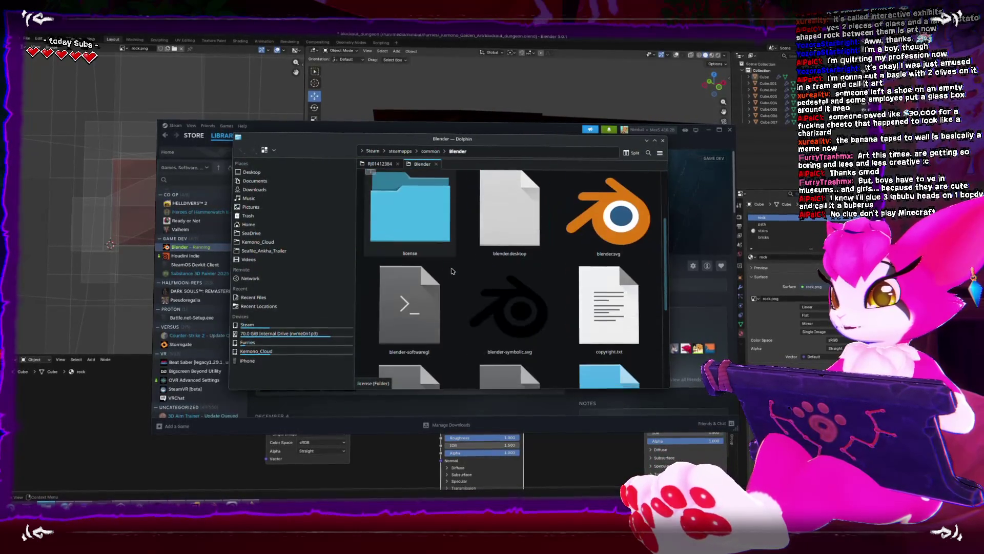
Step: Launch the blender executable from its Steam install folder
click(439, 315)
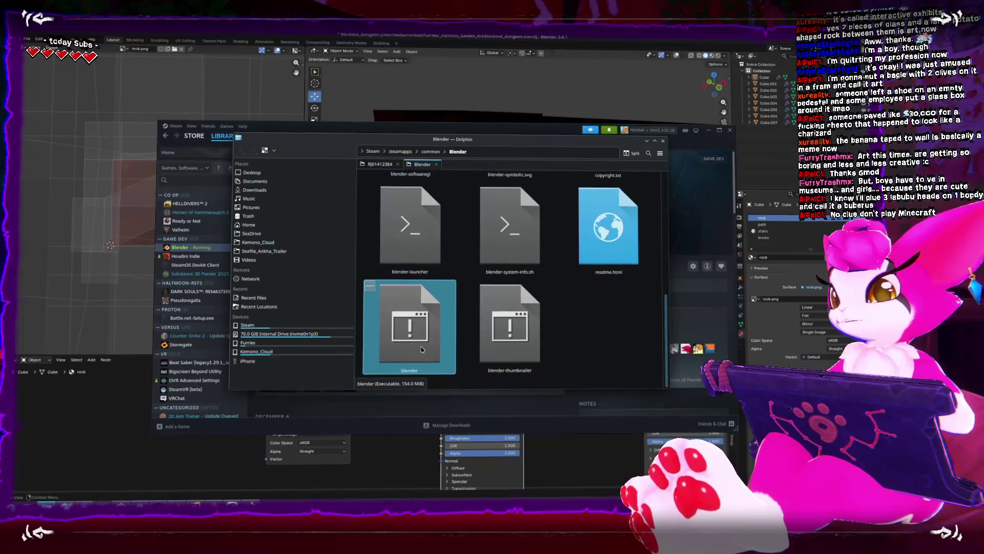
double_click(422, 350)
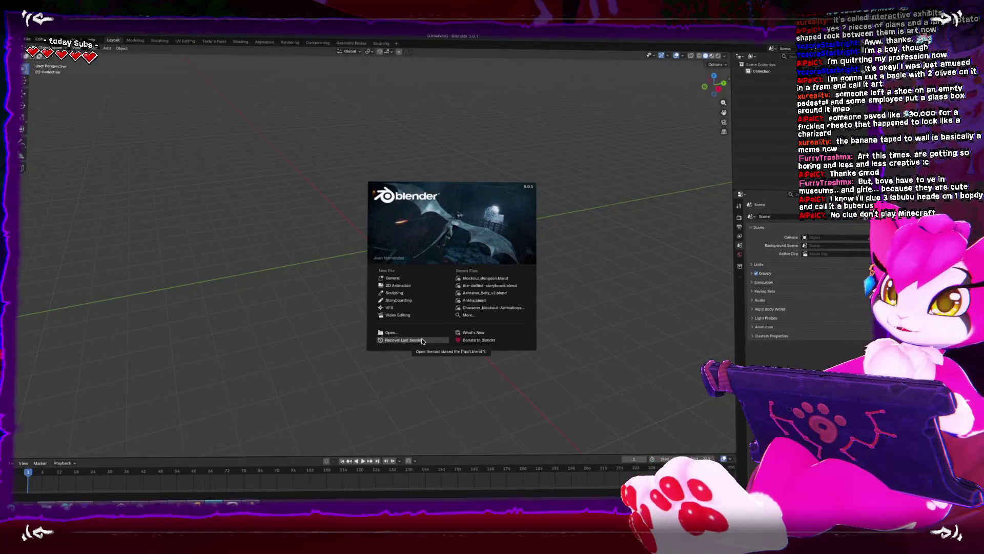
Step: In the empty scene, add a cylinder with 4 vertices
click(606, 261)
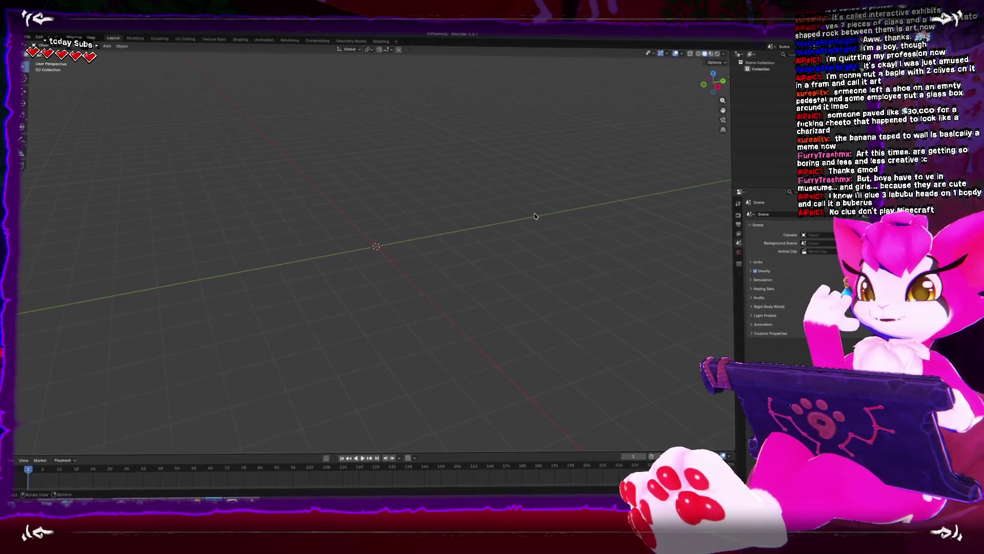
drag(502, 206, 502, 206)
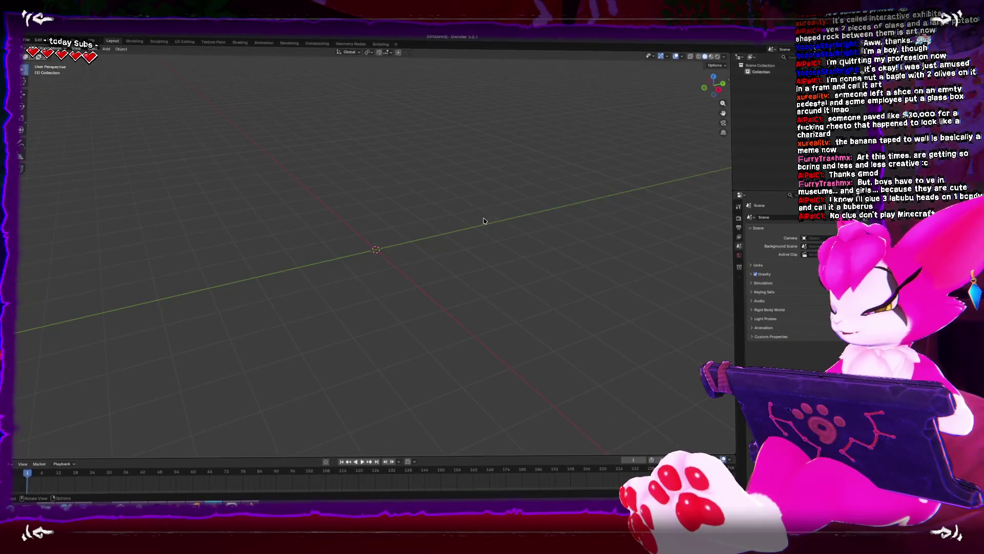
key(shift+a)
mouse_move(472, 226)
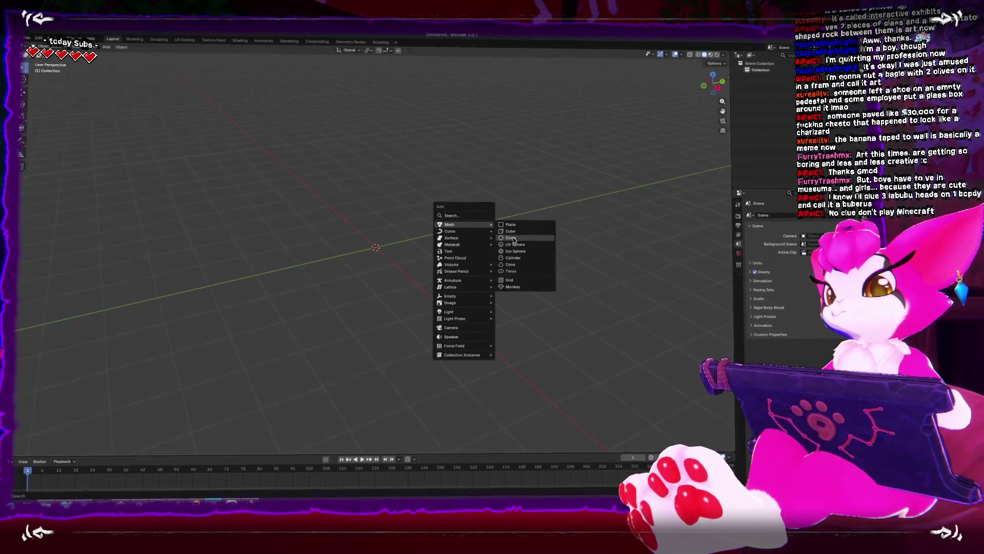
click(519, 260)
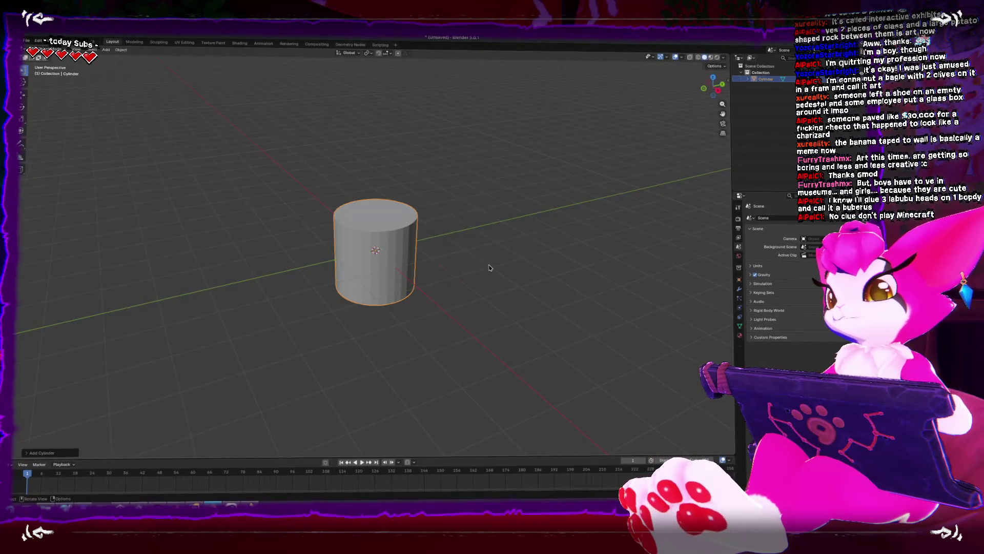
click(68, 448)
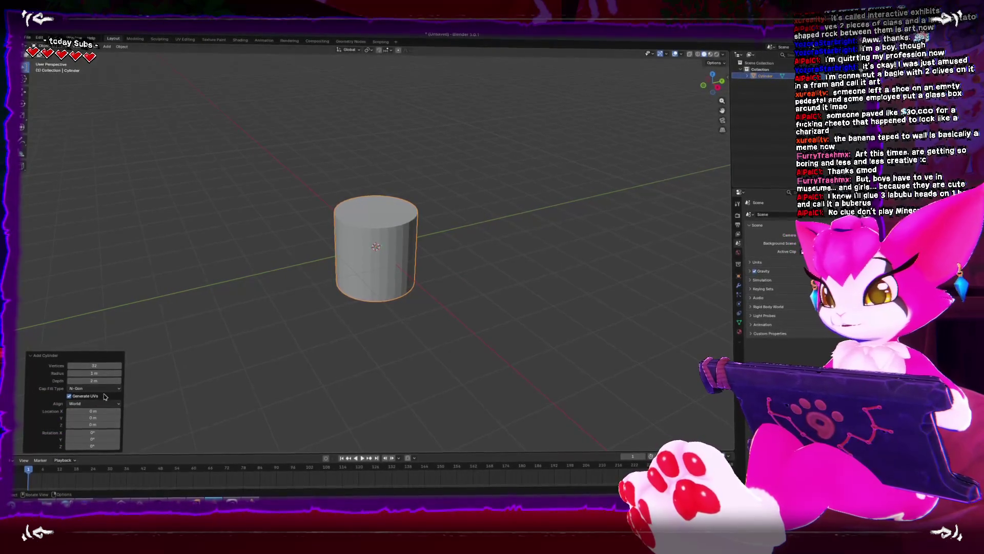
text(4)
key(Return)
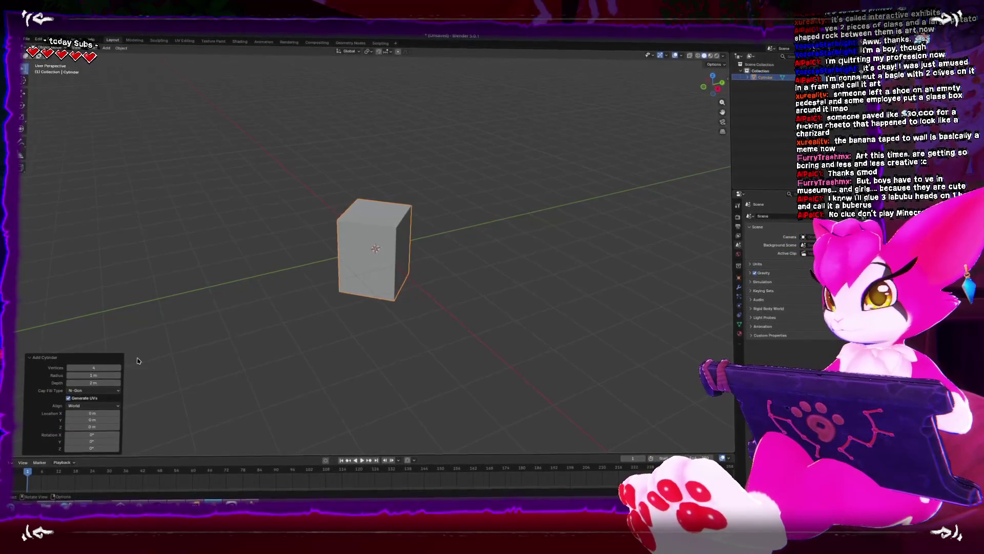
key(Tab)
Step: Shrink the four-sided box's cross-section in Edit Mode, checking it from side, top and front
key(a)
key(KP_3)
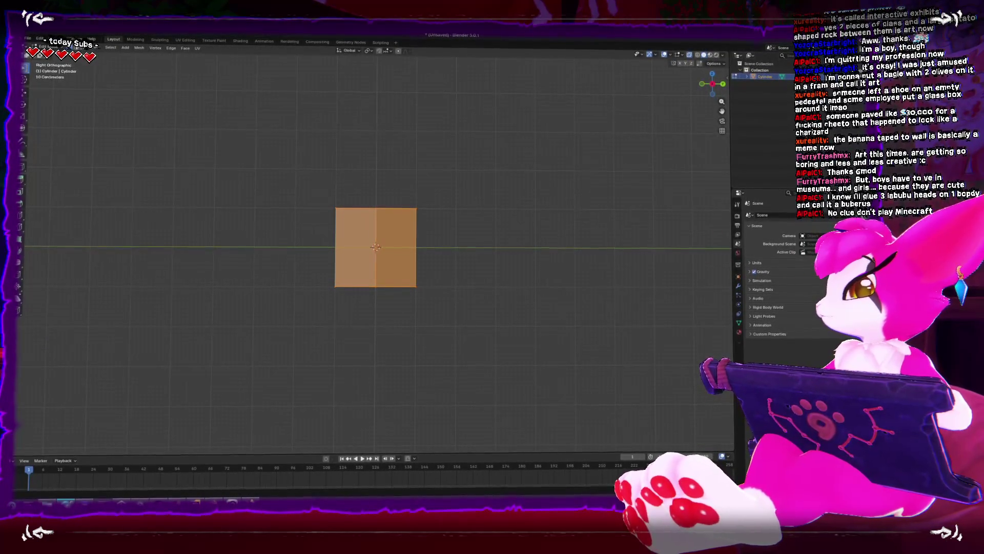
key(KP_7)
key(s)
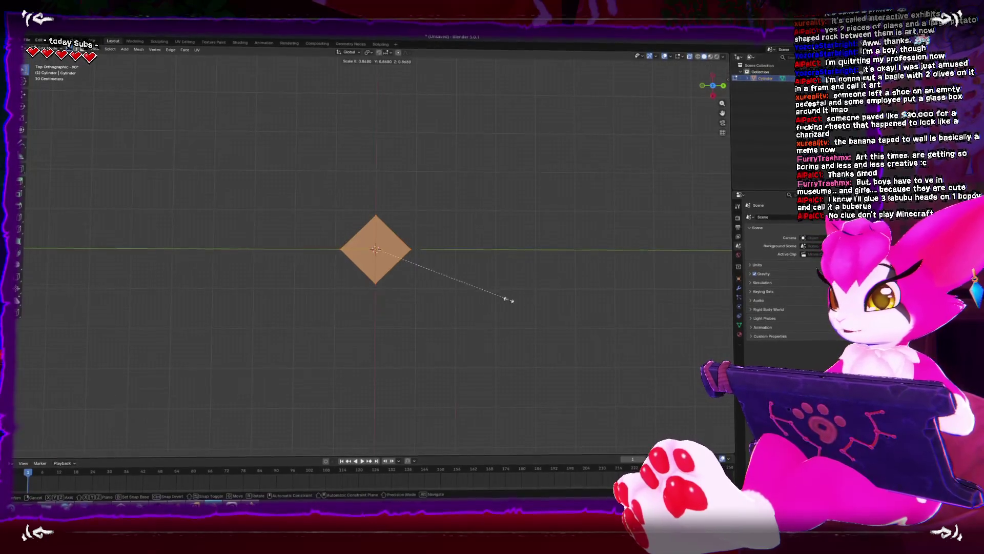
click(381, 255)
key(KP_1)
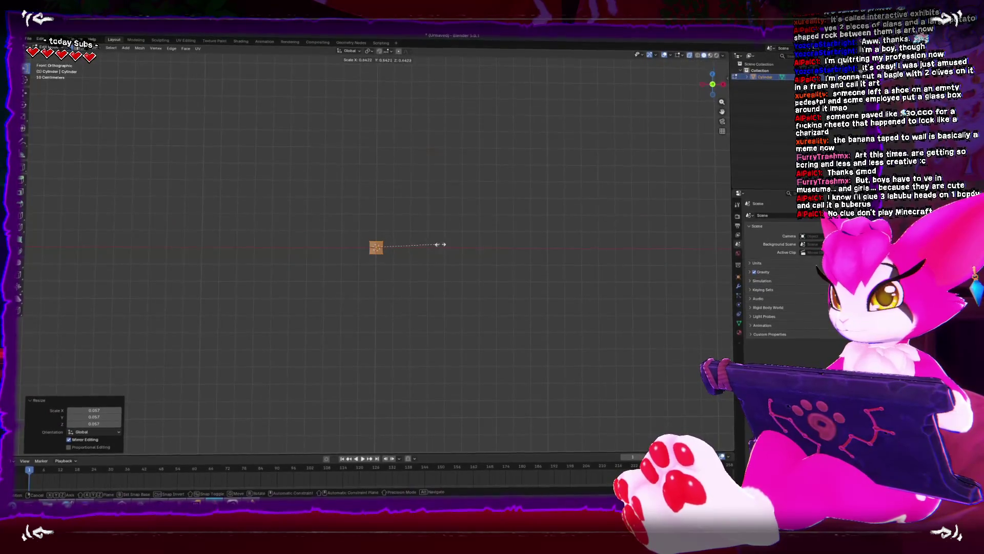
key(Tab)
Step: Stretch the post upward along Z and scale its X/Y to 0.523 for a thin pole
drag(380, 222, 377, 70)
mouse_move(449, 237)
mouse_down()
mouse_move(445, 317)
mouse_move(394, 351)
mouse_up()
right_click(428, 331)
click(428, 332)
key(s)
key(shift+z)
click(390, 302)
key(KP_1)
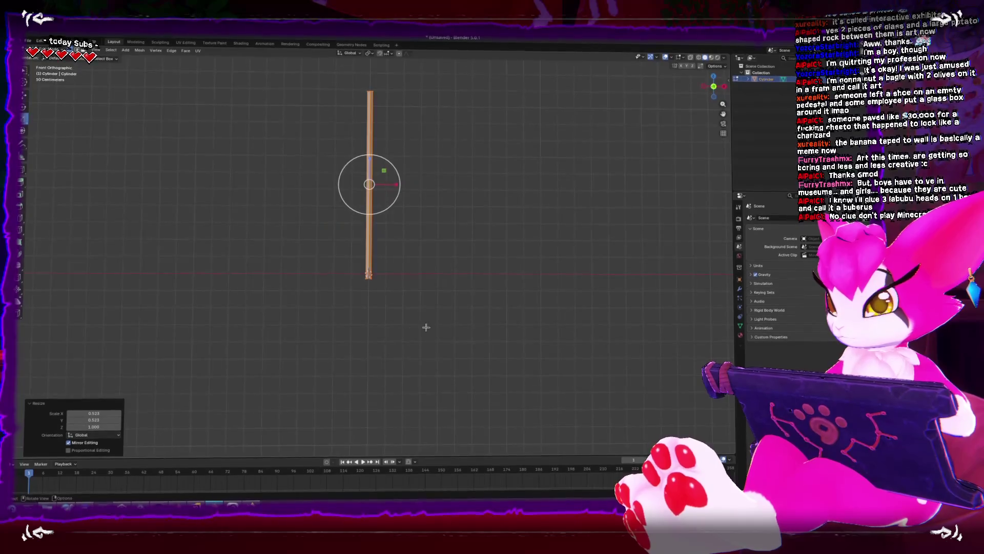
Step: Apply smooth shading to the post
key(Tab)
drag(439, 323, 435, 343)
right_click(359, 252)
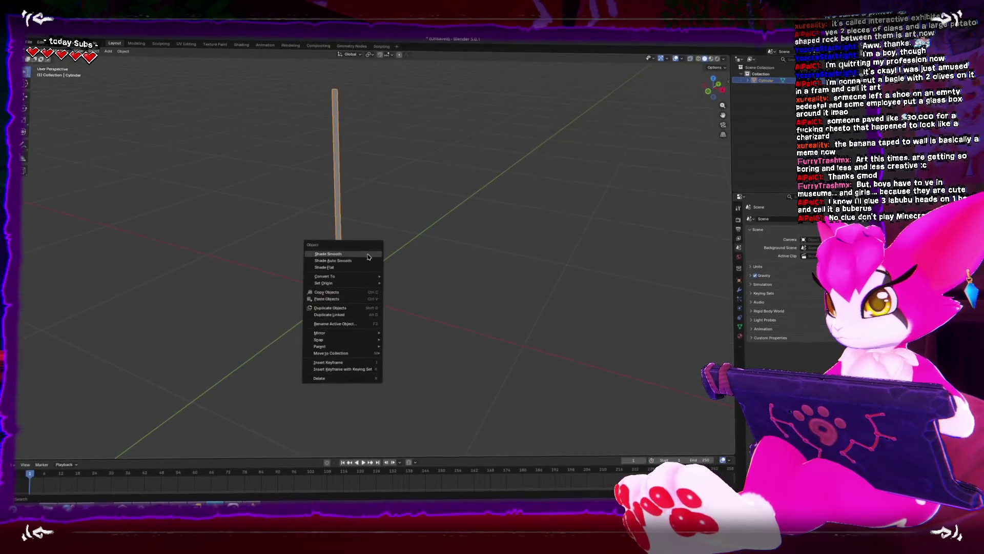
click(369, 253)
Step: Add a centred loop cut around the middle of the post
key(Tab)
key(KP_1)
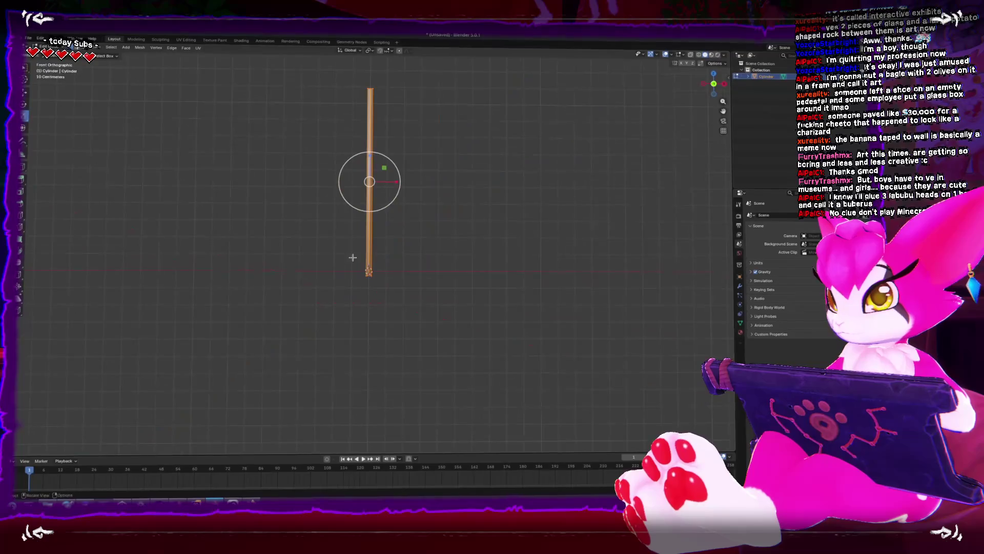
click(373, 181)
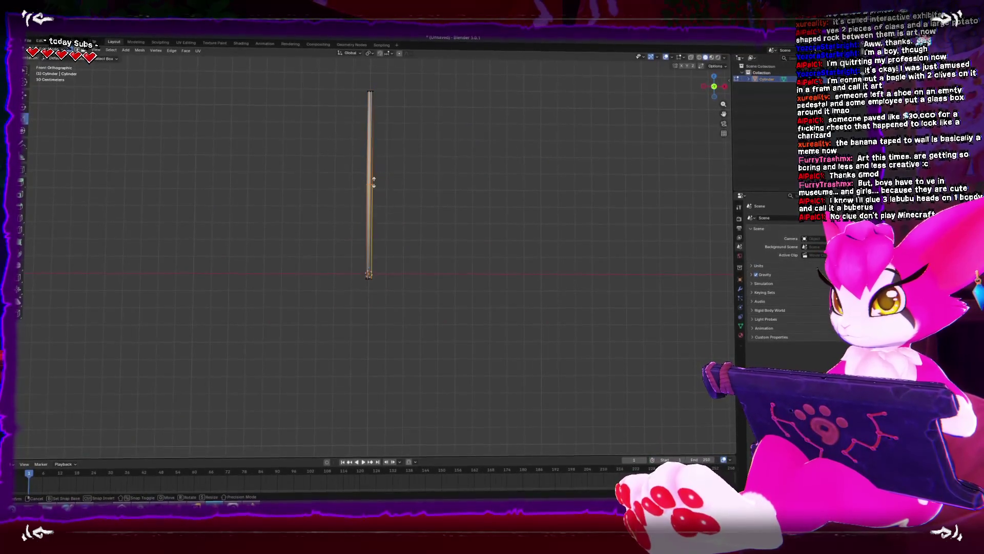
right_click(373, 183)
Step: Maximize the viewport and switch to the scale tool after cancelling a bend
key(ctrl+alt+space)
key(g)
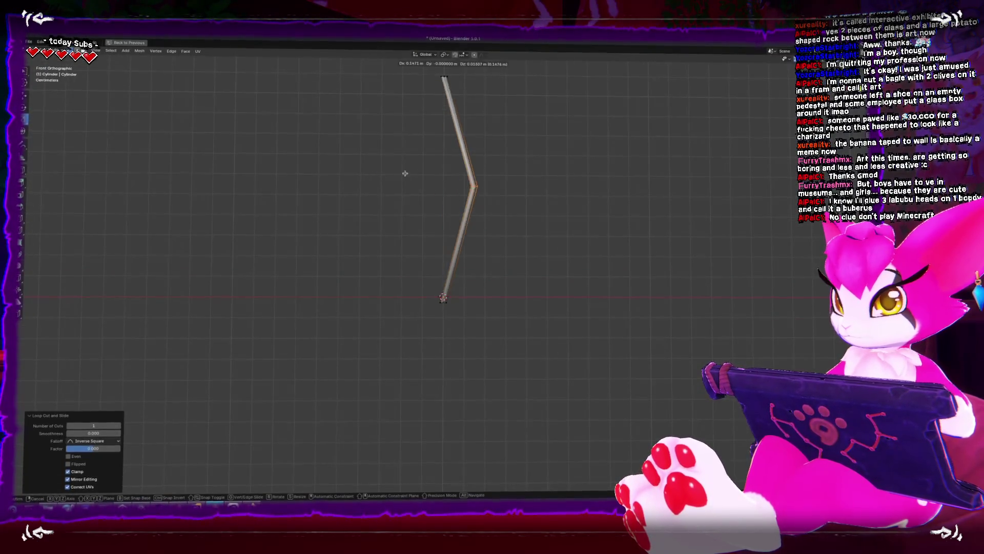
key(Escape)
key(shift+space)
click(409, 175)
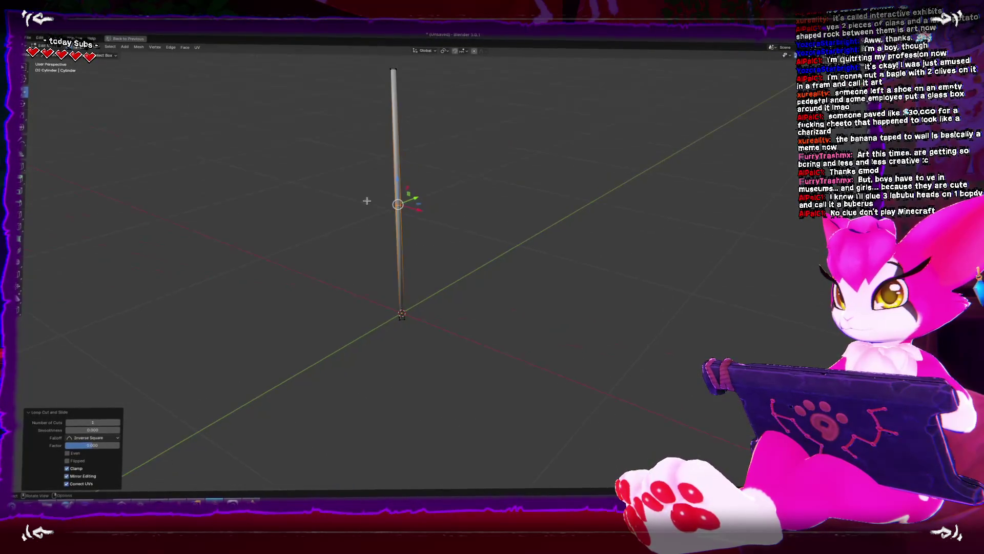
Step: Tilt the whole rod a few degrees in both the front and side views
key(a)
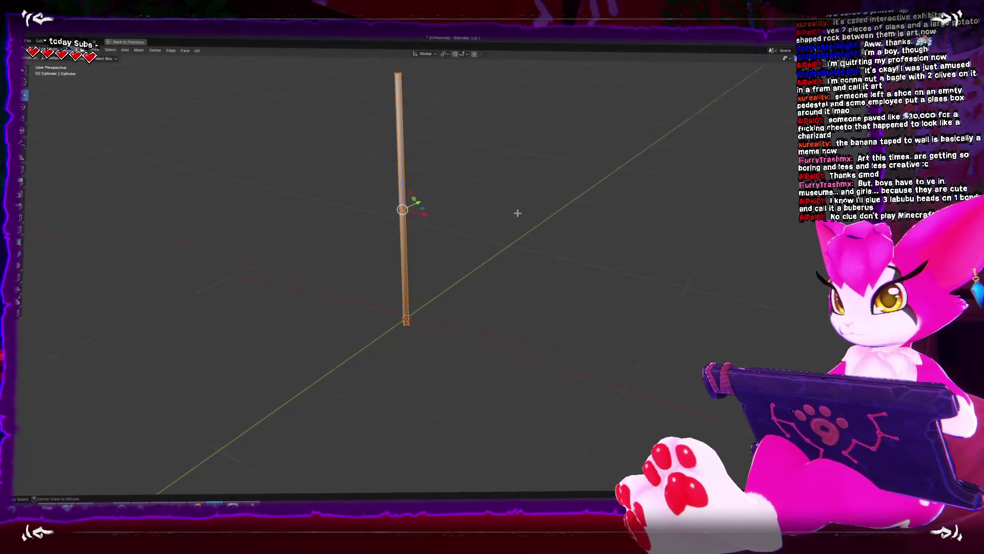
key(KP_1)
key(r)
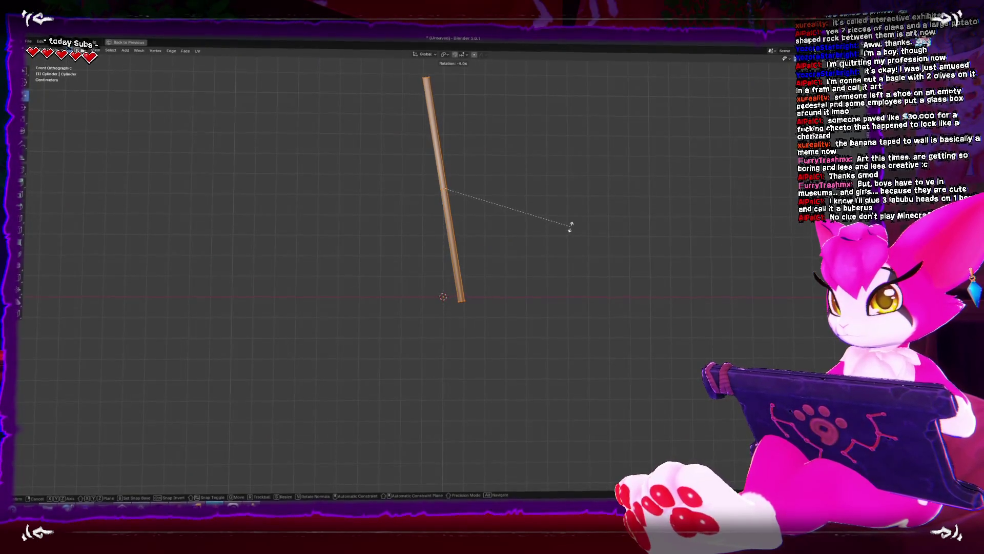
key(KP_3)
key(r)
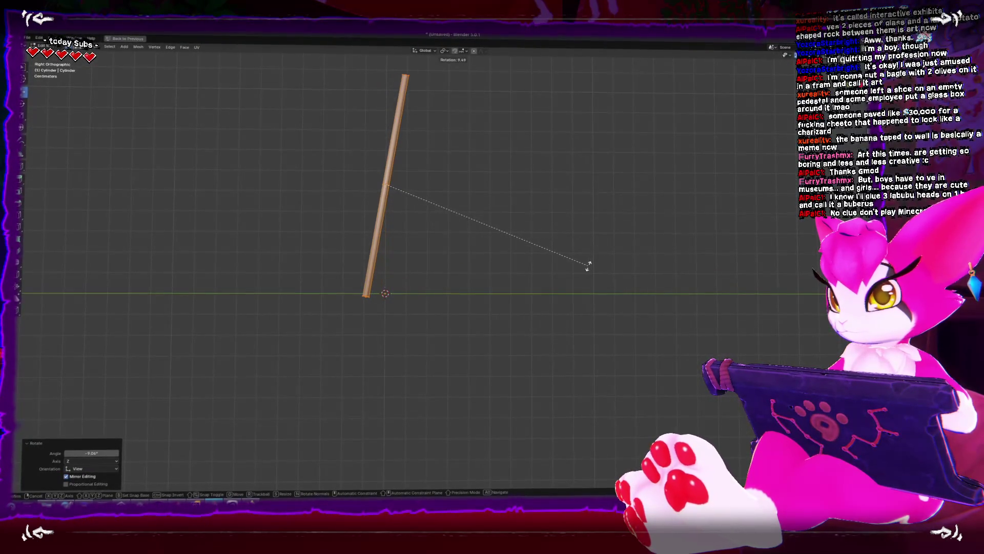
click(590, 263)
key(Tab)
key(KP_7)
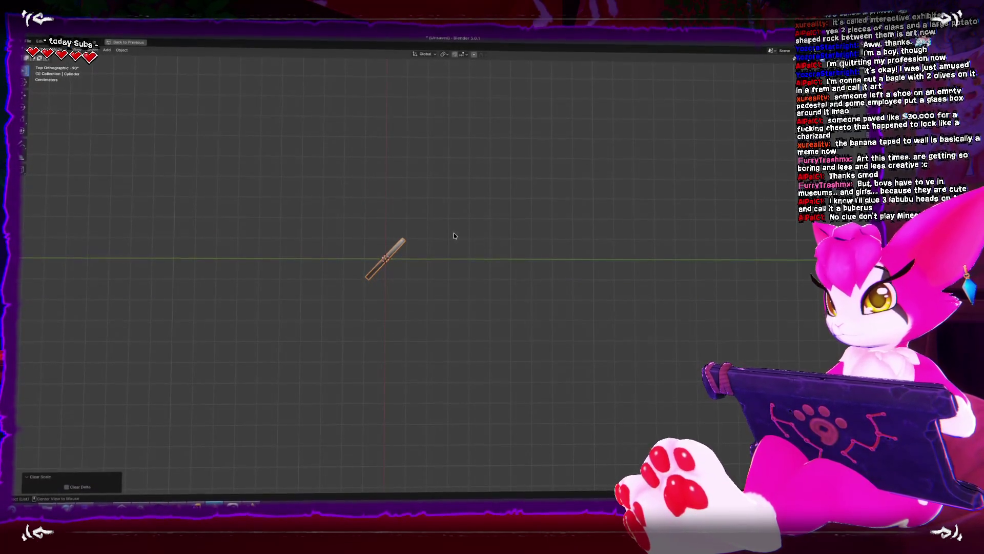
Step: Make two linked copies of the rod, each turned around the centre
key(alt+d)
key(r)
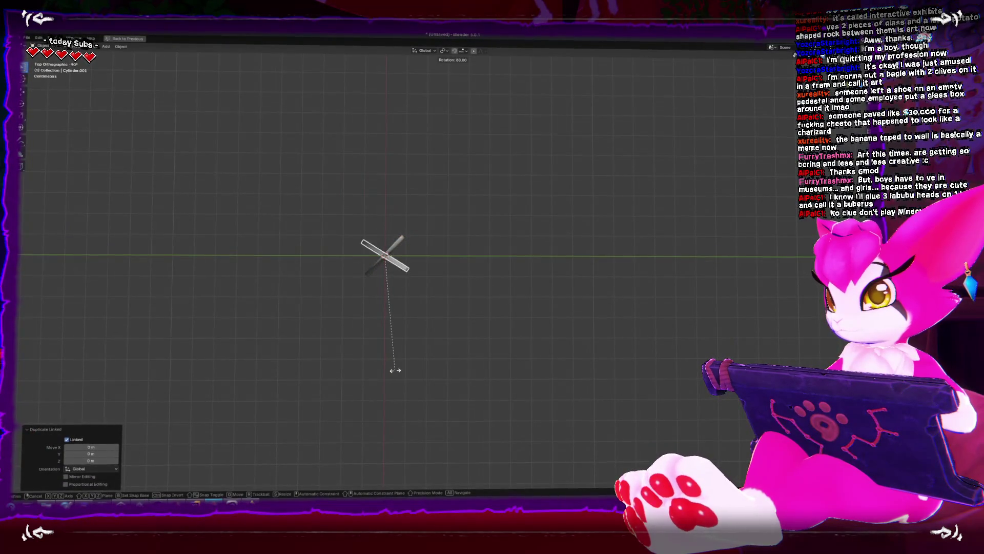
click(354, 382)
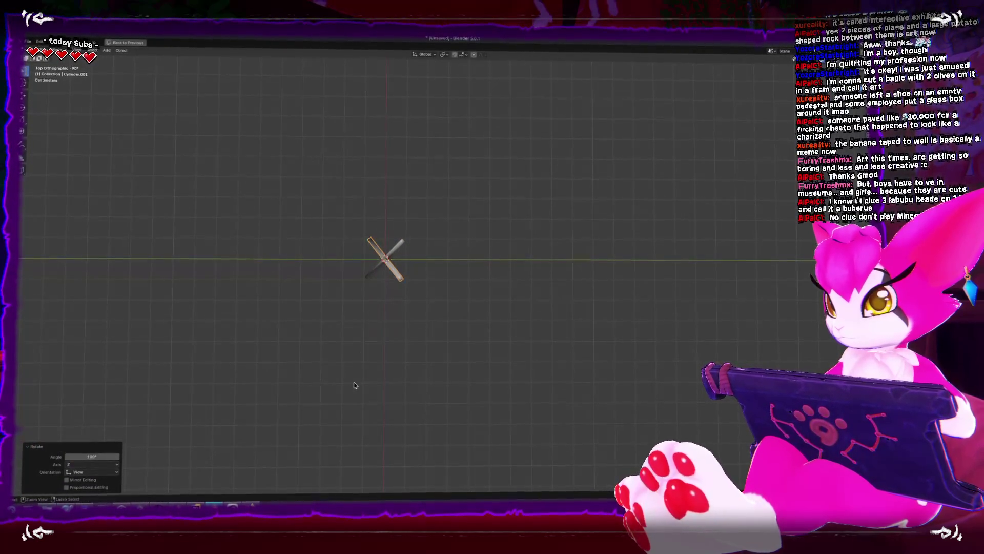
key(alt+d)
key(r)
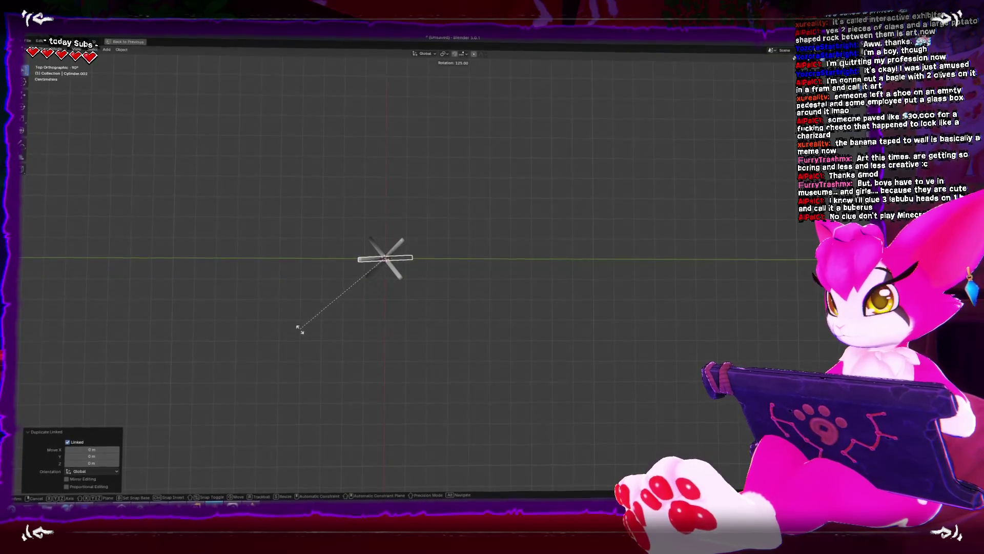
click(294, 320)
mouse_move(299, 318)
mouse_down()
mouse_move(369, 286)
mouse_move(308, 275)
mouse_move(458, 269)
mouse_up()
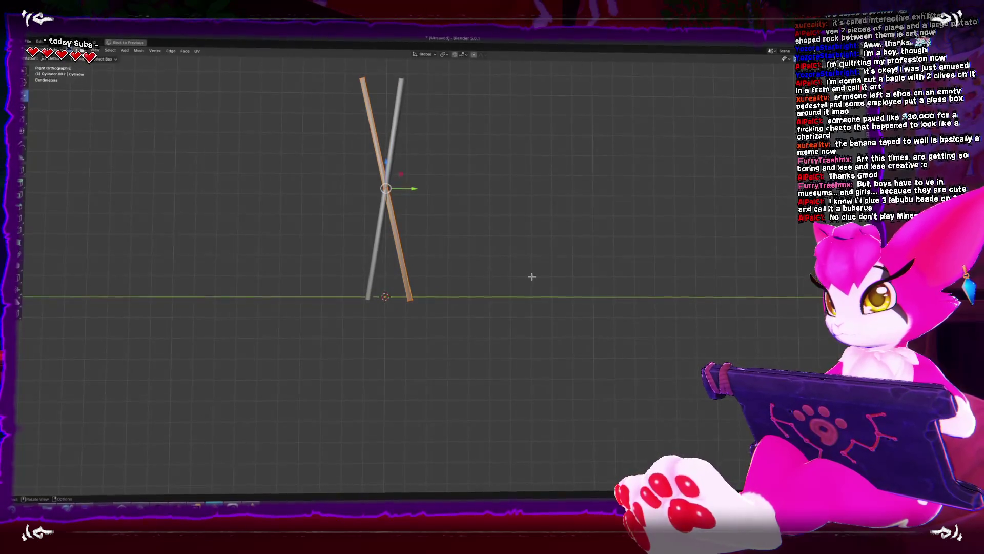
Step: Rotate the rod's mesh in Edit Mode to adjust its lean
key(Tab)
key(r)
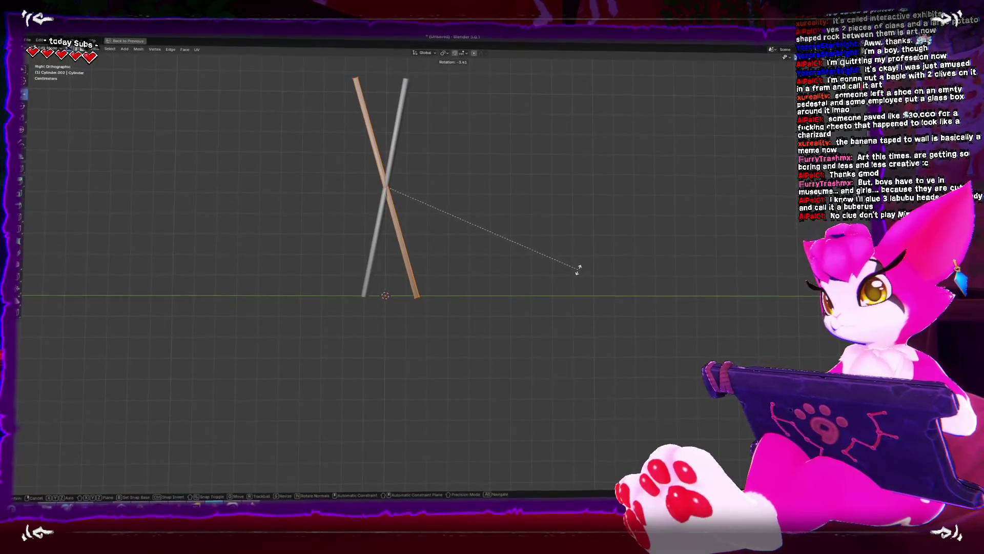
click(576, 270)
drag(473, 253, 515, 264)
scroll(517, 269, down, 5)
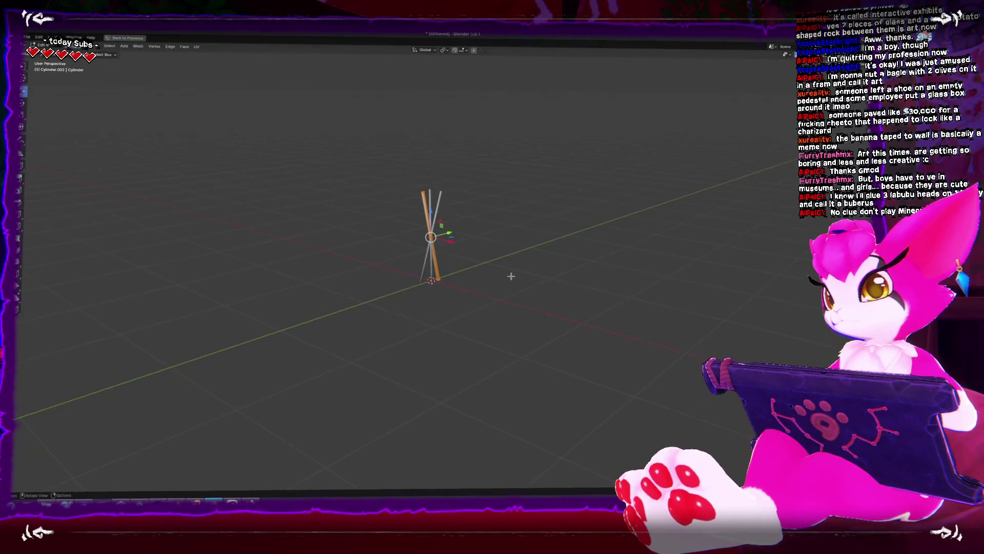
mouse_move(461, 246)
mouse_down()
mouse_move(488, 244)
mouse_move(444, 245)
mouse_move(491, 252)
mouse_move(507, 269)
mouse_move(465, 268)
mouse_up()
Step: Nudge the rod mesh slightly along Y and X to line up the legs
key(g)
key(y)
click(444, 245)
key(g)
key(x)
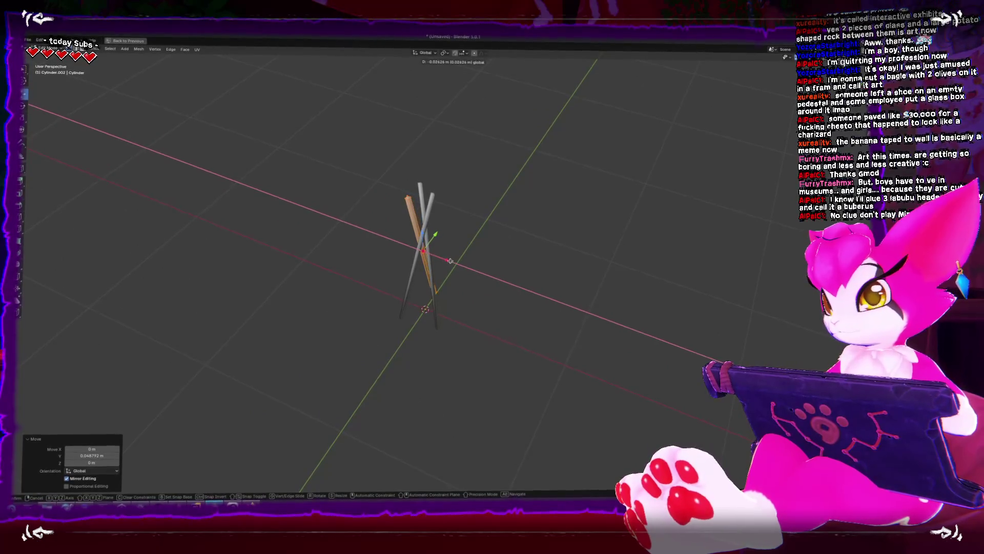
key(Escape)
key(g)
key(y)
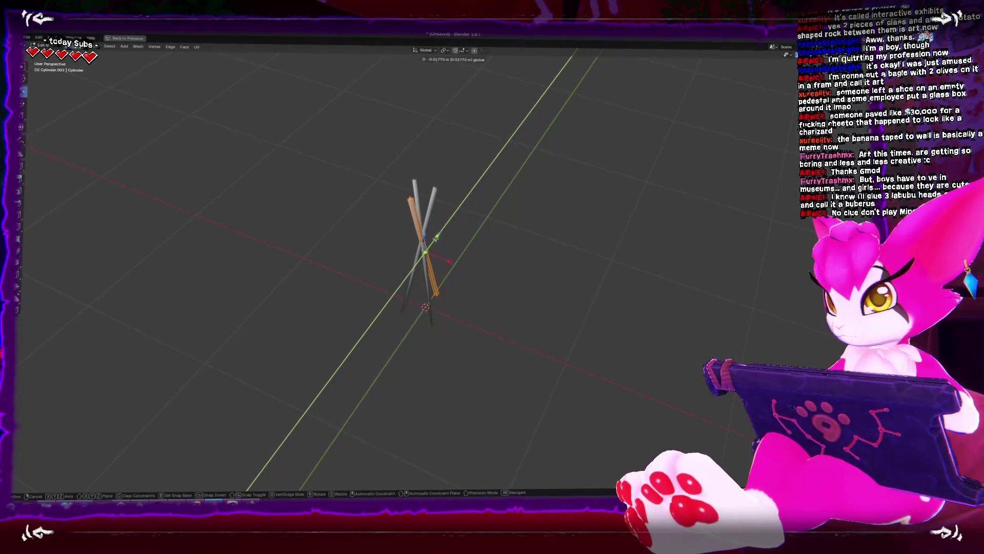
click(451, 253)
key(g)
key(x)
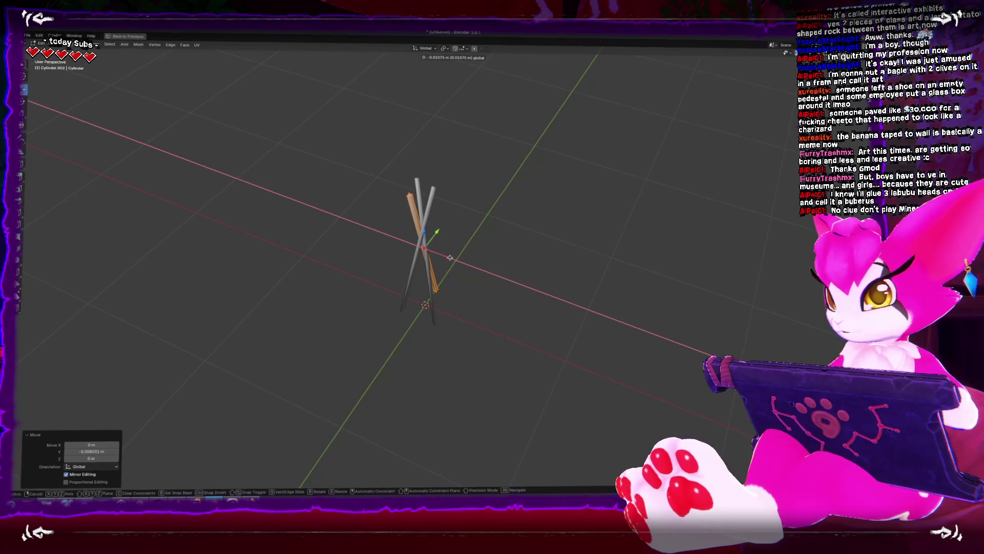
click(451, 258)
Step: Shift the rod along Y and tilt it in side view so the legs cross
key(KP_3)
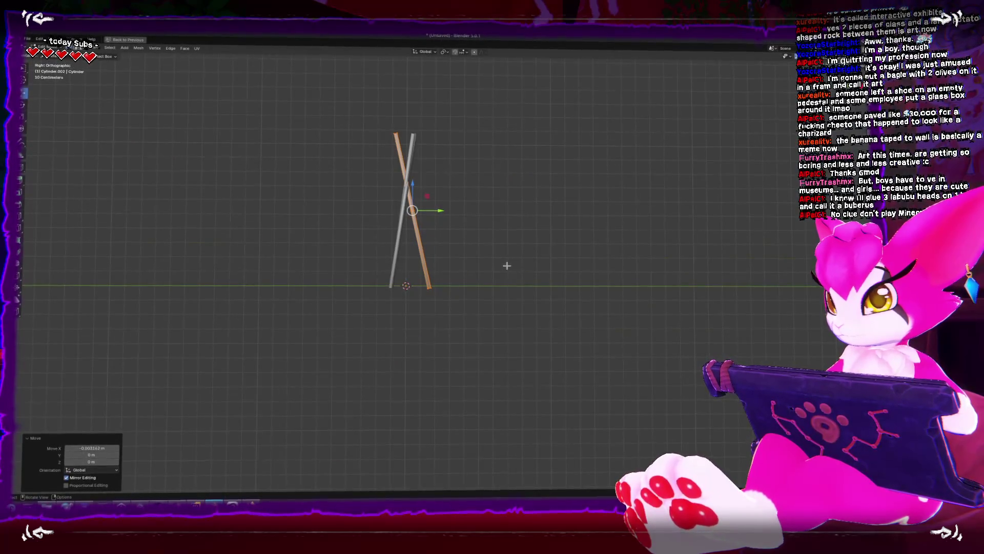
drag(487, 258, 505, 272)
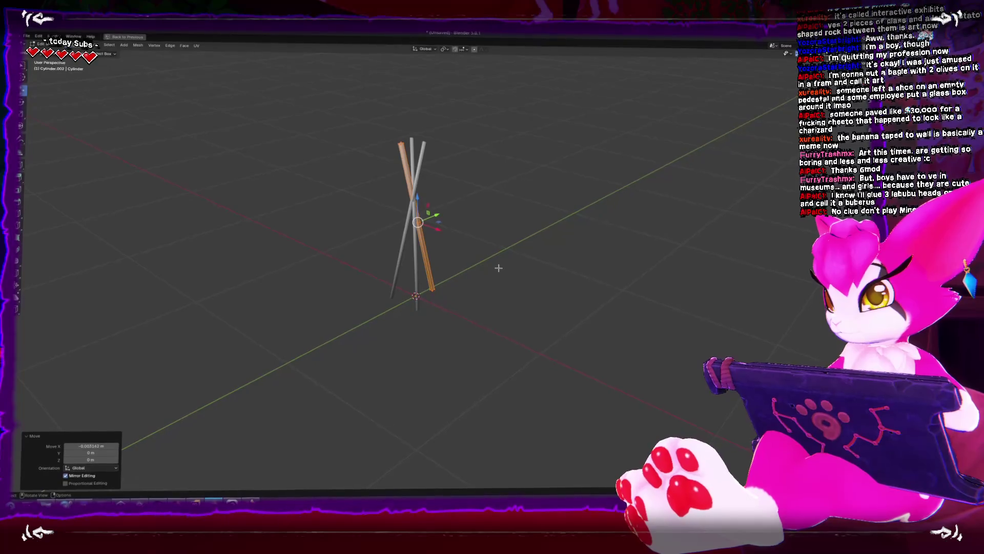
key(KP_1)
key(KP_3)
key(g)
key(y)
click(521, 217)
key(r)
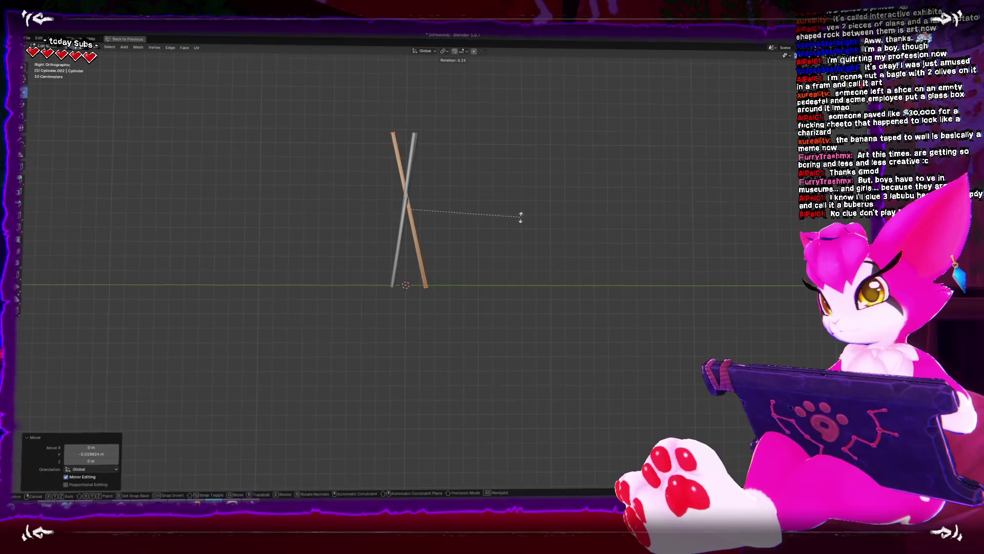
click(534, 226)
key(Tab)
drag(585, 226, 554, 262)
mouse_move(494, 259)
mouse_down()
mouse_move(460, 281)
mouse_move(520, 295)
mouse_move(472, 298)
mouse_move(475, 276)
mouse_up()
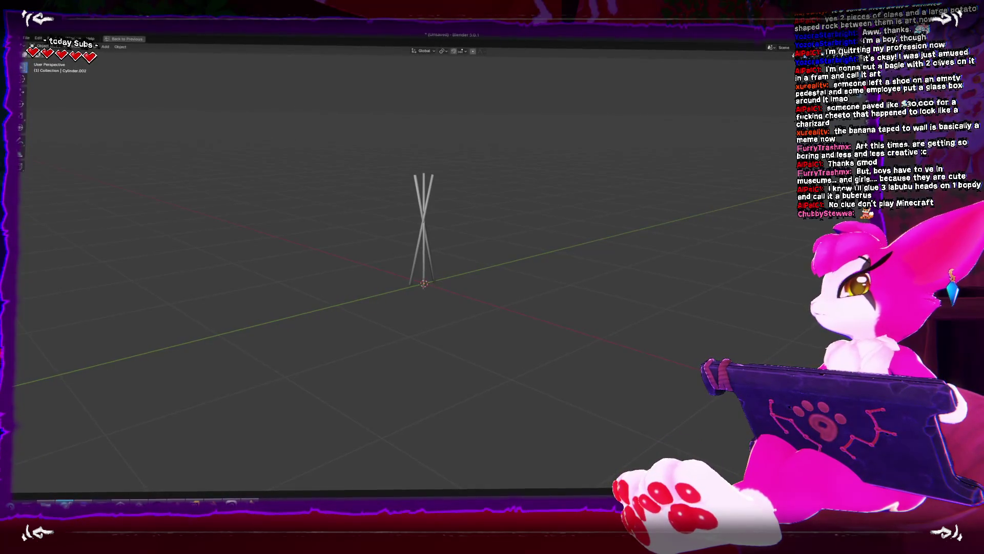
Step: Select the other rod and tilt its whole mesh in side view
key(Tab)
key(KP_3)
key(Tab)
click(424, 250)
key(Tab)
scroll(425, 251, up, 3)
key(a)
key(r)
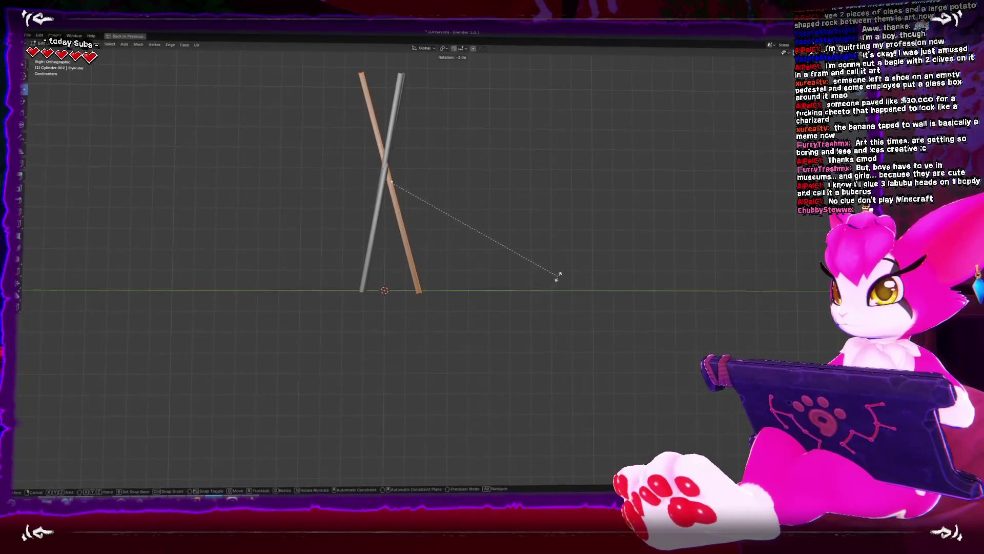
click(558, 276)
key(Tab)
Step: Check the crossed legs from perspective, front and top views
mouse_move(537, 263)
mouse_down()
mouse_move(563, 272)
mouse_move(602, 331)
mouse_up()
key(KP_1)
key(KP_7)
key(Tab)
key(Tab)
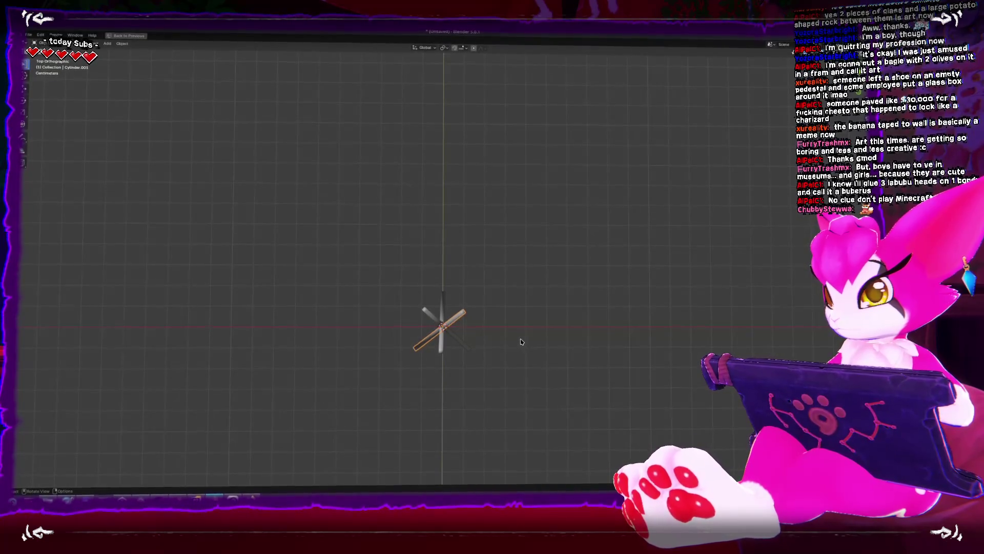
key(KP_1)
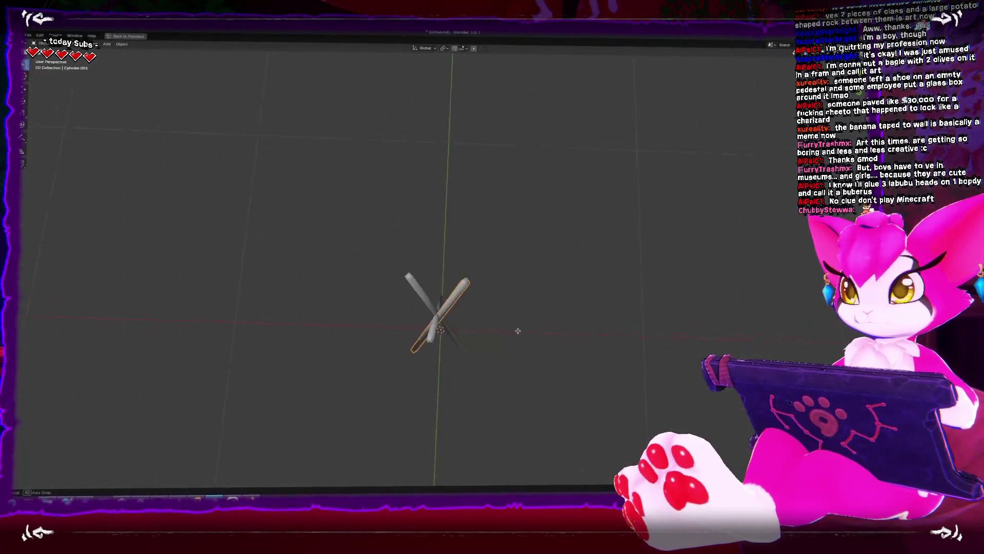
key(shift+a)
mouse_move(525, 323)
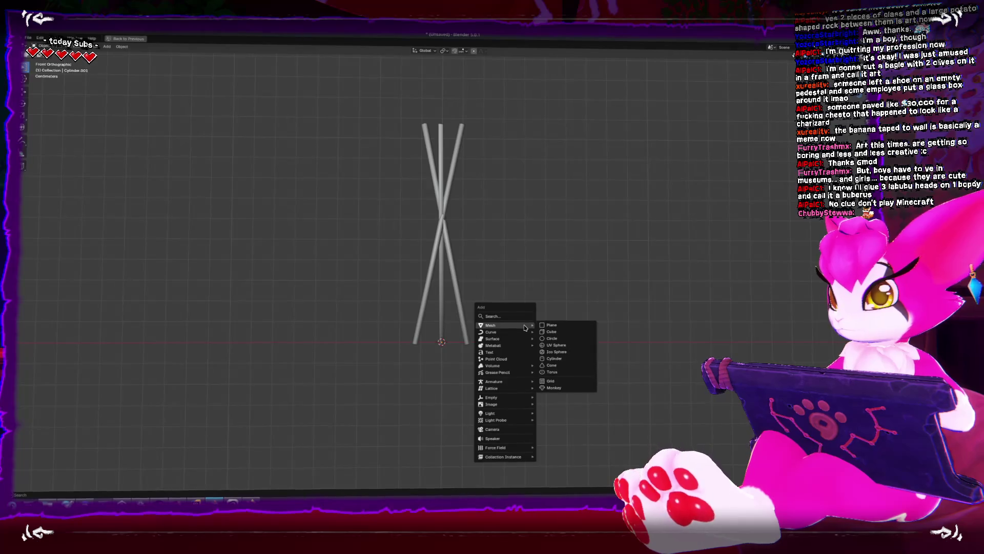
Step: Add a cylinder with 3 vertices to form a triangular prism
click(554, 356)
drag(96, 397, 69, 397)
scroll(373, 295, down, 4)
scroll(373, 295, down, 4)
click(373, 294)
Step: Raise the prism along Z above the legs and scale it down to 0.14
key(ctrl+Tab)
click(441, 311)
key(g)
key(z)
click(579, 264)
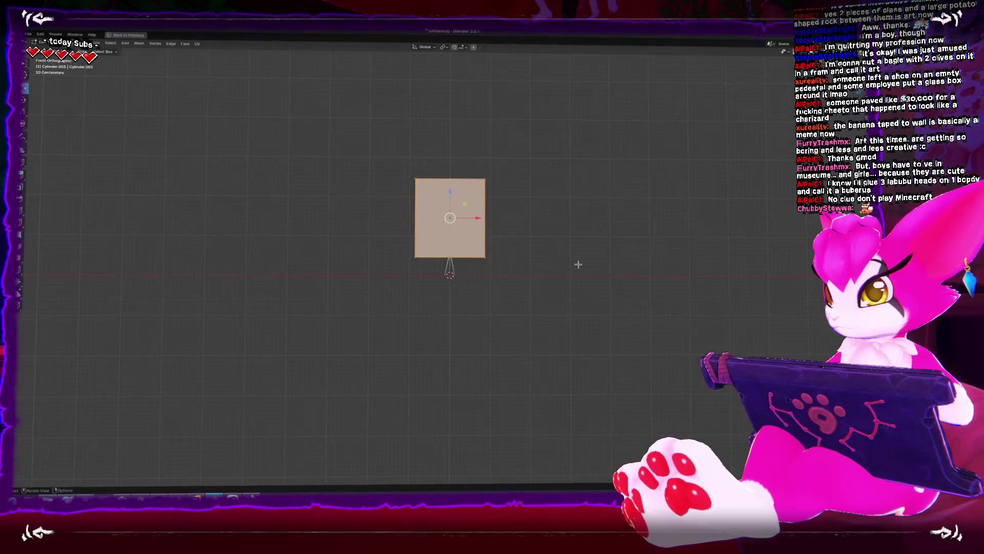
key(s)
click(477, 229)
Step: Rotate the prism 120° in top view
key(Tab)
key(KP_7)
scroll(569, 291, up, 5)
key(r)
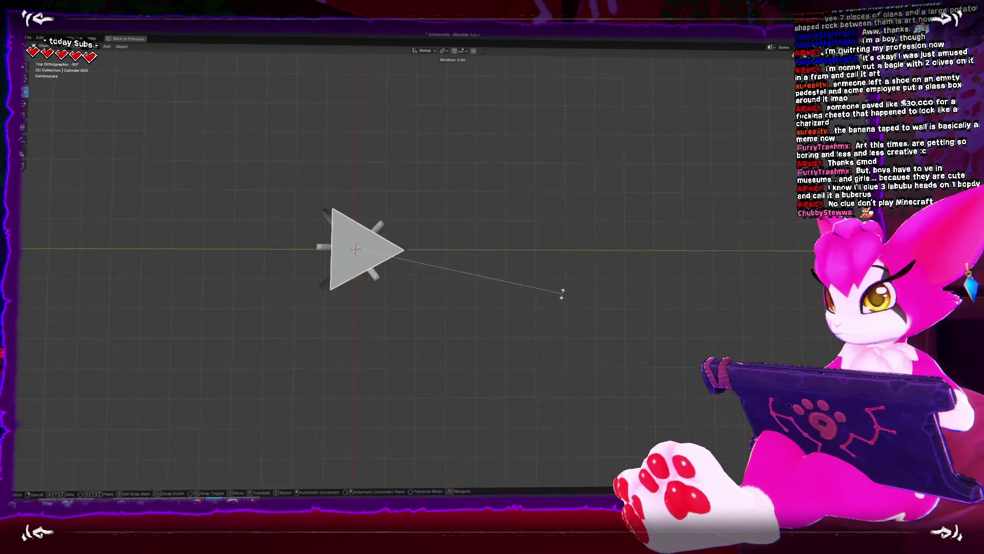
text(120)
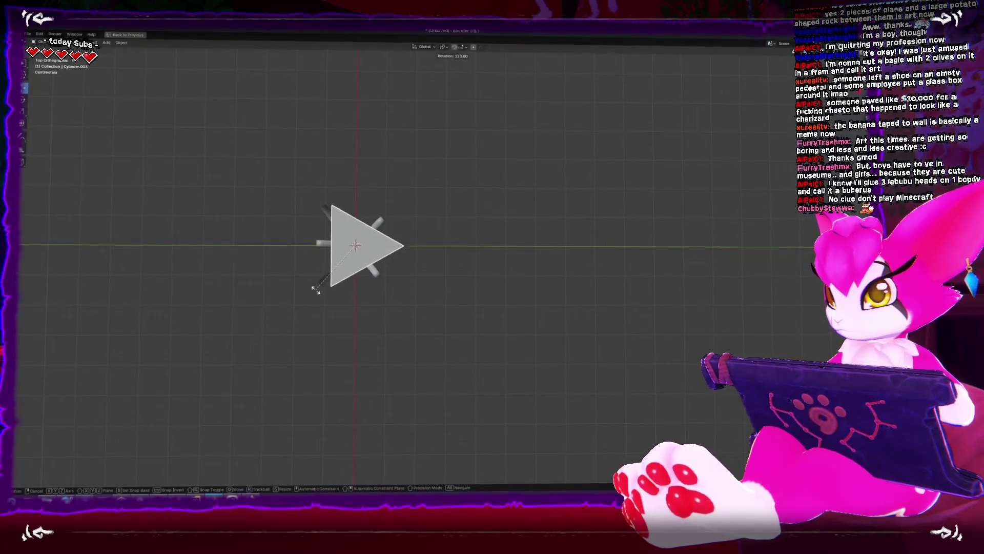
key(Return)
mouse_move(395, 262)
mouse_down()
mouse_move(378, 224)
mouse_move(522, 262)
mouse_move(442, 378)
mouse_up()
key(Tab)
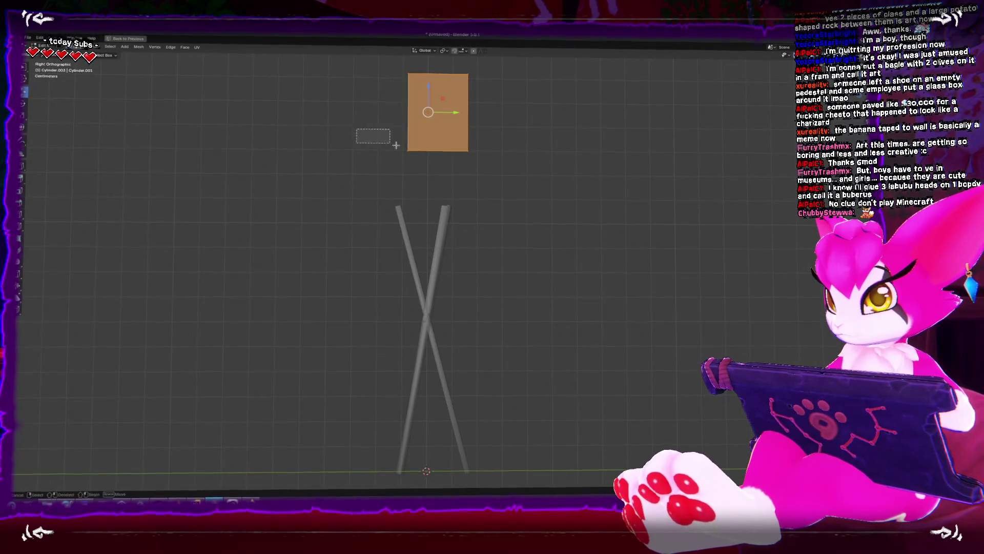
Step: Collapse the prism's bottom to a point and lower the triangle over the crossed legs
key(m)
click(436, 199)
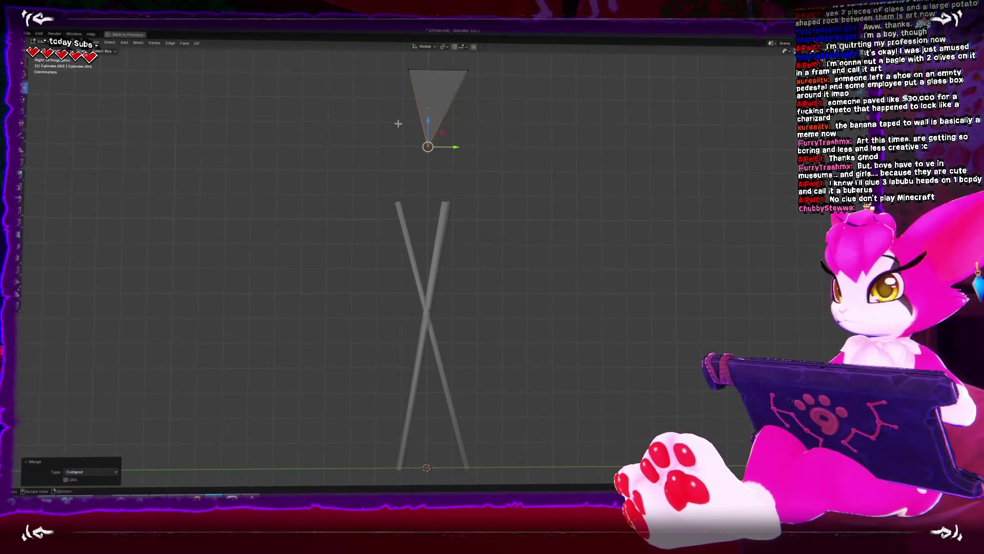
drag(428, 109, 433, 242)
key(Tab)
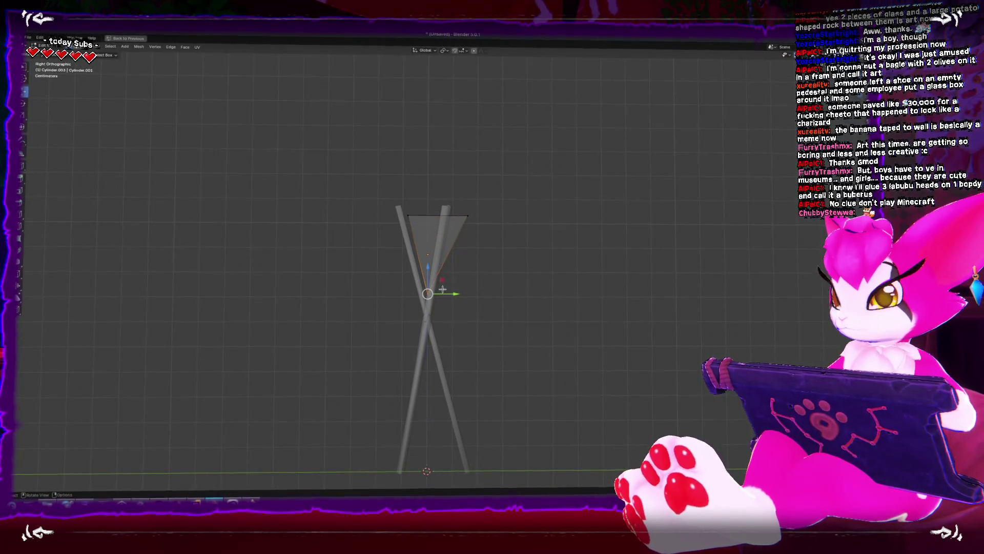
key(g)
key(y)
key(Escape)
click(432, 261)
Step: Raise and enlarge the triangular top, then shift it along Y to centre it
mouse_move(431, 277)
mouse_down()
mouse_move(429, 233)
mouse_move(440, 241)
mouse_move(451, 261)
mouse_move(398, 228)
mouse_up()
drag(434, 189, 433, 156)
key(s)
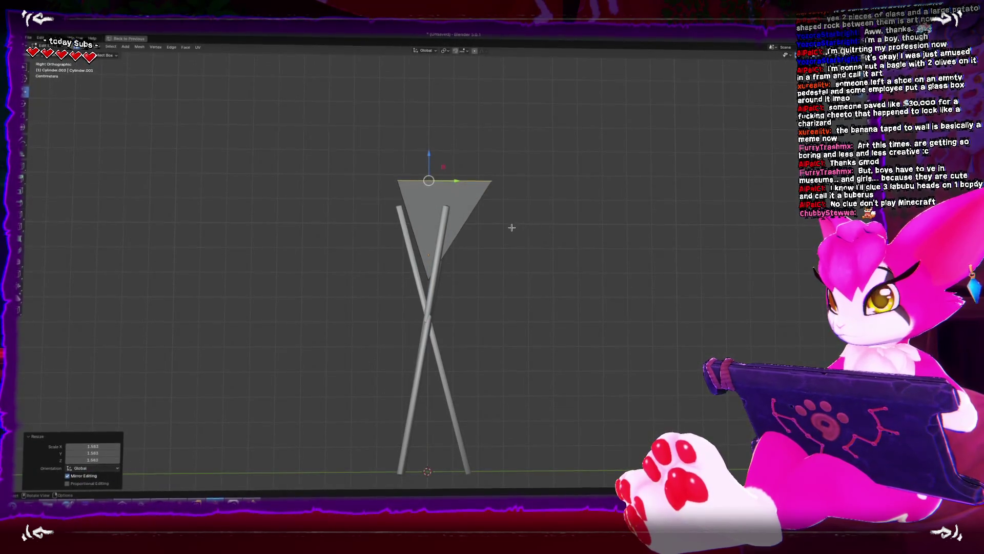
key(g)
key(y)
click(451, 252)
key(Tab)
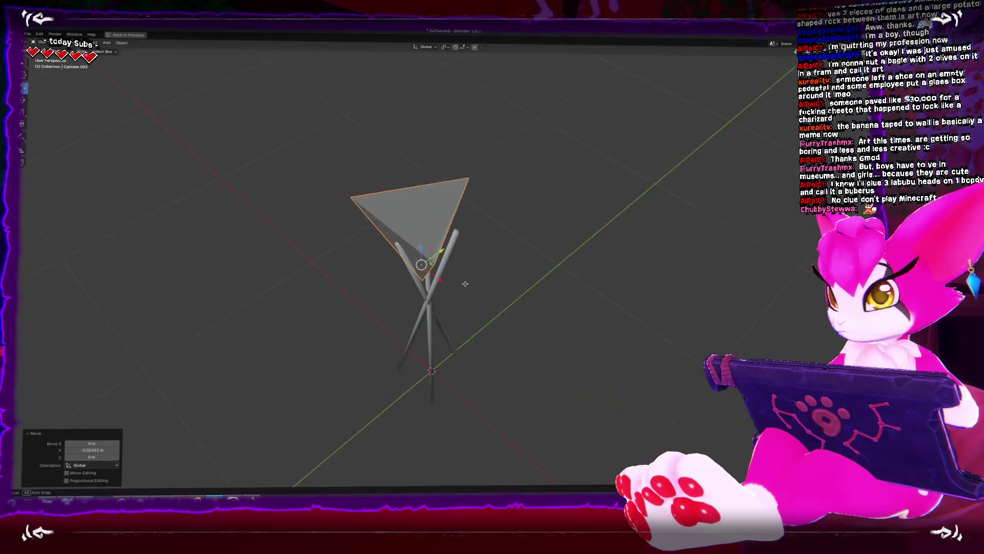